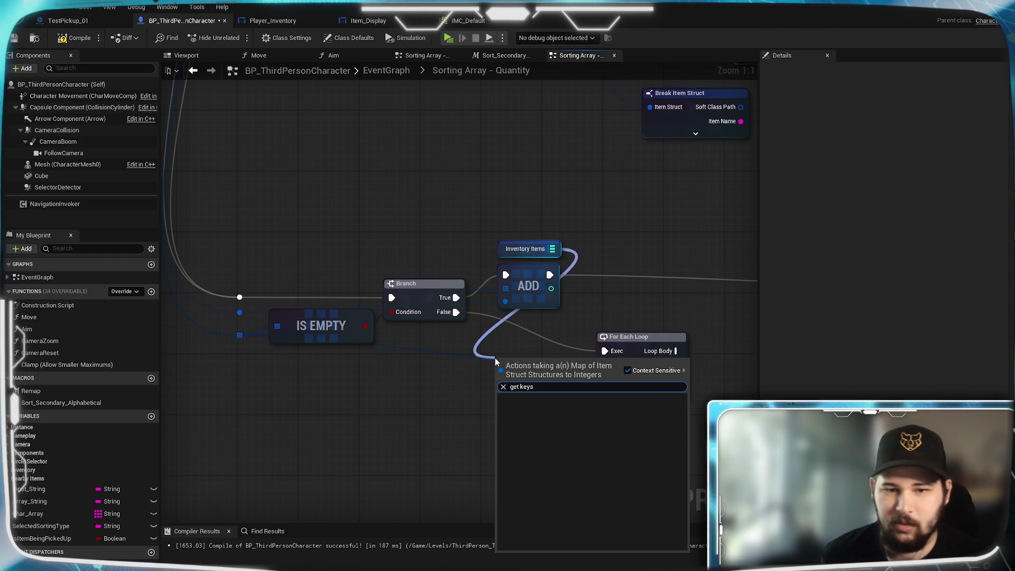
- Add the map's Keys node to feed the inventory map into the For Each Loop's Array pin
left_click(521, 387)
key("BackSpace")
key("BackSpace")
key("BackSpace")
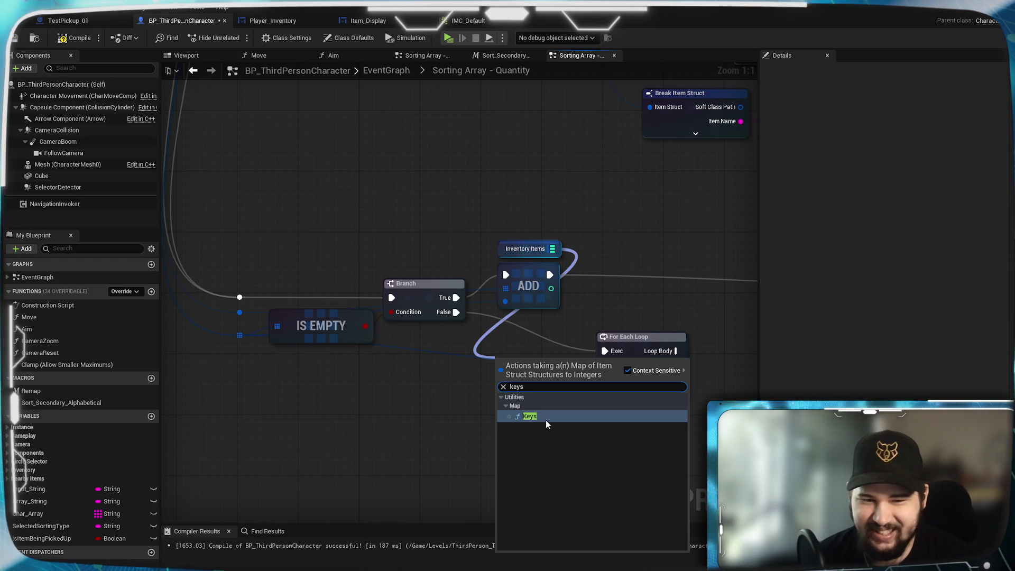
left_click(529, 417)
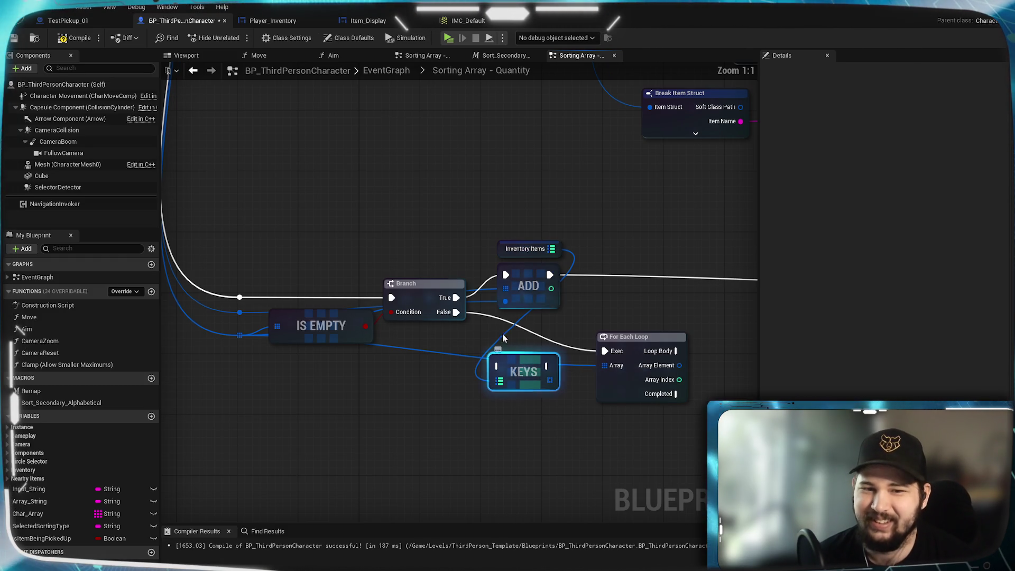
- Wire the Branch False execution through Keys into the For Each Loop
left_click(455, 311)
mouse_move(456, 312)
left_mouse_down()
mouse_move(495, 368)
mouse_move(621, 349)
mouse_move(606, 352)
left_mouse_up()
left_click_drag(523, 363, 541, 327)
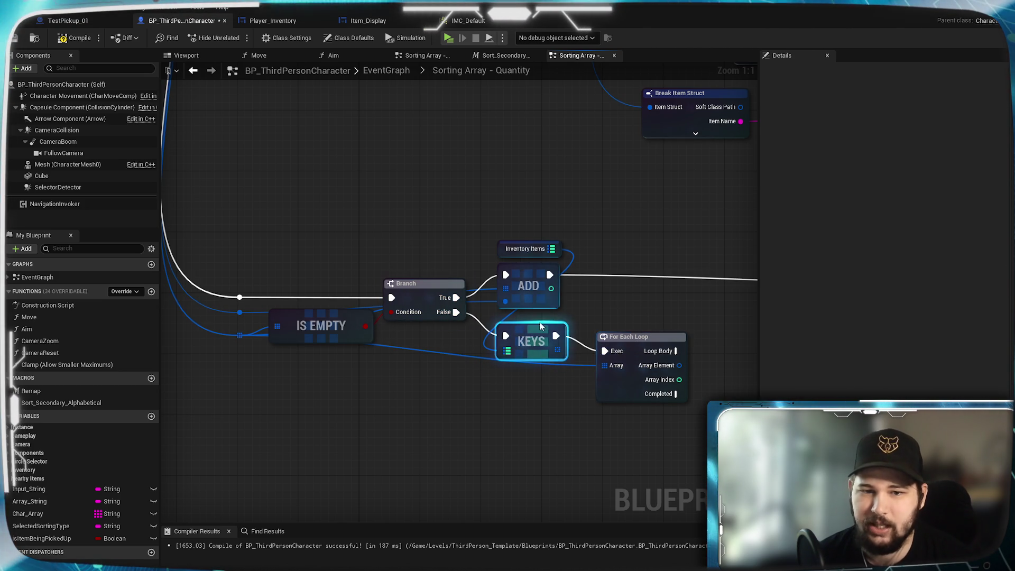
left_click(592, 299)
mouse_move(620, 294)
left_mouse_down()
mouse_move(581, 335)
mouse_move(454, 319)
mouse_move(342, 513)
left_mouse_up()
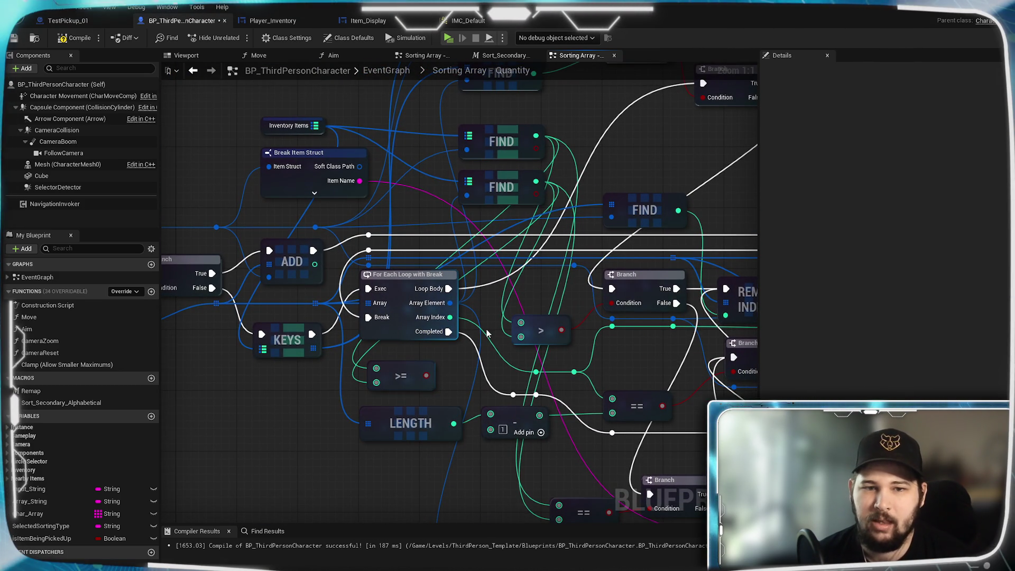
mouse_move(487, 329)
left_mouse_down()
mouse_move(534, 379)
mouse_move(337, 443)
mouse_move(565, 354)
mouse_move(573, 373)
mouse_move(523, 420)
left_mouse_up()
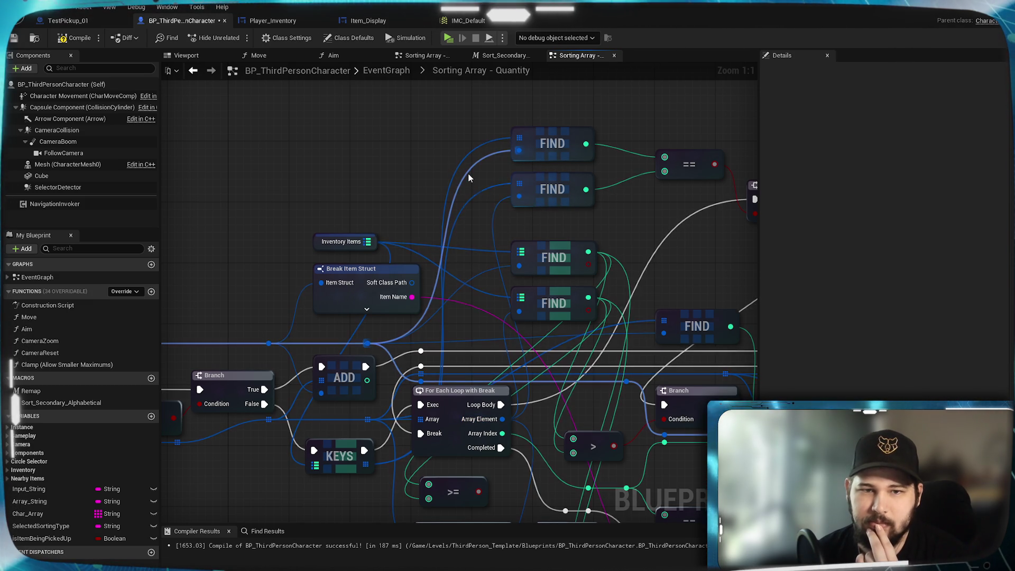
mouse_move(222, 305)
left_mouse_down()
mouse_move(515, 219)
mouse_move(212, 337)
left_mouse_up()
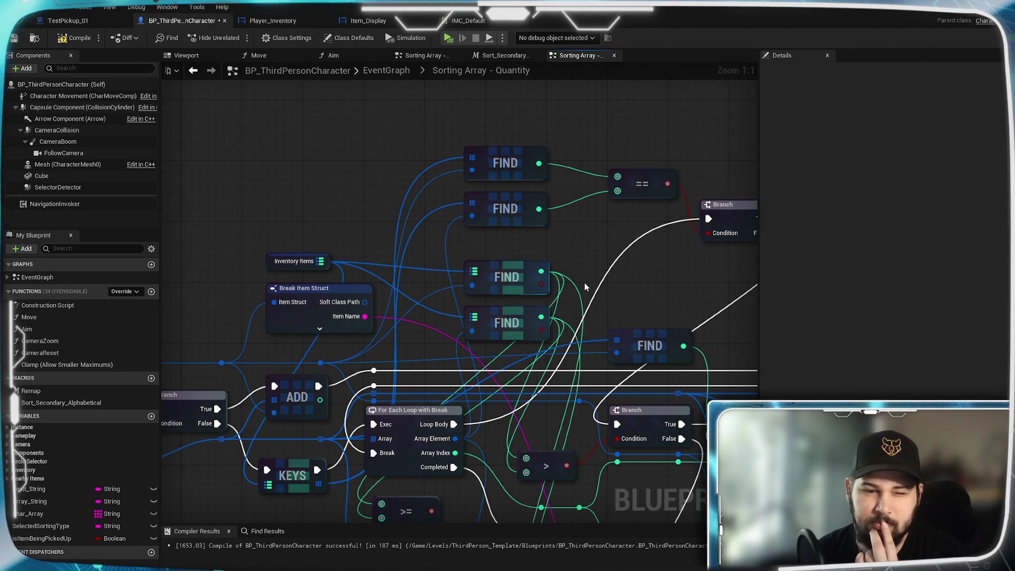
mouse_move(520, 203)
left_mouse_down()
mouse_move(362, 204)
mouse_move(458, 114)
left_mouse_up()
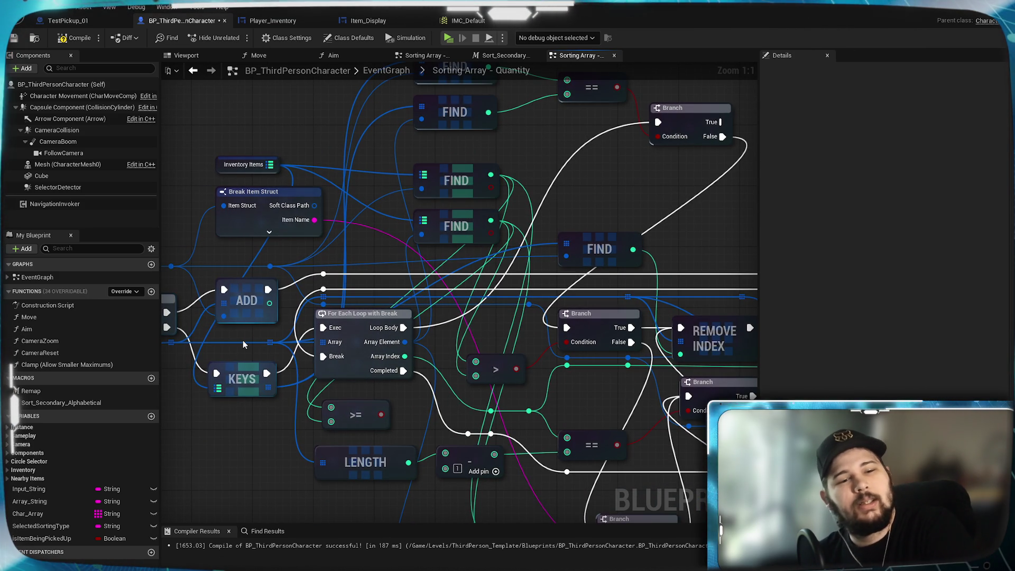
mouse_move(243, 342)
left_mouse_down()
mouse_move(273, 443)
mouse_move(354, 380)
mouse_move(550, 360)
mouse_move(518, 343)
mouse_move(344, 450)
mouse_move(523, 284)
mouse_move(544, 332)
left_mouse_up()
mouse_move(493, 366)
left_mouse_down()
mouse_move(477, 382)
mouse_move(419, 385)
left_mouse_up()
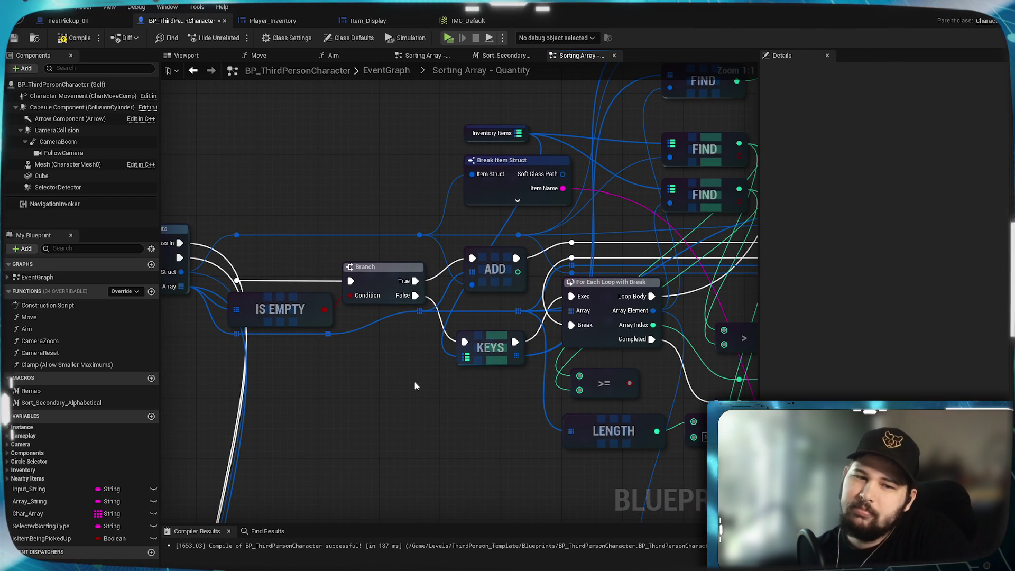
mouse_move(350, 381)
left_mouse_down()
mouse_move(576, 372)
mouse_move(231, 362)
mouse_move(458, 355)
mouse_move(365, 430)
mouse_move(79, 438)
left_mouse_up()
mouse_move(286, 296)
left_mouse_down()
mouse_move(285, 425)
mouse_move(414, 368)
left_mouse_up()
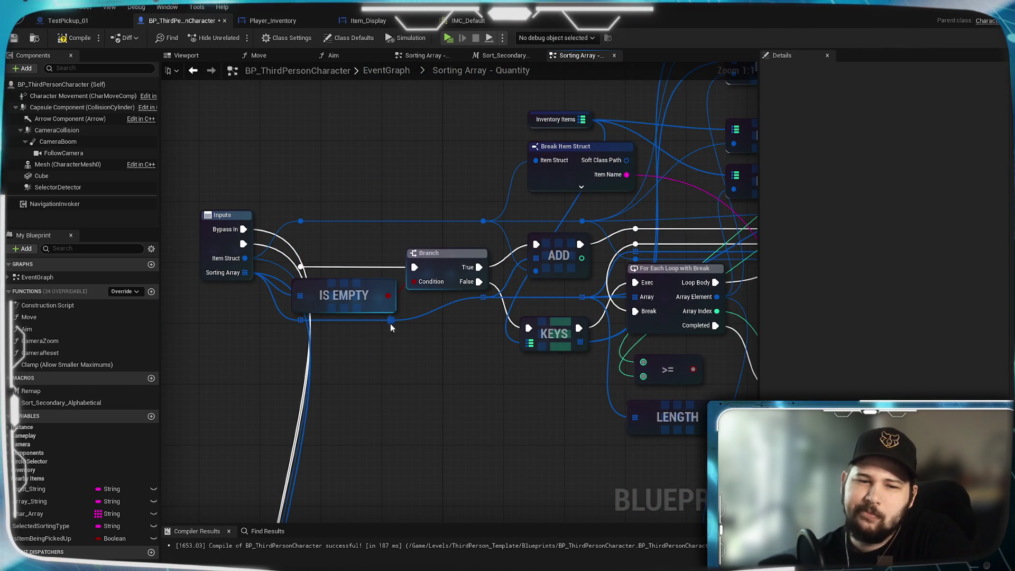
left_click_drag(449, 338, 376, 368)
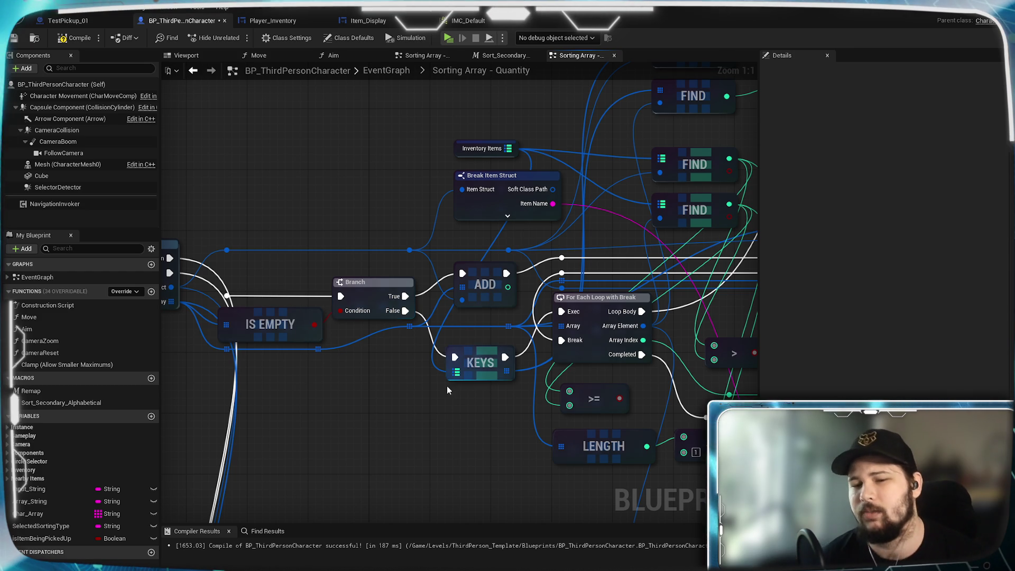
mouse_move(515, 339)
left_mouse_down()
mouse_move(221, 324)
mouse_move(201, 313)
mouse_move(355, 341)
mouse_move(321, 339)
mouse_move(410, 287)
left_mouse_up()
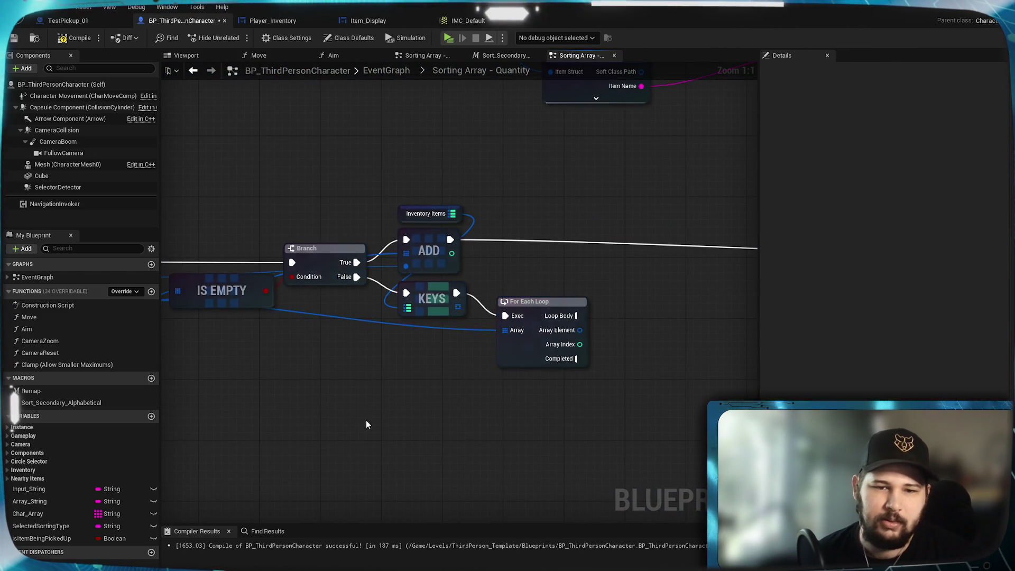
- Add a Find Item node on the loop's array, placed right of the For Each Loop
left_click_drag(239, 398, 366, 396)
mouse_move(440, 301)
left_mouse_down()
mouse_move(503, 302)
mouse_move(576, 221)
mouse_move(586, 163)
left_mouse_up()
type("find")
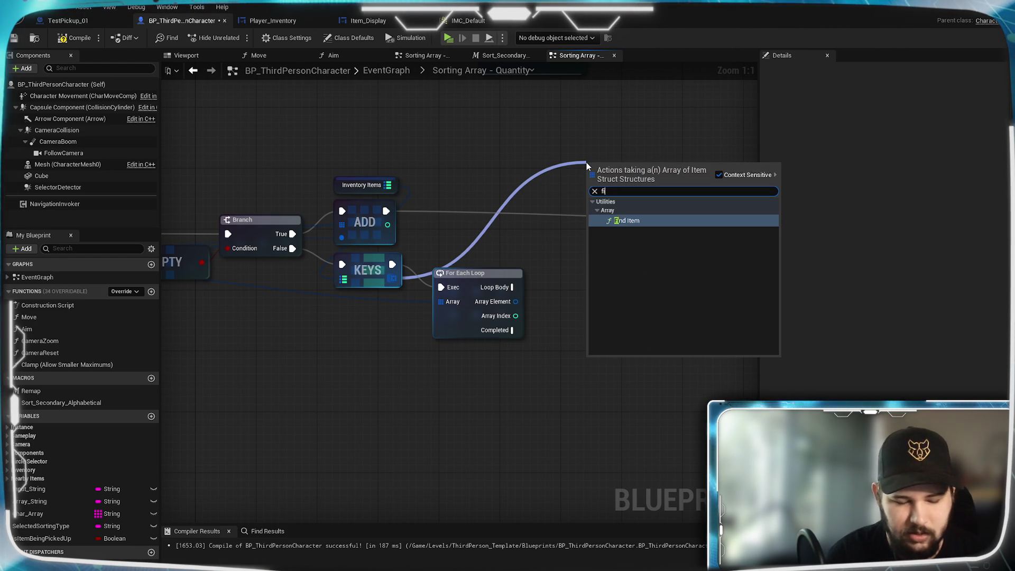
left_click(642, 221)
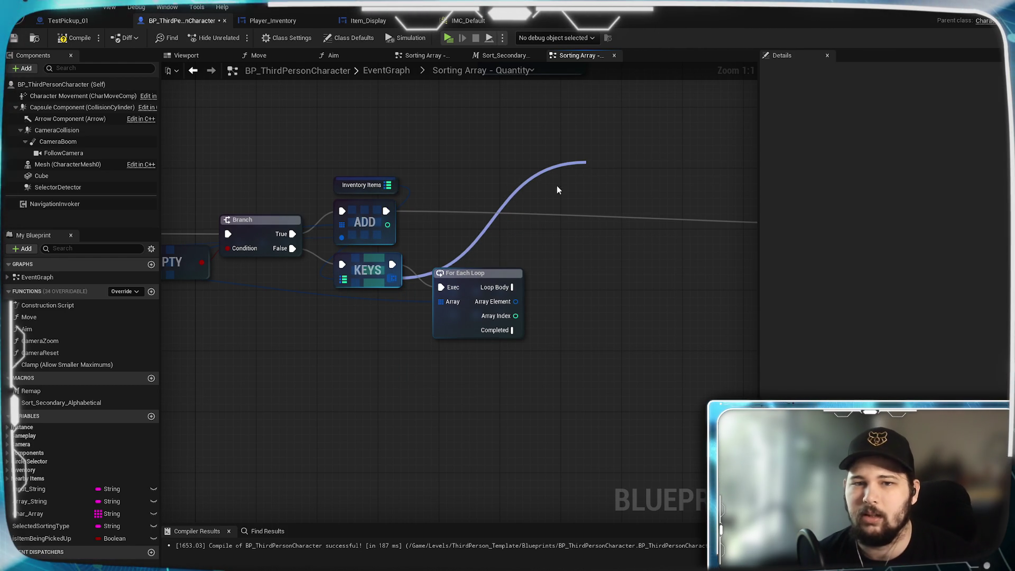
left_click_drag(485, 168, 671, 204)
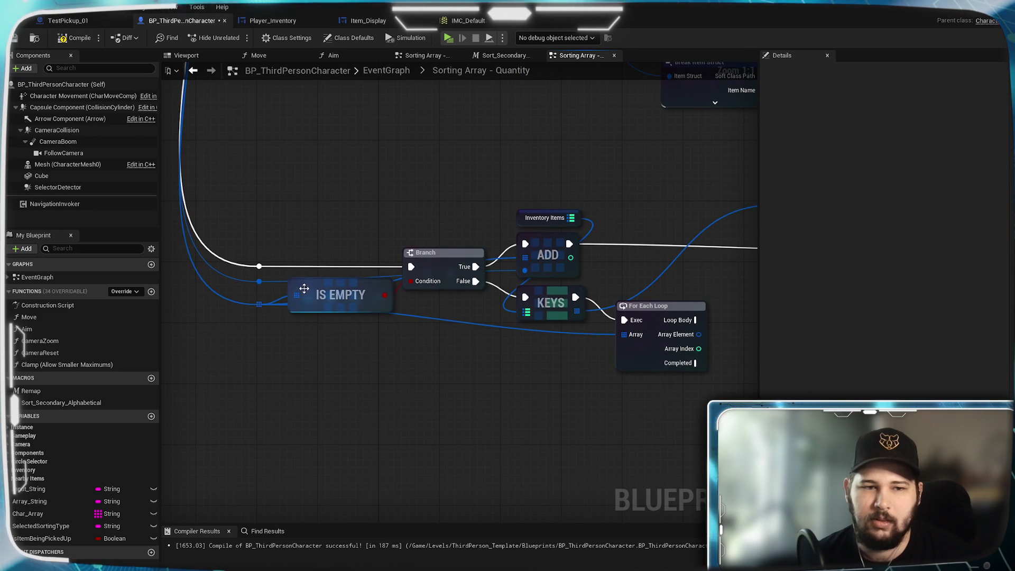
mouse_move(570, 244)
left_mouse_down()
mouse_move(714, 220)
mouse_move(453, 235)
mouse_move(526, 226)
mouse_move(528, 206)
left_mouse_up()
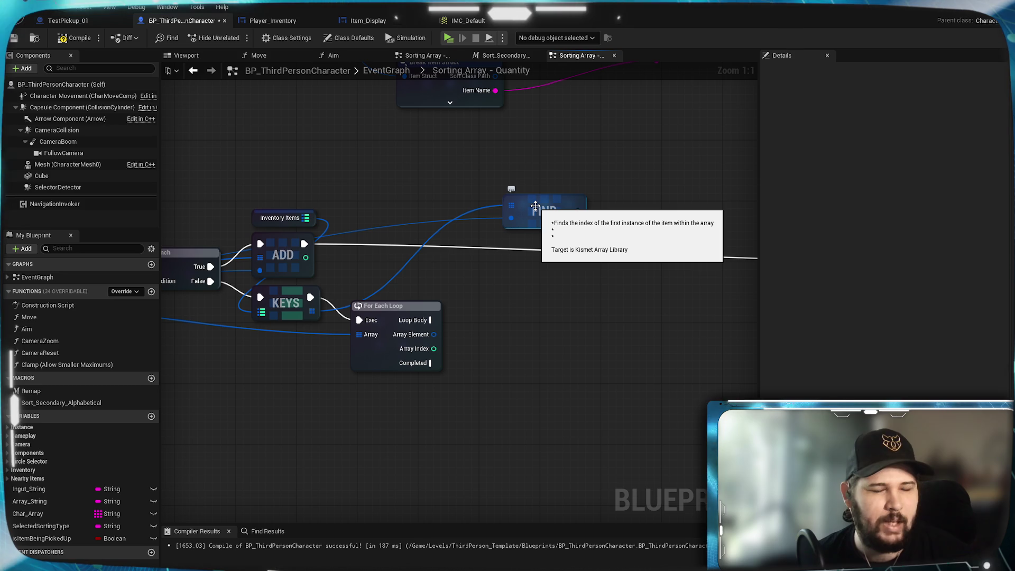
left_click_drag(272, 310, 477, 295)
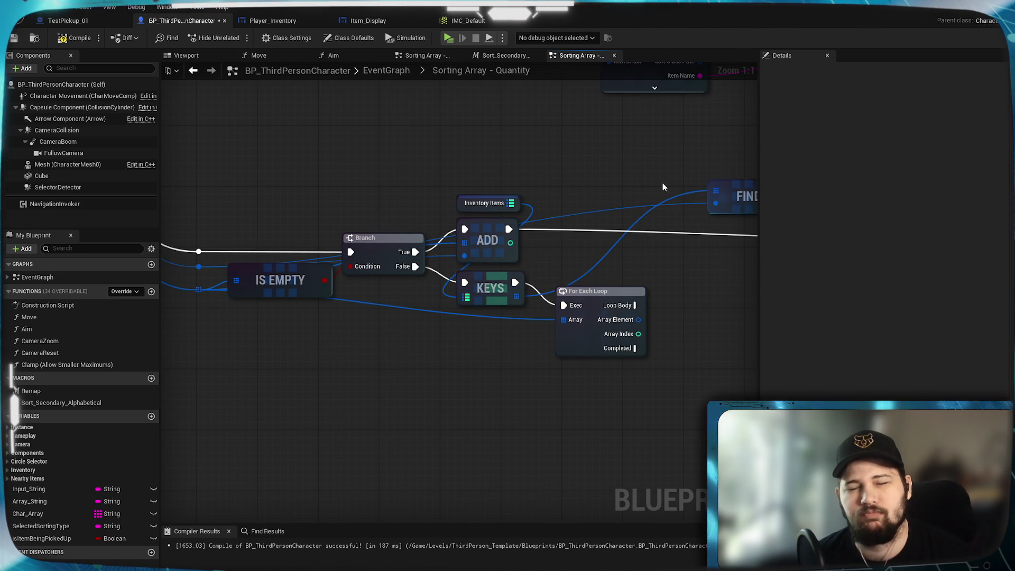
left_click_drag(753, 193, 502, 208)
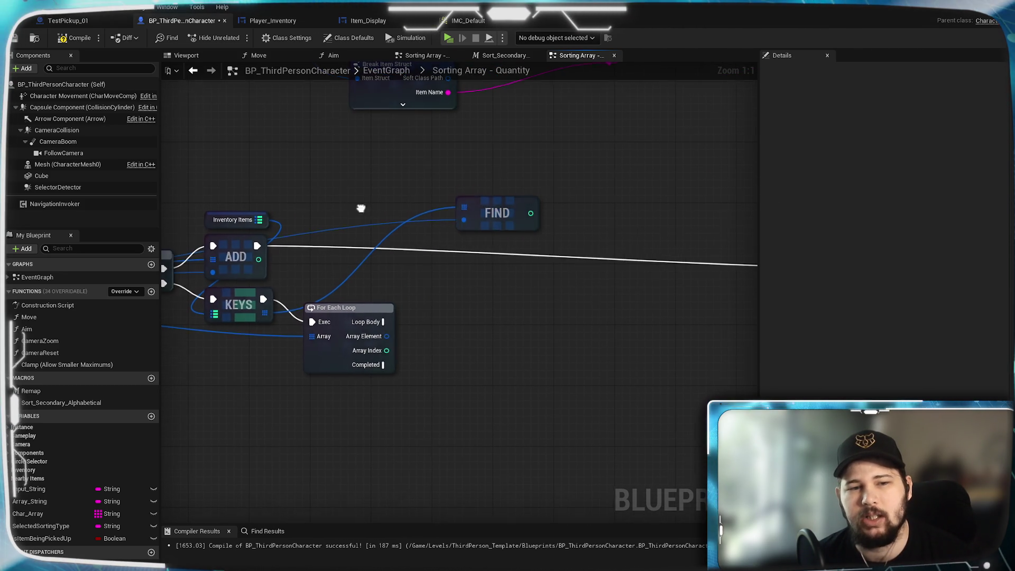
left_click_drag(338, 235, 403, 226)
left_click_drag(333, 302, 536, 297)
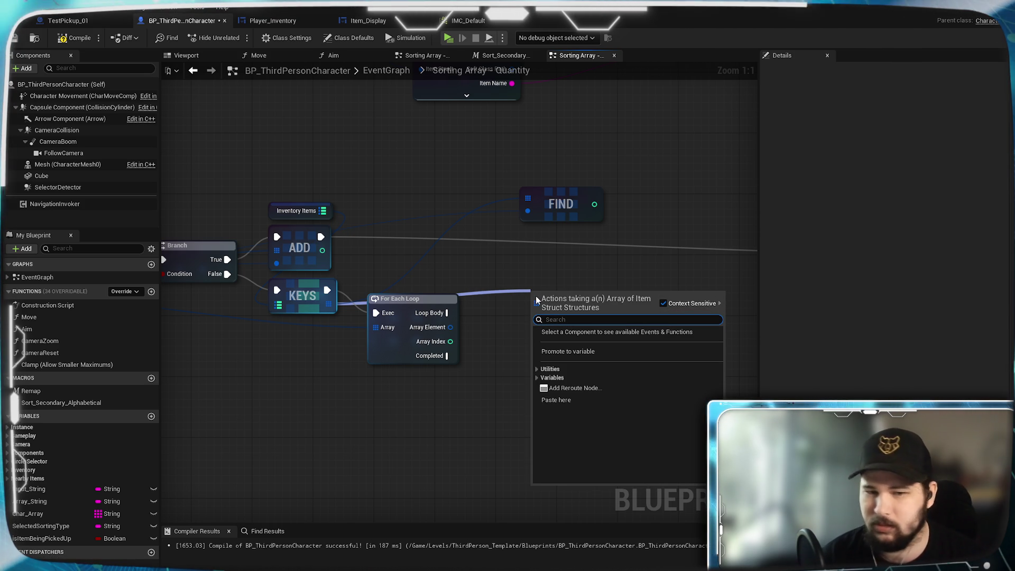
- Add a Contains Item check on the keys array, feed it the incoming item, and set FIND beside it
type("contain")
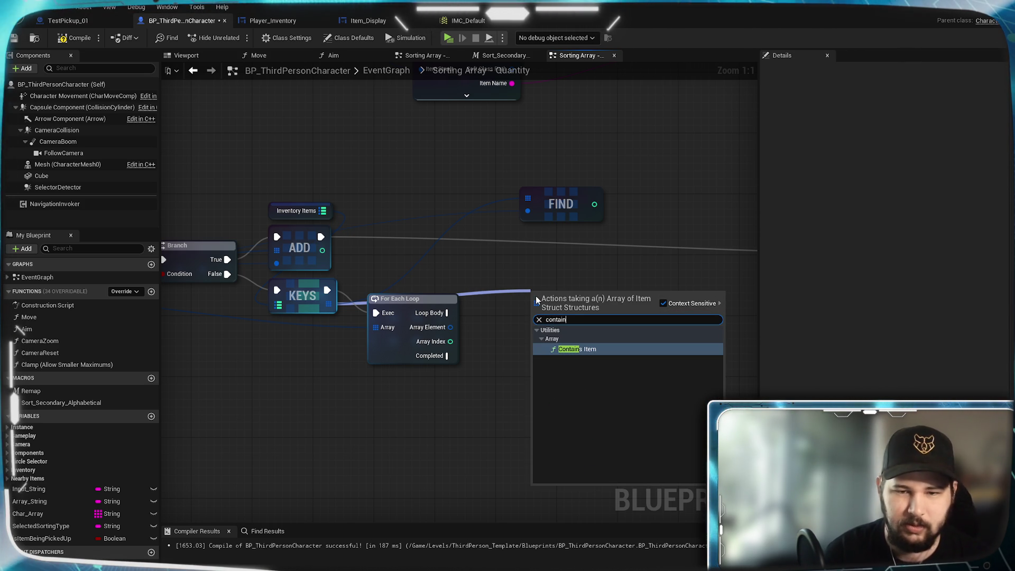
left_click(601, 350)
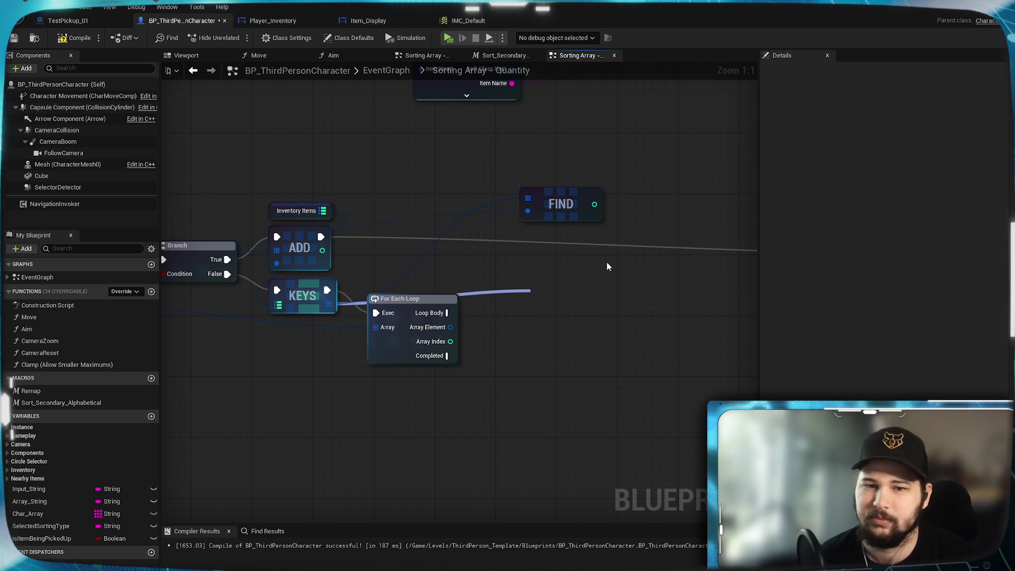
left_click_drag(630, 281, 537, 125)
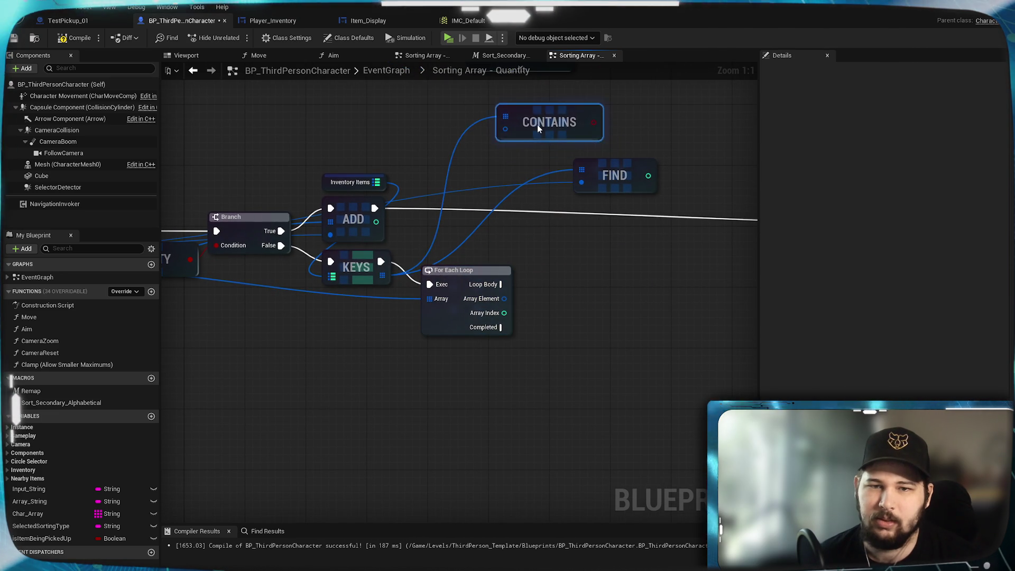
mouse_move(629, 293)
left_mouse_down()
mouse_move(602, 301)
mouse_move(659, 328)
left_mouse_up()
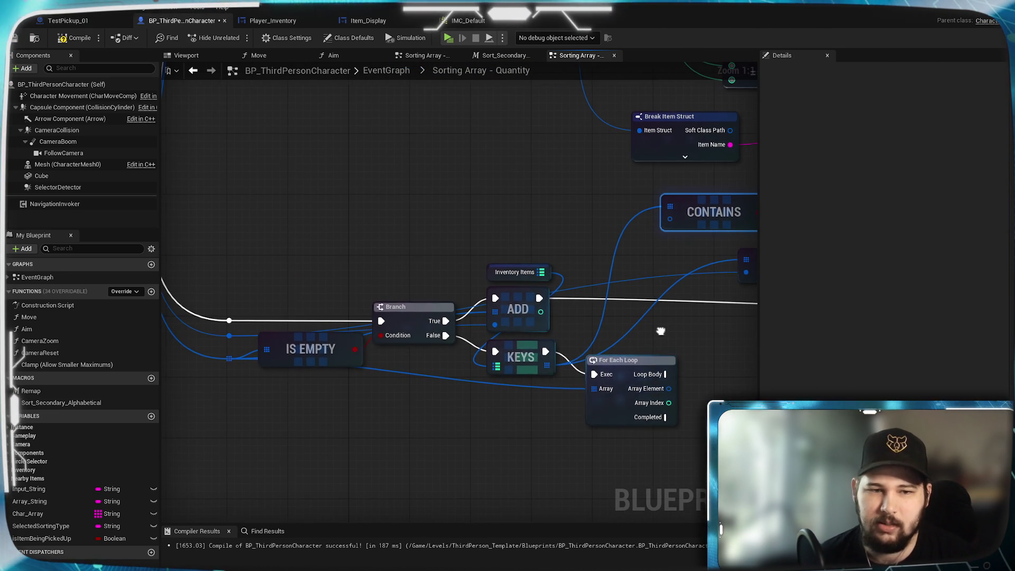
left_click_drag(236, 341, 670, 218)
left_click_drag(657, 253, 417, 284)
mouse_move(544, 287)
left_mouse_down()
mouse_move(535, 368)
mouse_move(635, 256)
mouse_move(632, 239)
left_mouse_up()
left_click(503, 299)
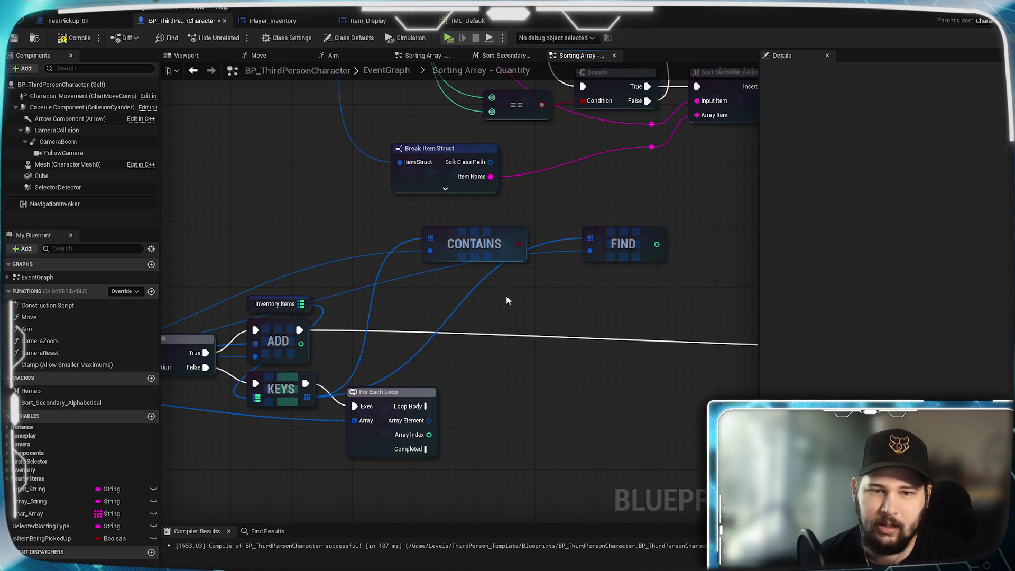
left_click_drag(502, 300, 599, 254)
left_click_drag(529, 274, 605, 258)
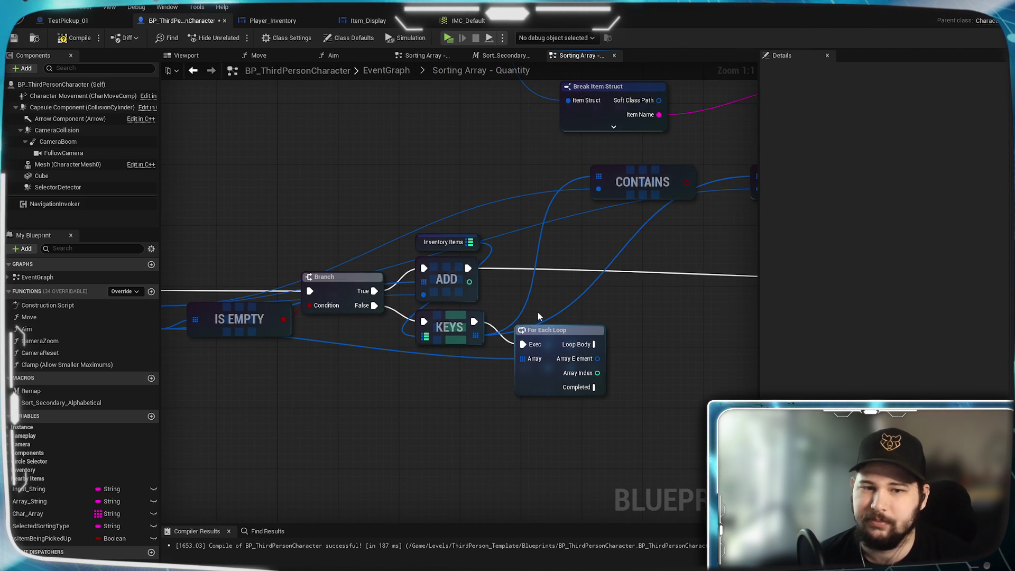
- Add a second Contains Item below the first, fed by the loop's Array Element
left_click_drag(473, 337, 589, 225)
type("conatia")
key("BackSpace")
key("BackSpace")
key("BackSpace")
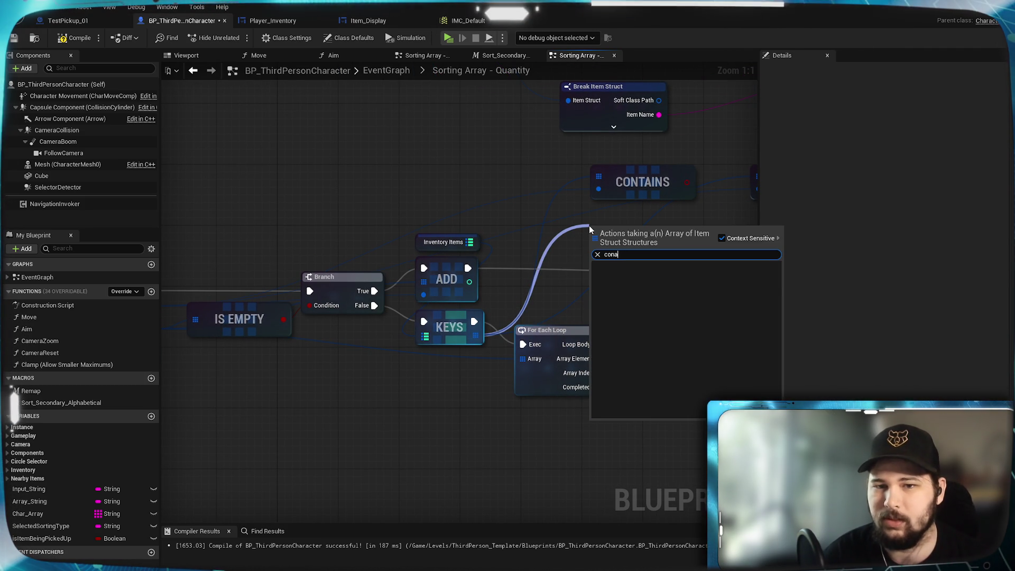
type("ntains")
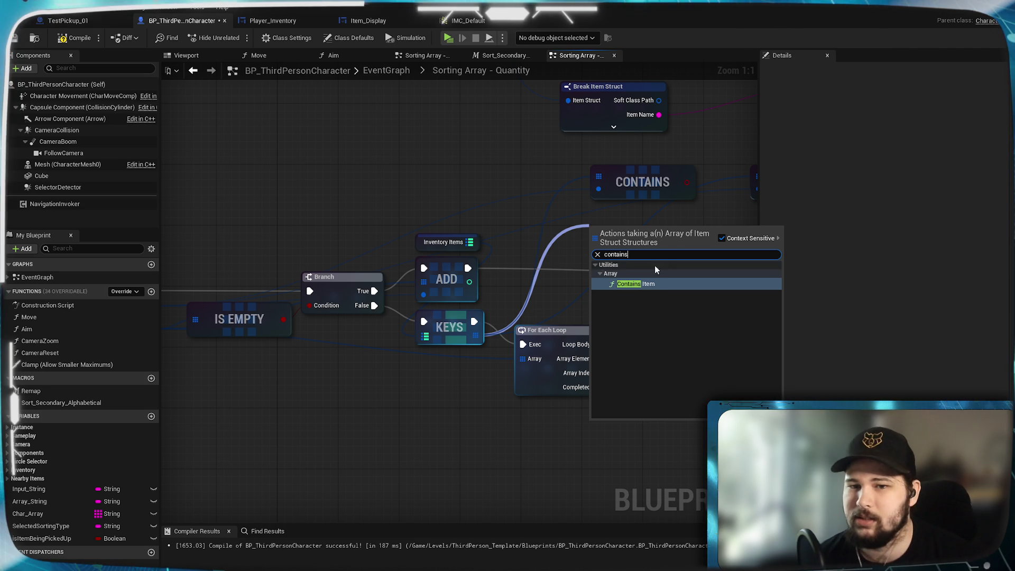
left_click(654, 284)
left_click_drag(631, 231, 638, 217)
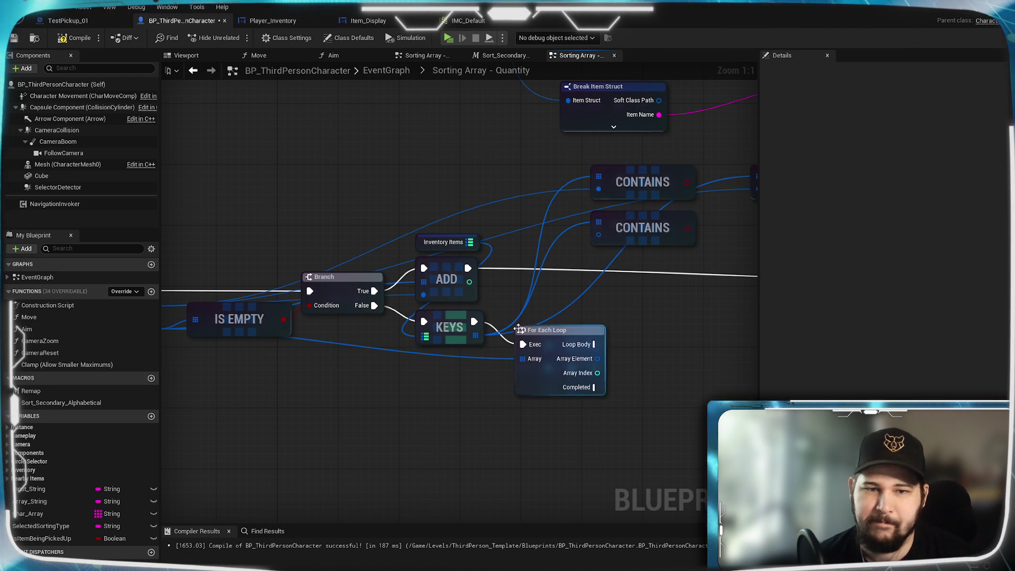
left_click_drag(352, 404, 487, 381)
left_click_drag(430, 367, 145, 421)
left_click_drag(451, 388, 452, 265)
mouse_move(530, 217)
left_mouse_down()
mouse_move(453, 265)
mouse_move(516, 293)
left_mouse_up()
- Add an AND node combining the two CONTAINS results
type("AND")
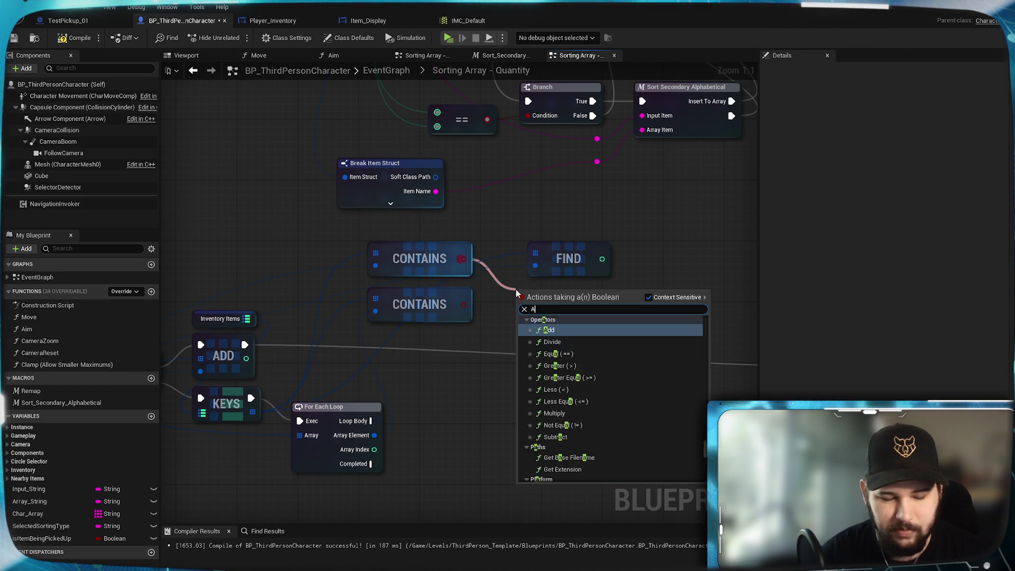
left_click(584, 334)
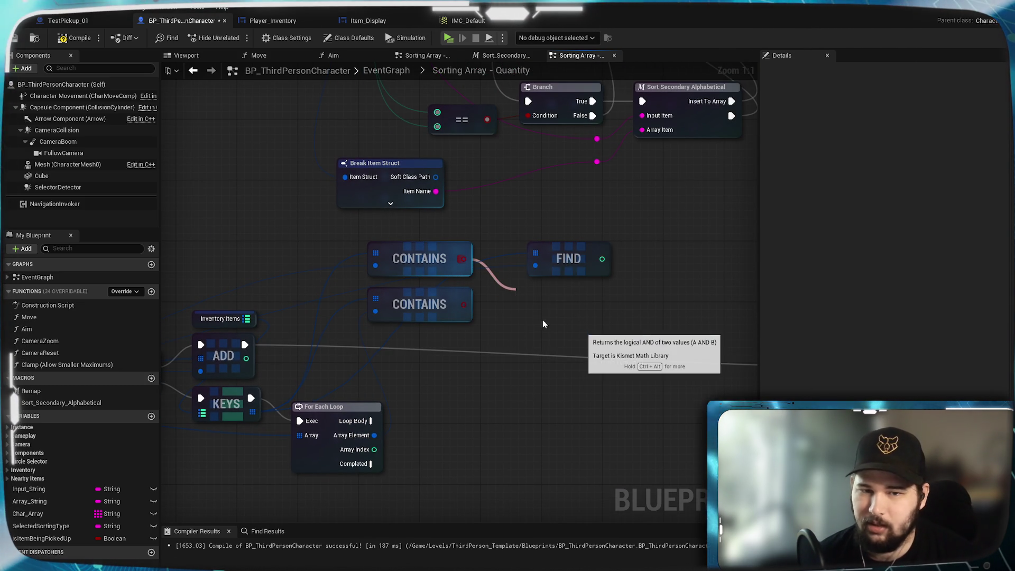
left_click_drag(464, 305, 521, 307)
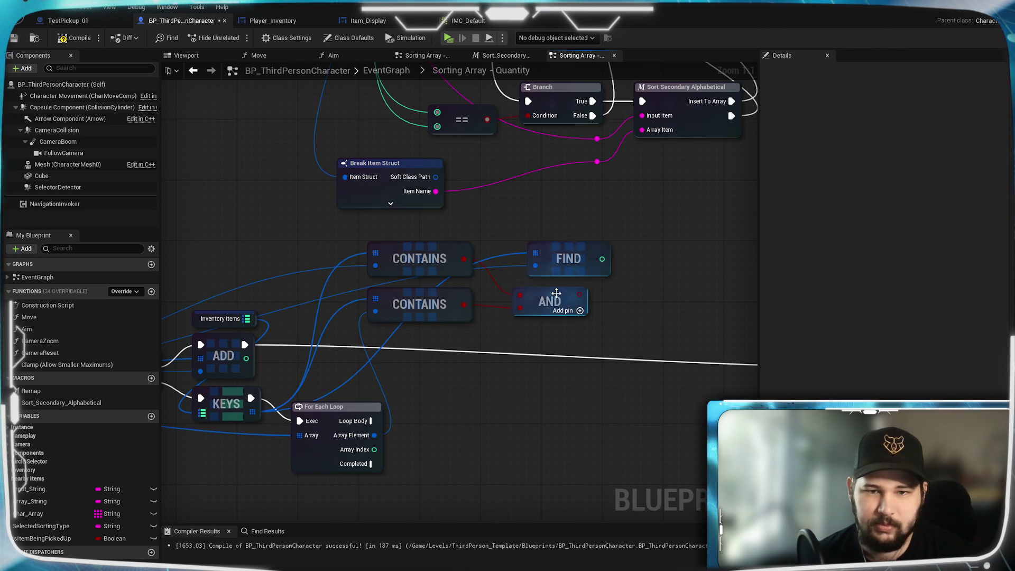
left_click_drag(602, 276, 689, 275)
left_click_drag(593, 322, 578, 315)
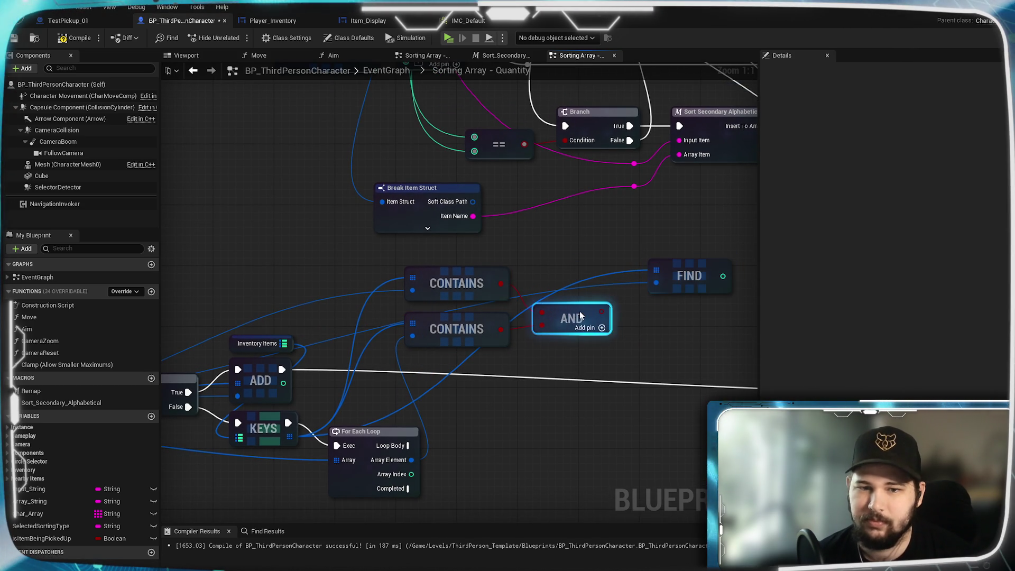
- Create a Branch conditioned on the AND result, executed from the For Each Loop's Loop Body
left_click_drag(596, 243, 602, 253)
mouse_move(635, 290)
left_mouse_down()
mouse_move(680, 290)
mouse_move(617, 365)
mouse_move(531, 370)
mouse_move(556, 371)
left_mouse_up()
mouse_move(405, 377)
left_mouse_down()
mouse_move(465, 385)
mouse_move(545, 369)
mouse_move(536, 373)
left_mouse_up()
left_click(613, 370)
left_click_drag(613, 369, 486, 374)
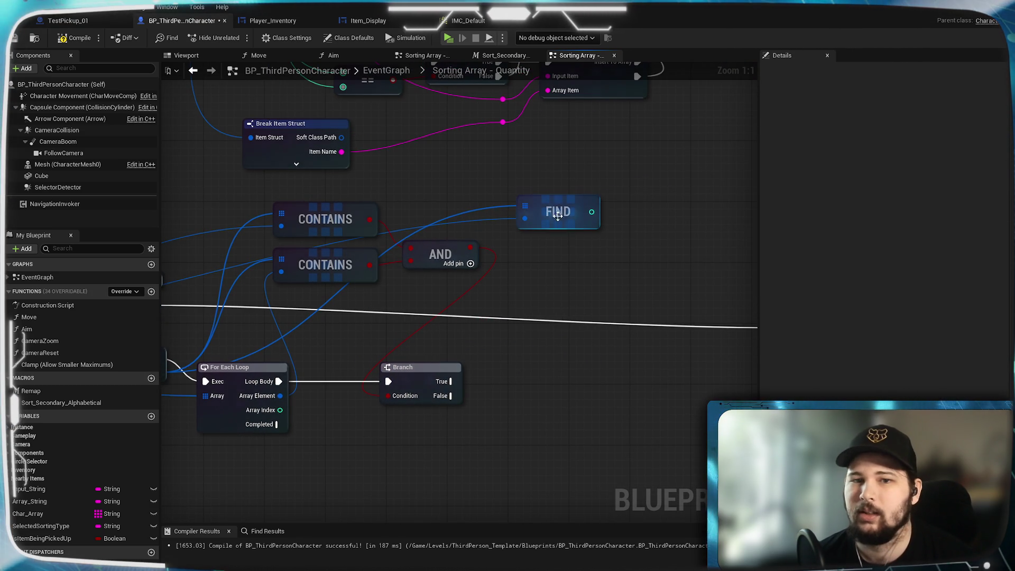
left_click(549, 197)
left_click_drag(548, 198, 540, 199)
mouse_move(200, 367)
left_mouse_down()
mouse_move(390, 352)
mouse_move(703, 236)
left_mouse_up()
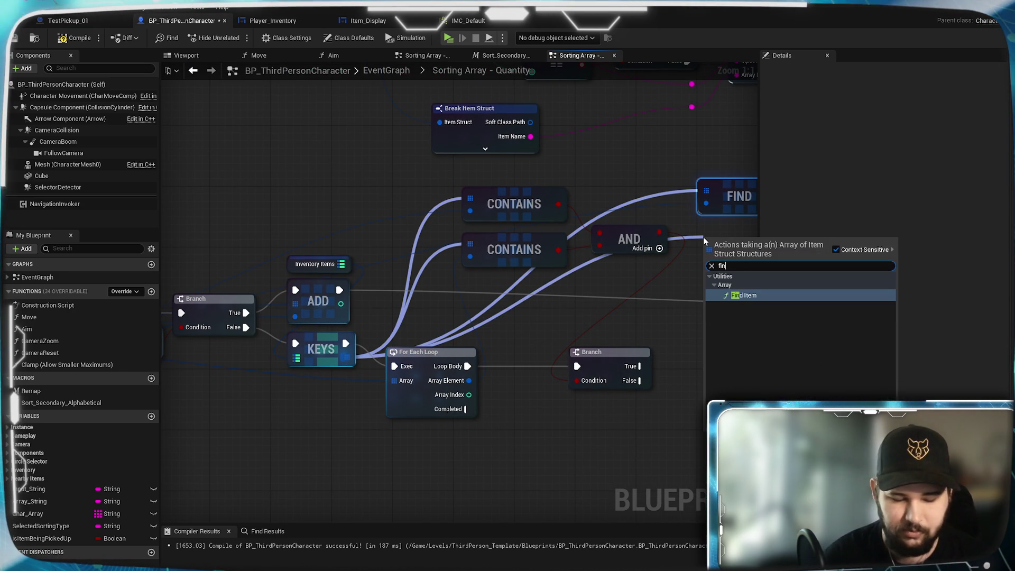
- Add a second array Find node fed by the loop's Array Element
left_click(740, 294)
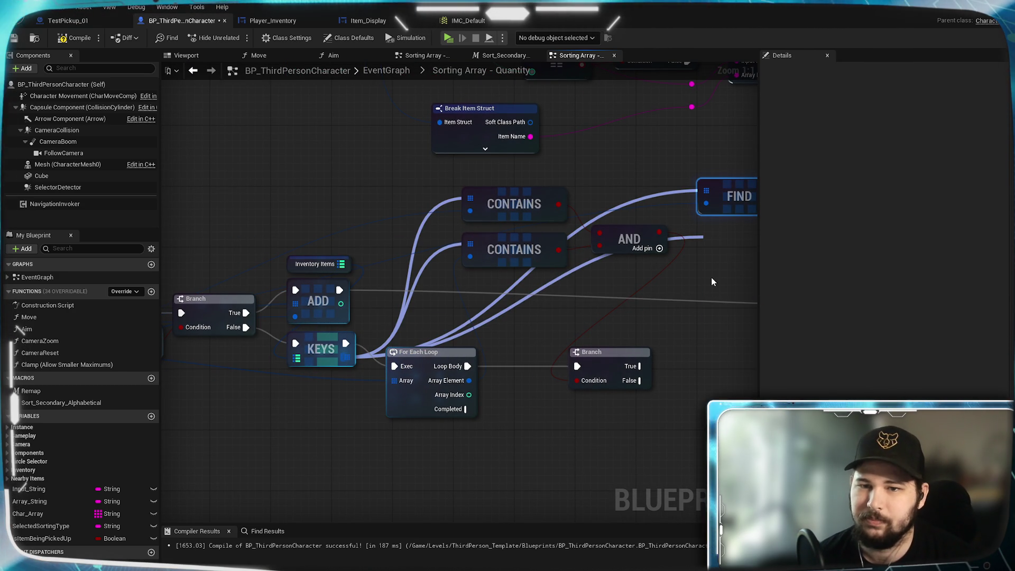
left_click_drag(735, 232, 621, 278)
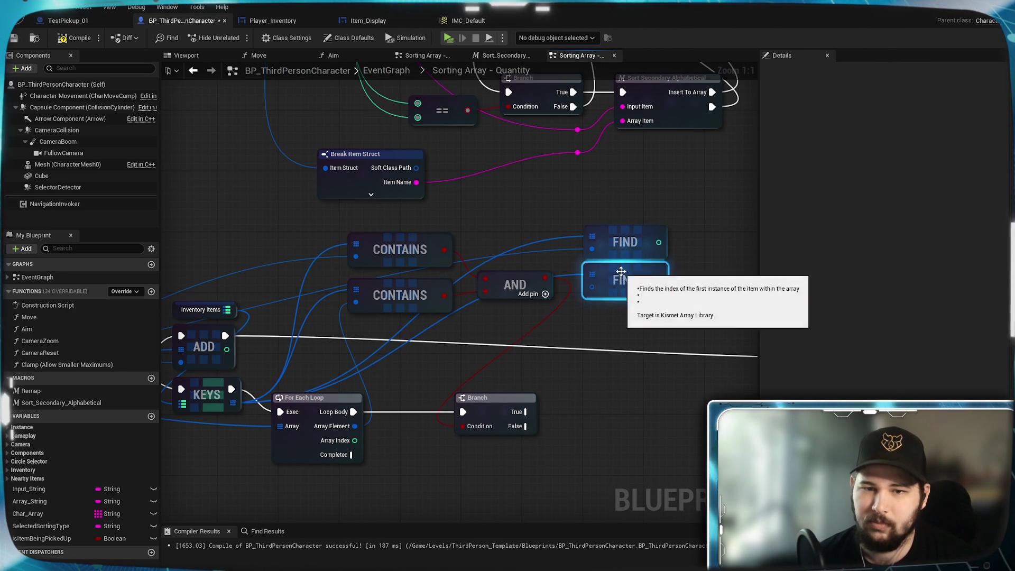
left_click_drag(433, 334, 488, 285)
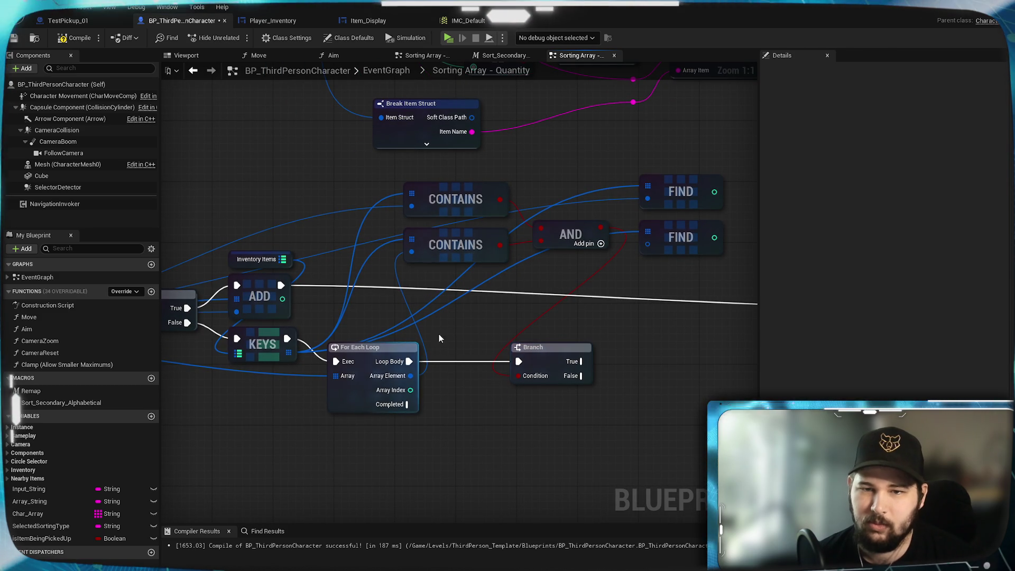
mouse_move(410, 375)
left_mouse_down()
mouse_move(654, 247)
mouse_move(521, 286)
left_mouse_up()
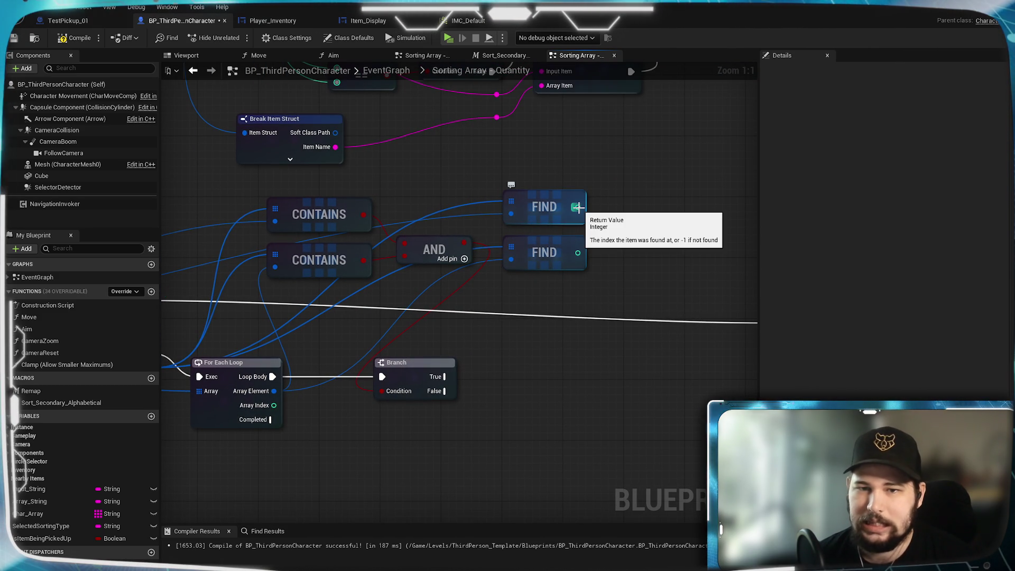
left_click_drag(412, 331, 657, 294)
mouse_move(599, 305)
left_mouse_down()
mouse_move(661, 271)
mouse_move(193, 311)
left_mouse_up()
- Compare both FIND results with a new Equal (==) node
mouse_move(528, 210)
left_mouse_down()
mouse_move(593, 252)
mouse_move(587, 235)
left_mouse_up()
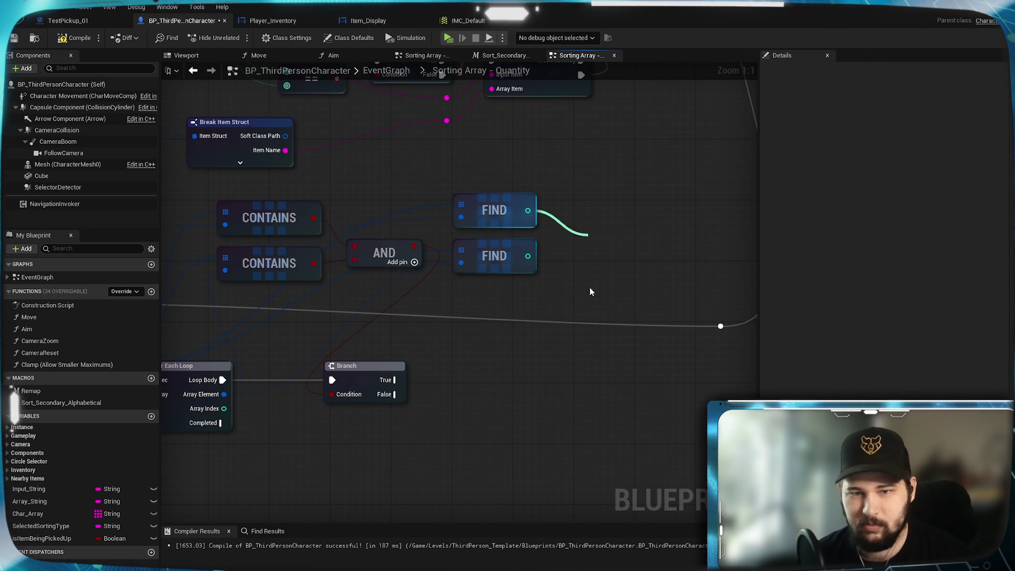
type("=")
left_click(590, 286)
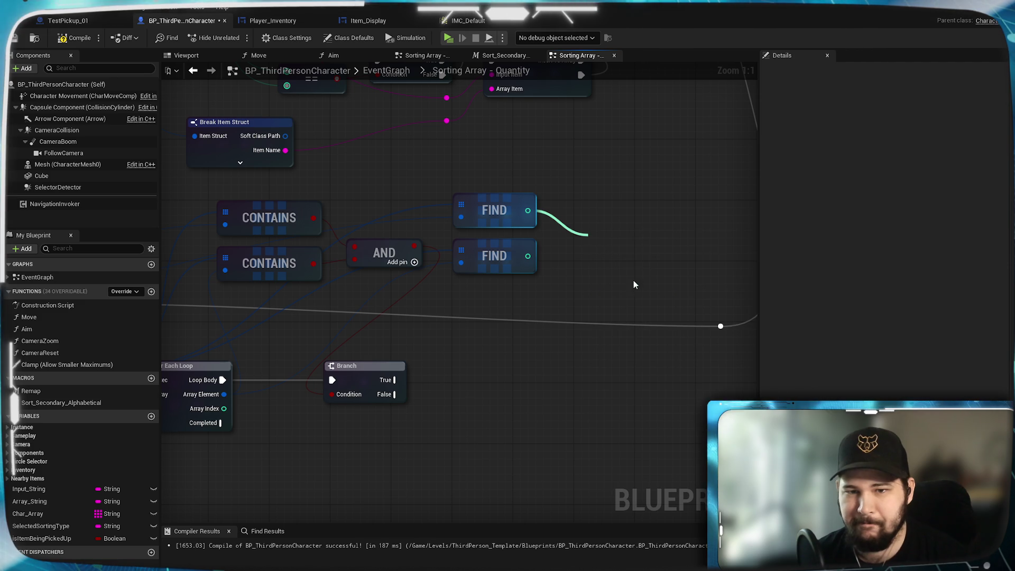
mouse_move(527, 256)
left_mouse_down()
mouse_move(591, 256)
mouse_move(616, 244)
mouse_move(608, 232)
left_mouse_up()
left_click_drag(461, 310, 683, 279)
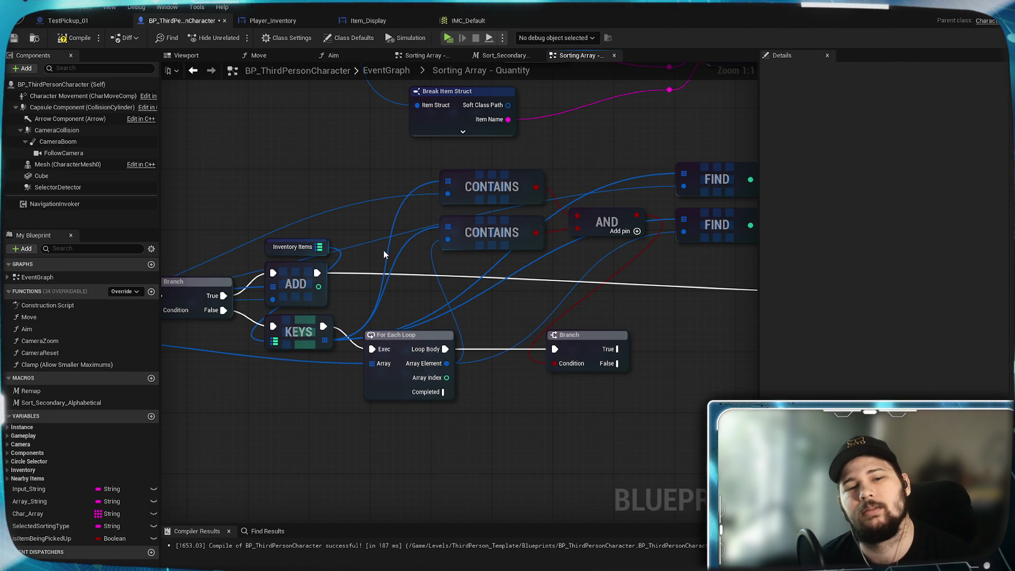
left_click_drag(380, 300, 546, 270)
left_click_drag(342, 369, 582, 381)
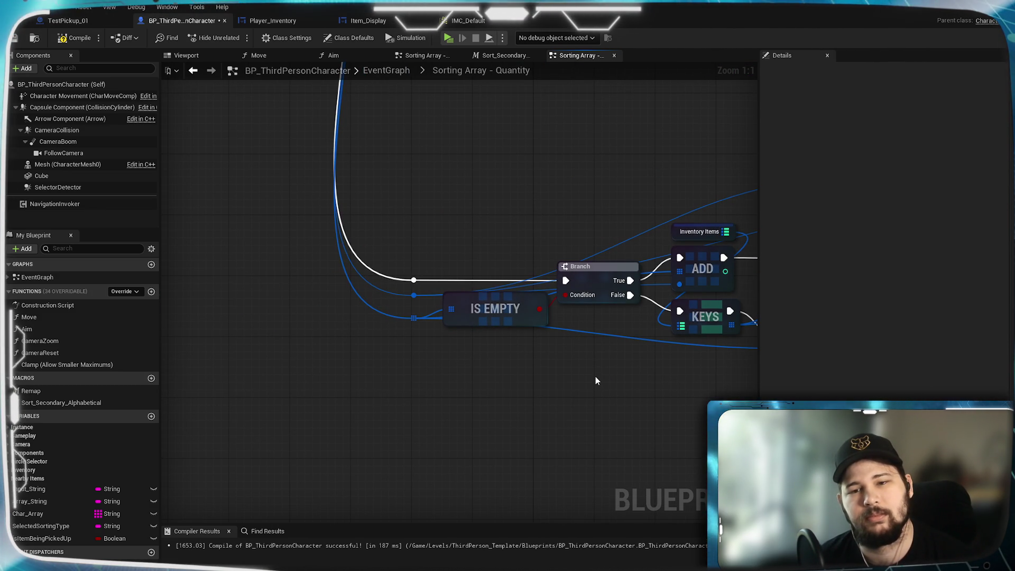
mouse_move(657, 385)
left_mouse_down()
mouse_move(159, 364)
mouse_move(143, 566)
mouse_move(387, 427)
mouse_move(450, 337)
mouse_move(548, 344)
left_mouse_up()
mouse_move(421, 280)
left_mouse_down()
mouse_move(655, 245)
mouse_move(598, 200)
left_mouse_up()
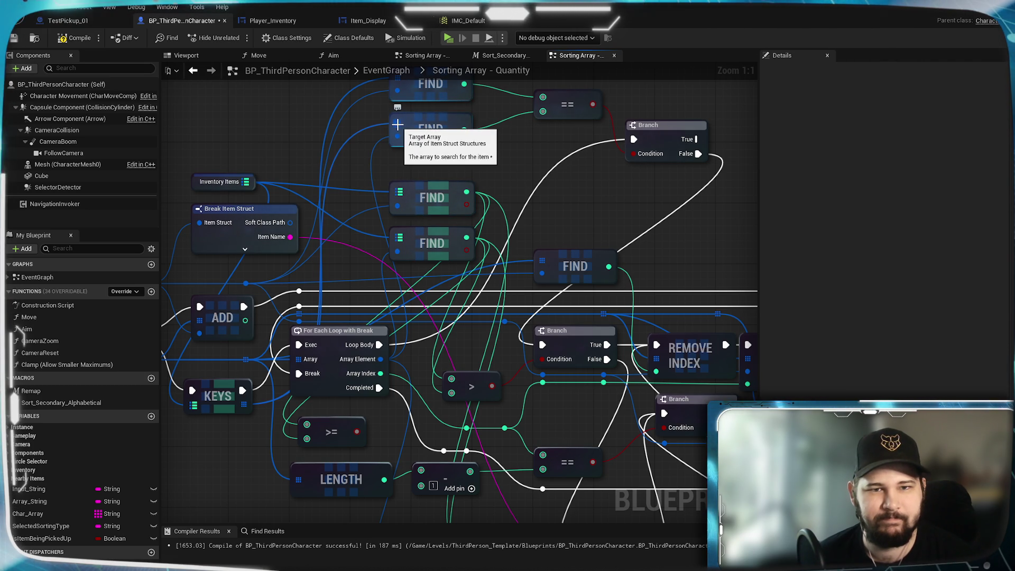
mouse_move(359, 184)
left_mouse_down()
mouse_move(508, 231)
mouse_move(508, 251)
mouse_move(490, 239)
left_mouse_up()
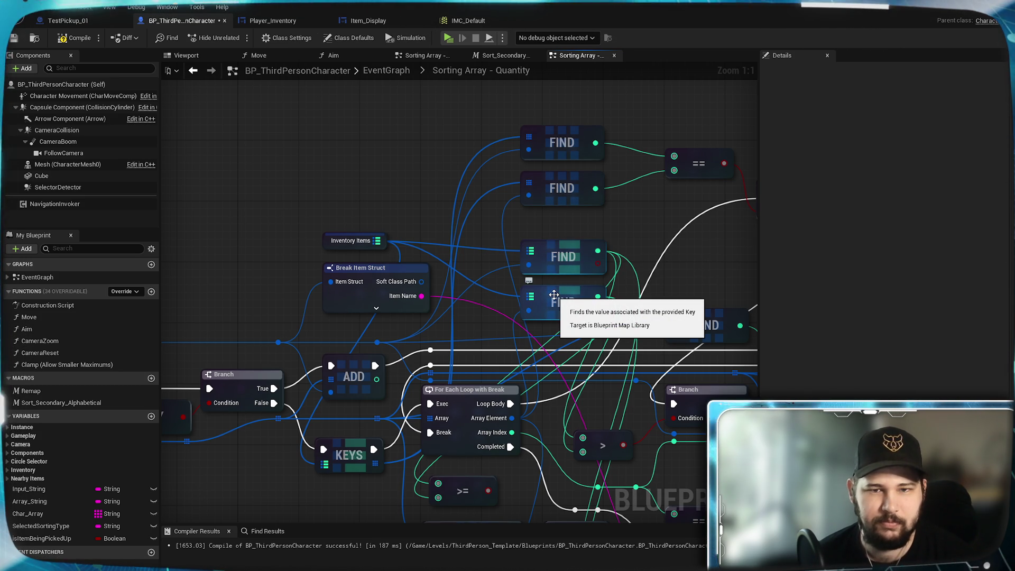
left_click_drag(633, 246, 623, 160)
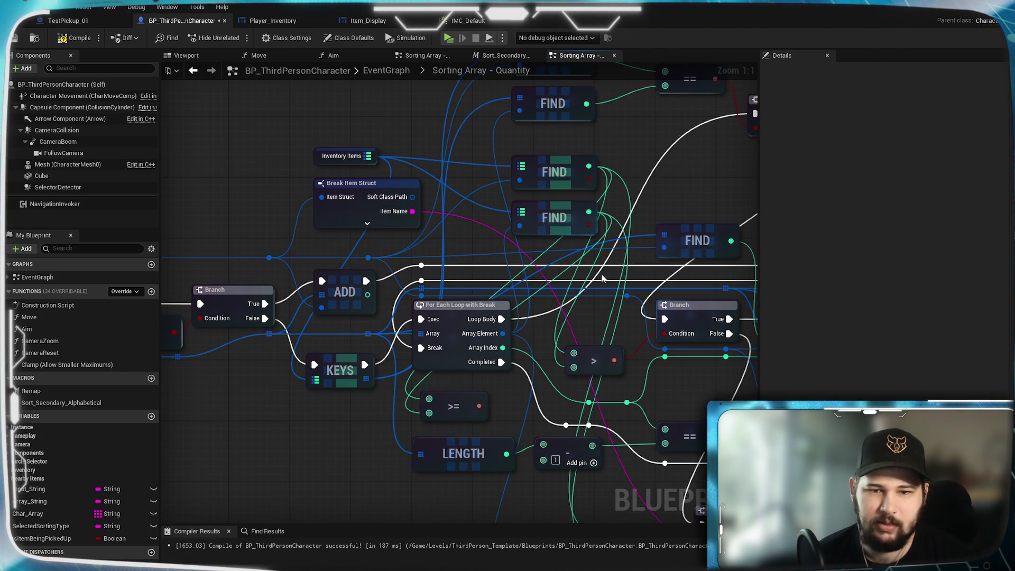
left_click_drag(602, 278, 442, 279)
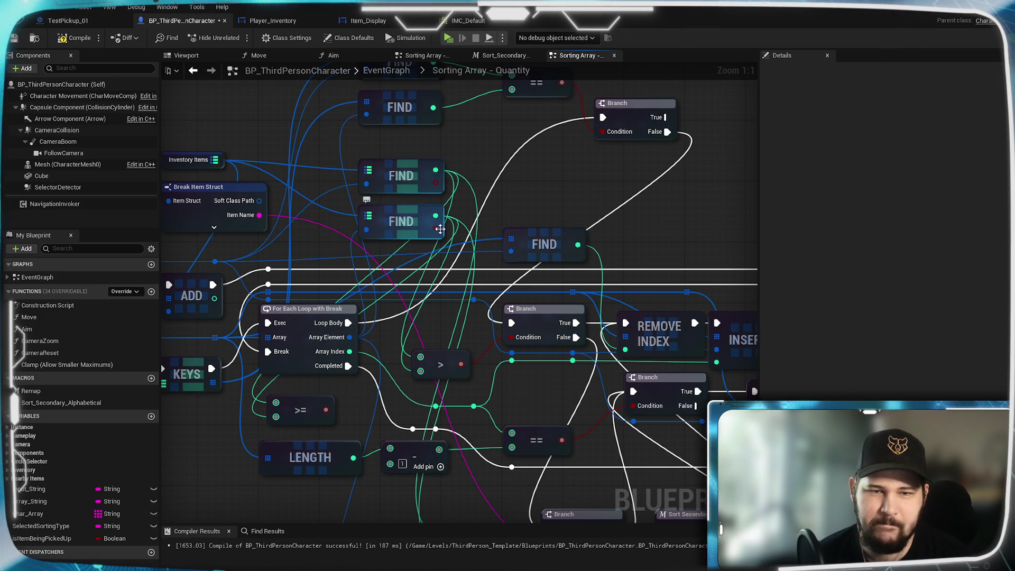
mouse_move(440, 229)
left_mouse_down()
mouse_move(476, 132)
mouse_move(502, 243)
mouse_move(436, 312)
mouse_move(396, 307)
mouse_move(546, 308)
mouse_move(560, 324)
mouse_move(533, 268)
mouse_move(487, 271)
mouse_move(427, 349)
left_mouse_up()
mouse_move(581, 240)
left_mouse_down()
mouse_move(462, 302)
mouse_move(490, 310)
mouse_move(524, 267)
left_mouse_up()
- Delete the CONTAINS and AND nodes and add a map Find on Inventory Items with a key input
key("Delete")
mouse_move(291, 259)
left_mouse_down()
mouse_move(365, 274)
mouse_move(423, 208)
left_mouse_up()
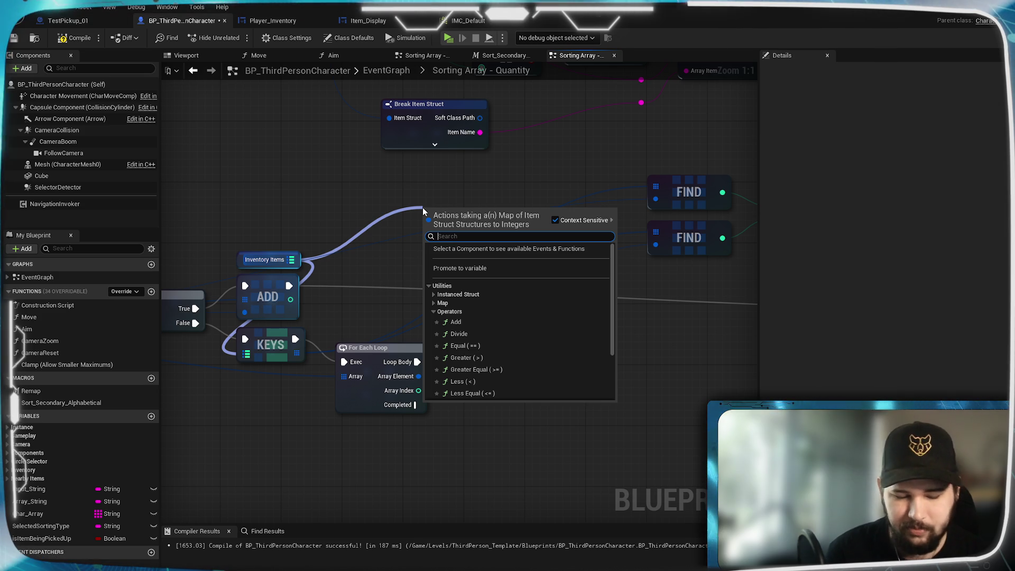
type("find")
key("Return")
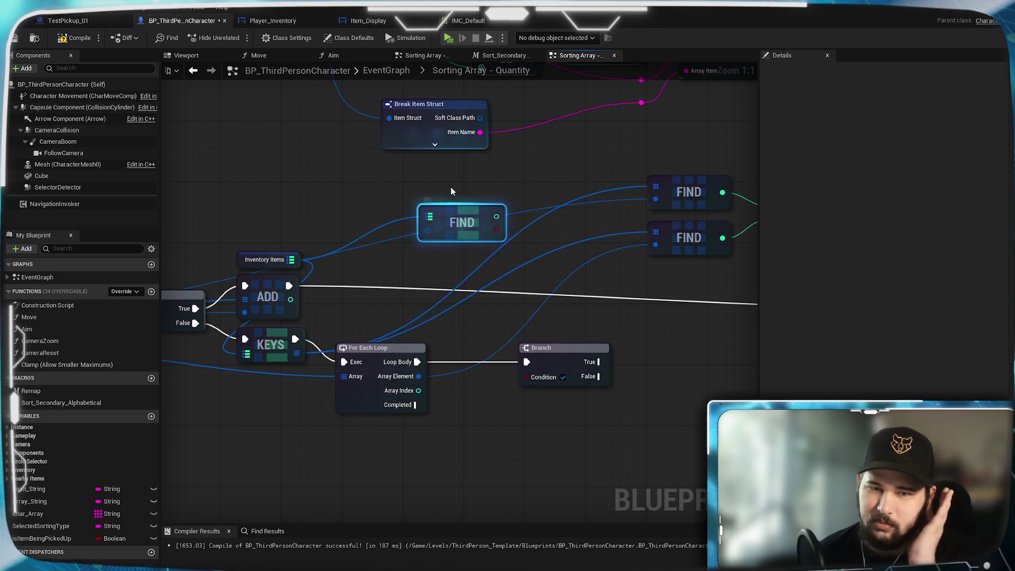
mouse_move(478, 191)
left_mouse_down()
mouse_move(441, 172)
mouse_move(447, 158)
left_mouse_up()
mouse_move(400, 244)
left_mouse_down()
mouse_move(436, 290)
mouse_move(619, 340)
left_mouse_up()
left_click_drag(222, 394, 640, 272)
mouse_move(665, 331)
left_mouse_down()
mouse_move(463, 294)
mouse_move(521, 276)
left_mouse_up()
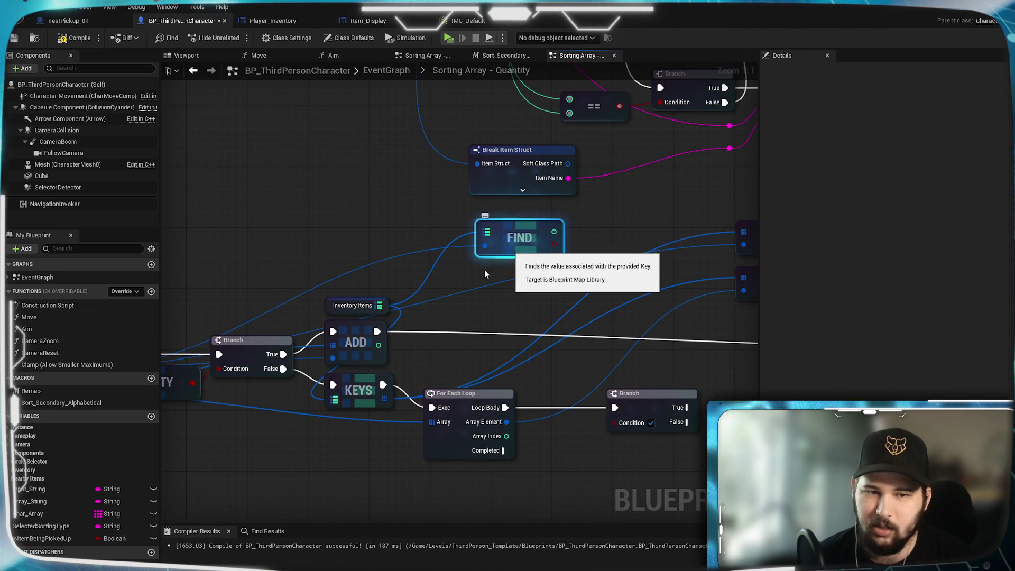
- Add a second map Find on Inventory Items, aligned under the first
left_click_drag(379, 305, 484, 276)
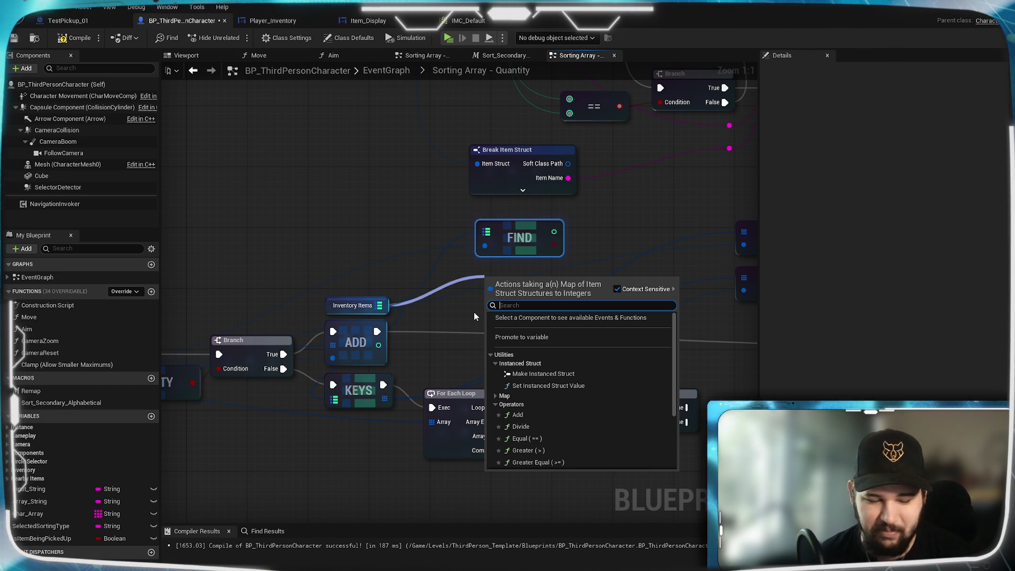
type("find")
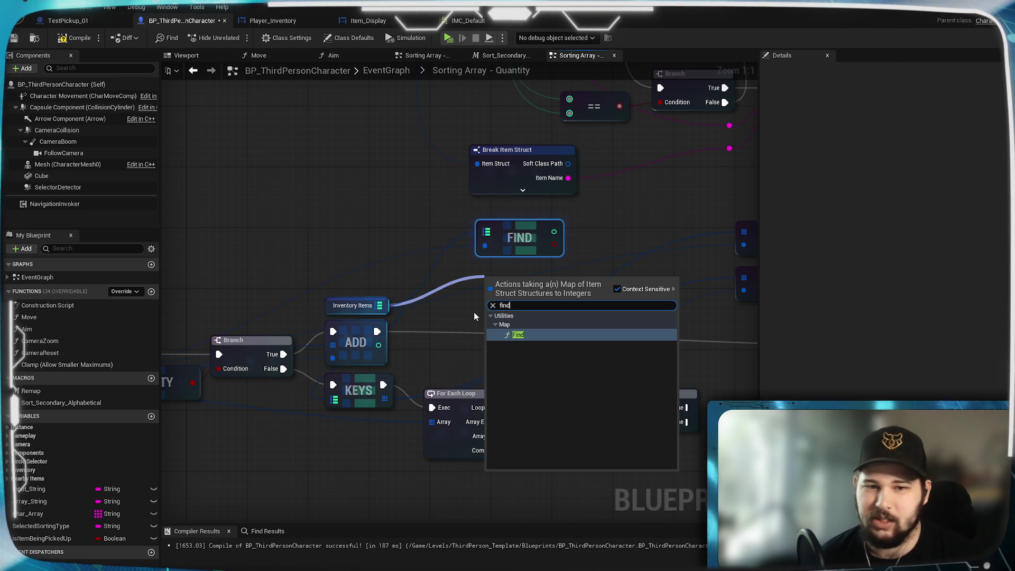
left_click(529, 335)
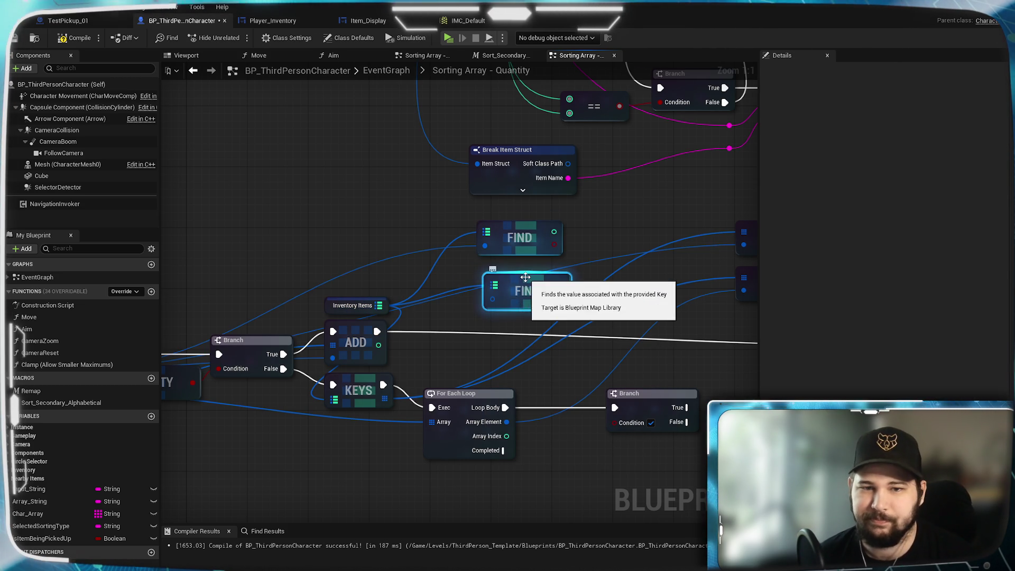
left_click_drag(525, 276, 517, 270)
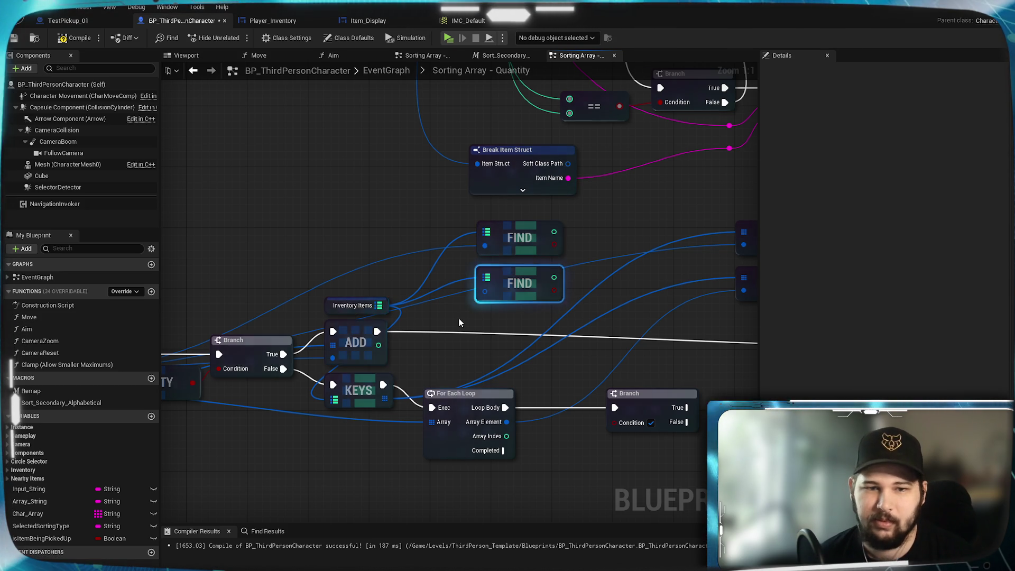
left_click_drag(459, 323, 585, 274)
mouse_move(388, 360)
left_mouse_down()
mouse_move(509, 396)
mouse_move(372, 392)
left_mouse_up()
- Key the second FIND with Array Element and AND both FIND results into the Branch Condition
left_click_drag(620, 412, 597, 281)
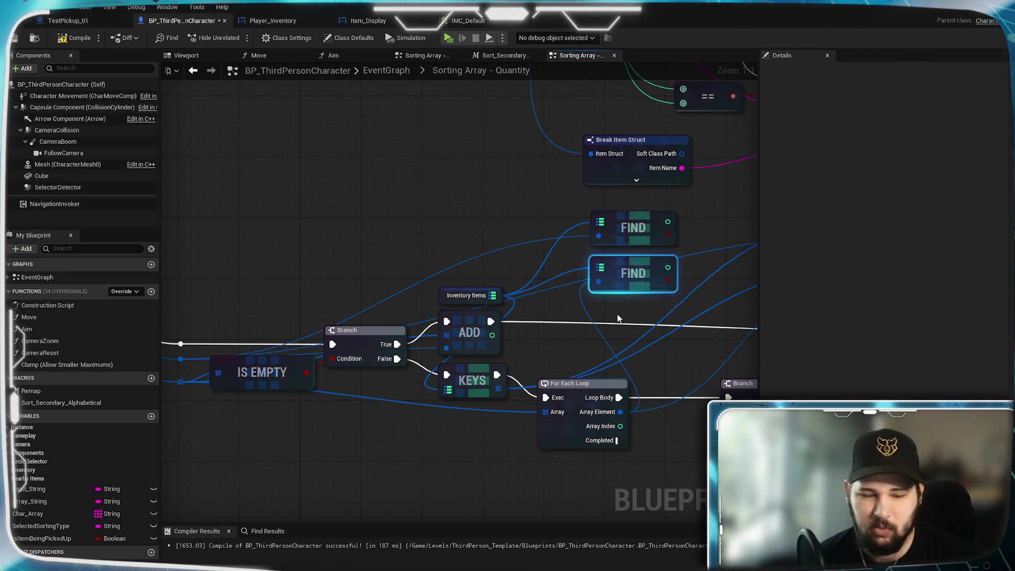
mouse_move(614, 317)
left_mouse_down()
mouse_move(470, 348)
mouse_move(493, 322)
mouse_move(503, 236)
mouse_move(457, 259)
mouse_move(486, 275)
mouse_move(475, 294)
mouse_move(493, 291)
left_mouse_up()
type("AND")
key("Return")
left_click_drag(562, 277, 501, 425)
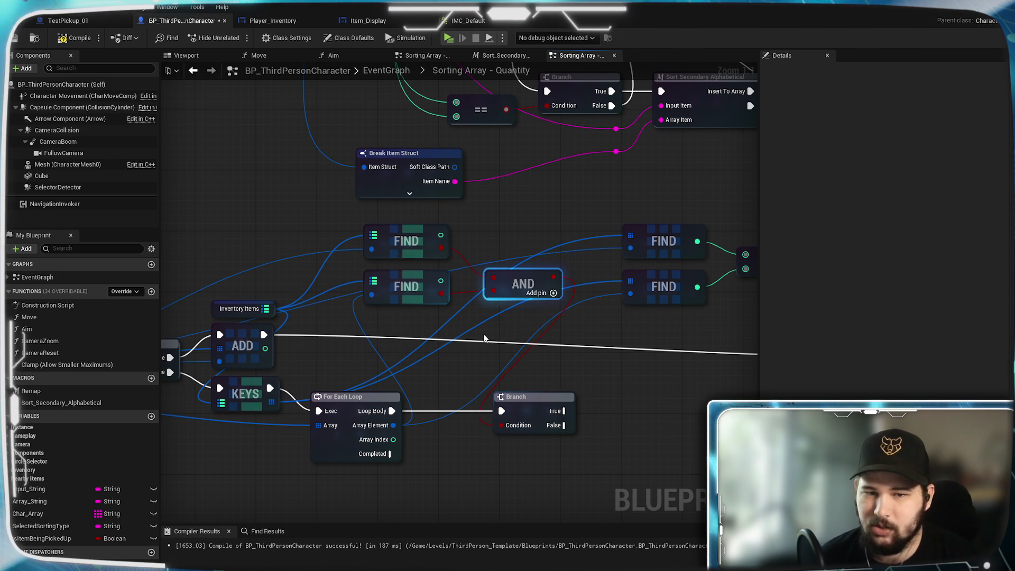
mouse_move(432, 361)
left_mouse_down()
mouse_move(630, 345)
mouse_move(603, 328)
mouse_move(616, 322)
left_mouse_up()
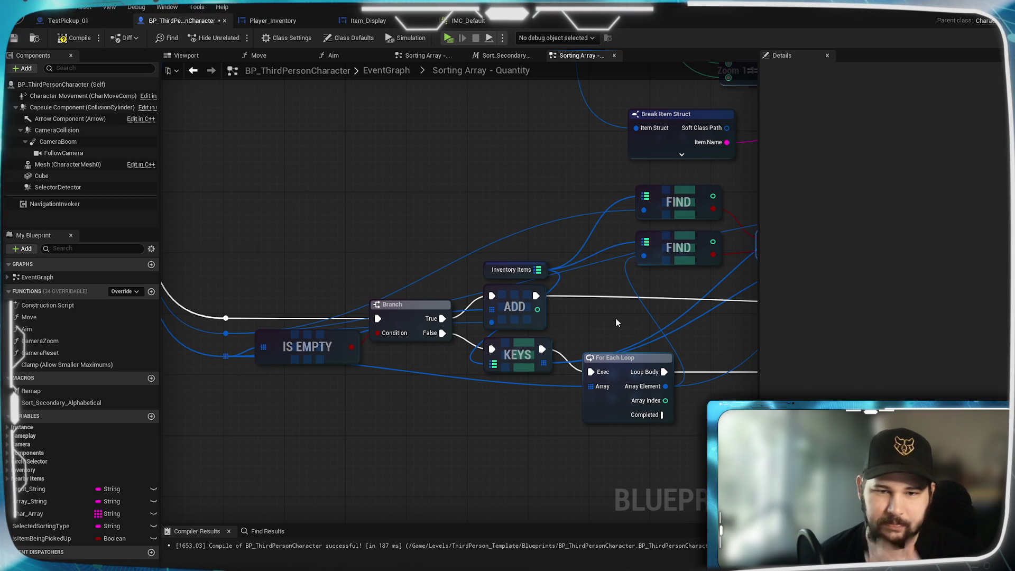
left_click_drag(522, 332, 323, 348)
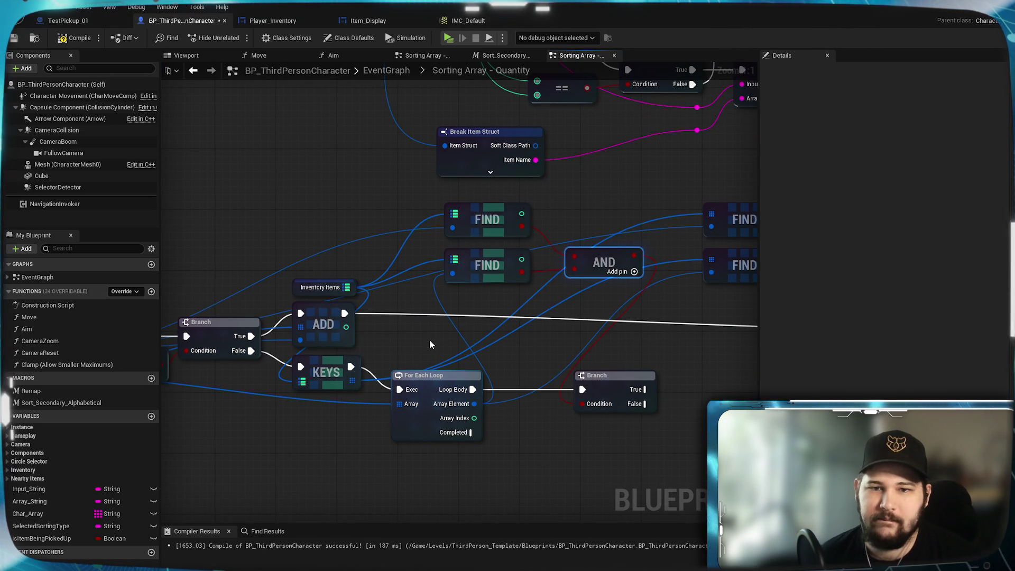
mouse_move(475, 353)
left_mouse_down()
mouse_move(640, 352)
mouse_move(325, 326)
left_mouse_up()
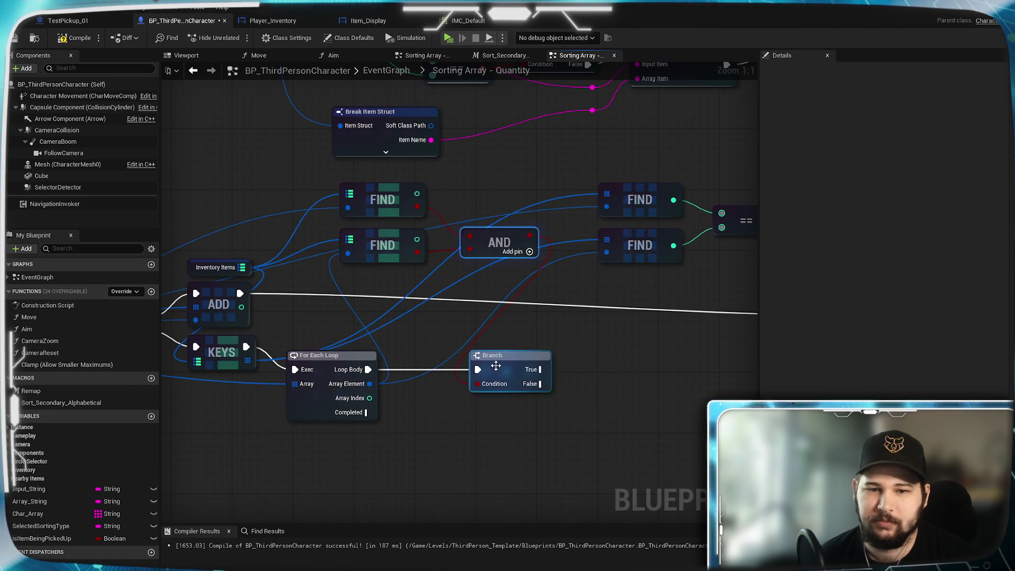
mouse_move(547, 413)
left_mouse_down()
mouse_move(555, 281)
mouse_move(549, 390)
mouse_move(526, 370)
mouse_move(529, 358)
left_mouse_up()
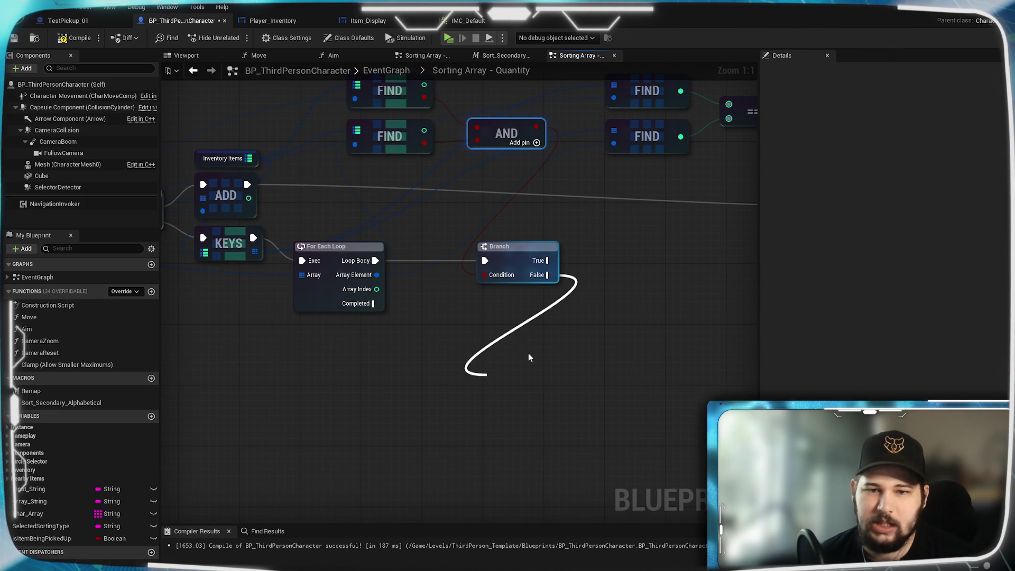
mouse_move(600, 267)
left_mouse_down()
mouse_move(536, 408)
mouse_move(476, 502)
left_mouse_up()
left_click_drag(353, 341, 629, 235)
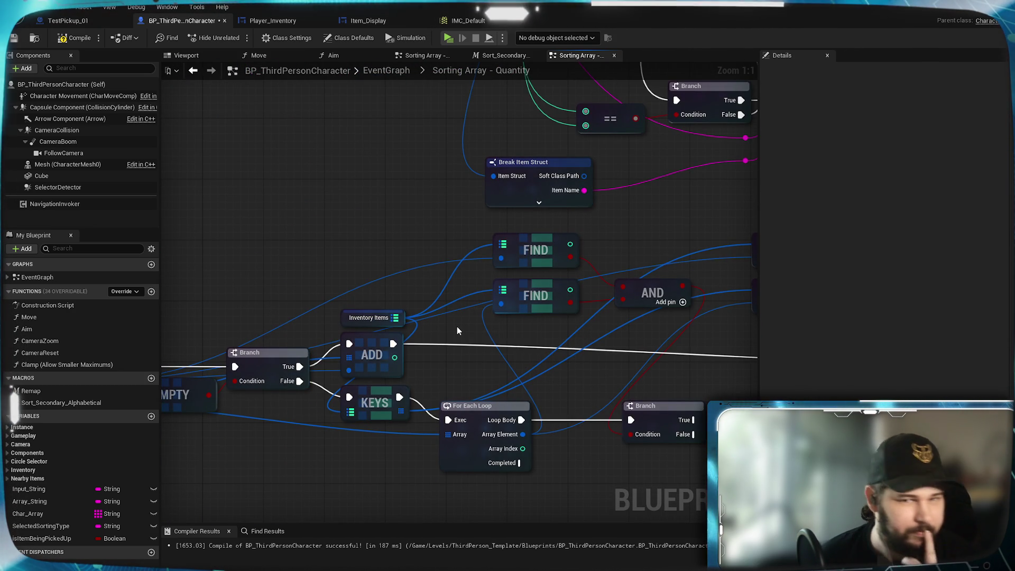
mouse_move(458, 330)
left_mouse_down()
mouse_move(507, 334)
mouse_move(723, 282)
mouse_move(438, 296)
left_mouse_up()
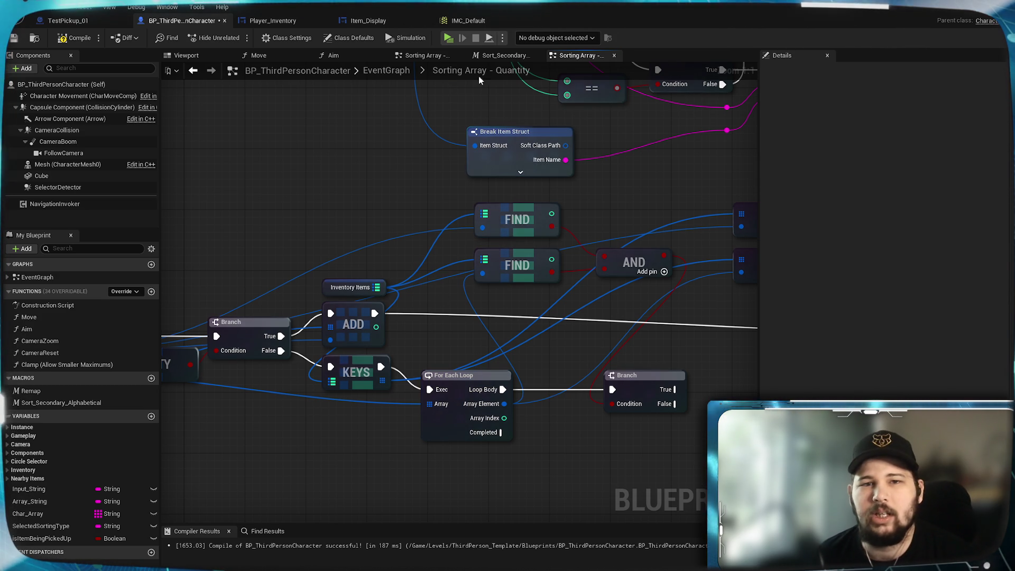
left_click(391, 70)
scroll(427, 274, "down", 10)
scroll(428, 416, "up", 11)
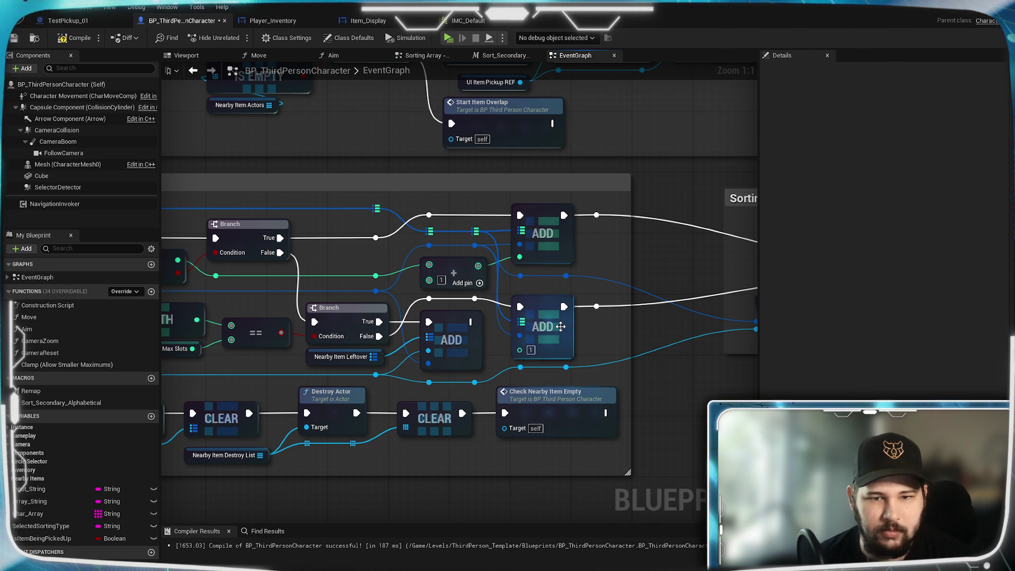
mouse_move(272, 297)
left_mouse_down()
mouse_move(619, 290)
mouse_move(293, 286)
left_mouse_up()
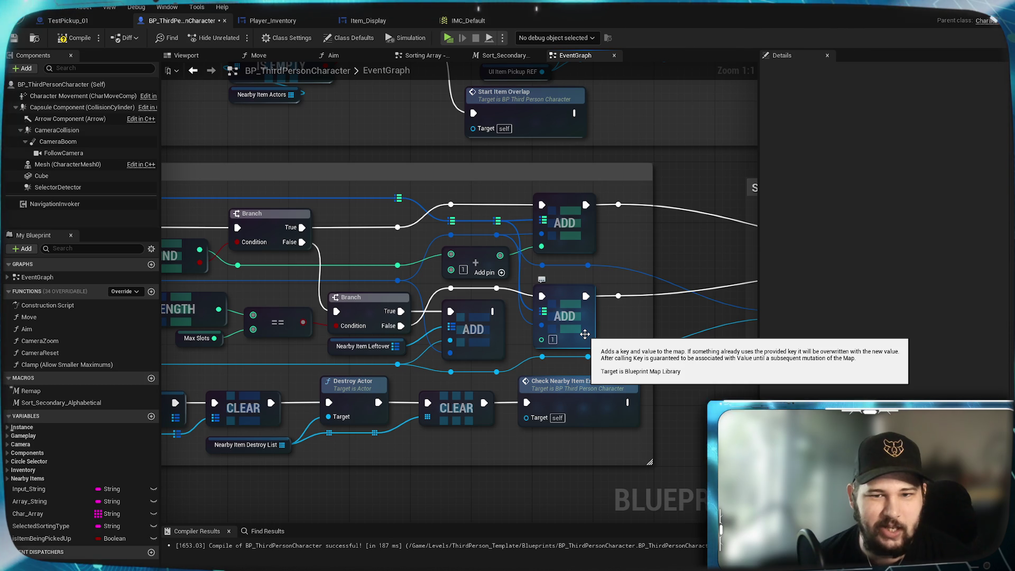
mouse_move(301, 278)
left_mouse_down()
mouse_move(666, 241)
mouse_move(424, 264)
left_mouse_up()
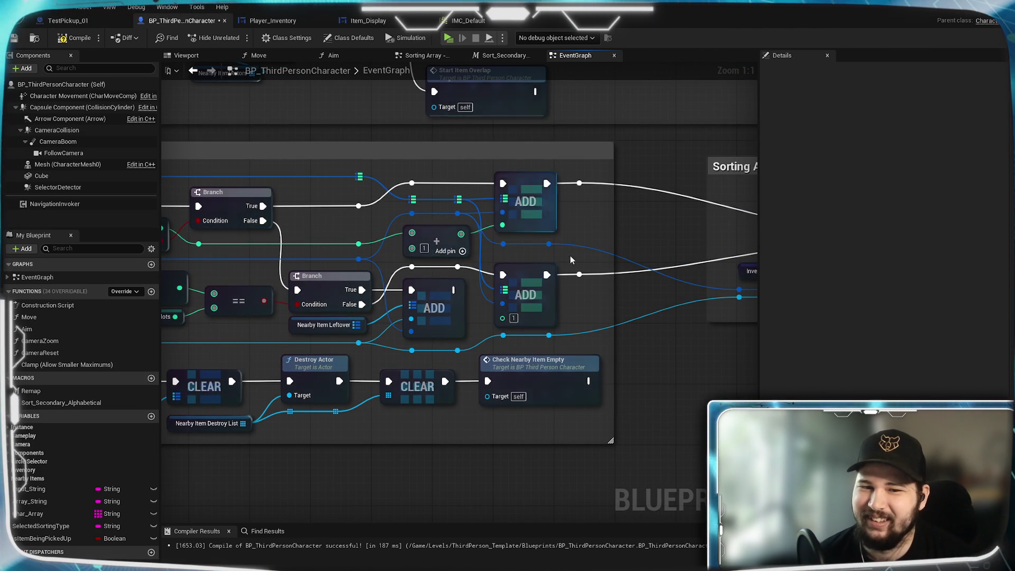
mouse_move(532, 234)
left_mouse_down()
mouse_move(300, 248)
mouse_move(556, 246)
left_mouse_up()
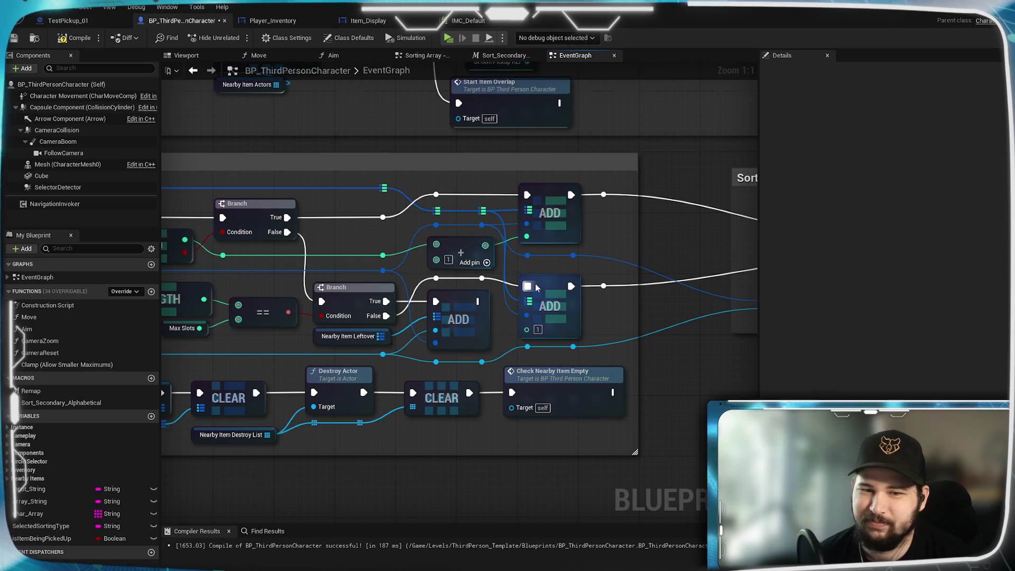
mouse_move(676, 321)
left_mouse_down()
mouse_move(307, 335)
mouse_move(635, 337)
mouse_move(652, 363)
mouse_move(571, 374)
mouse_move(657, 390)
mouse_move(665, 368)
left_mouse_up()
double_click(480, 271)
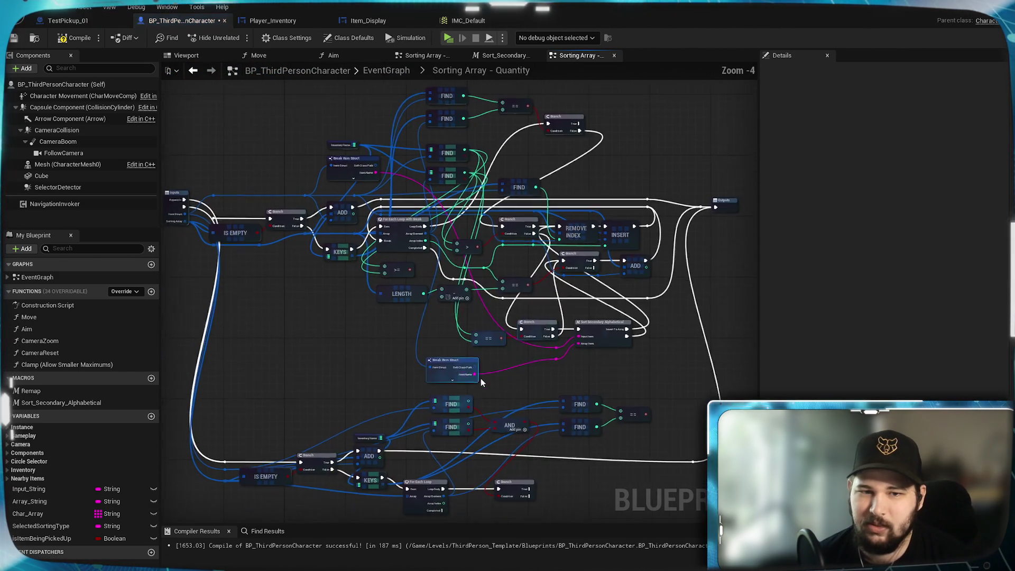
- Delete the AND node beside the lower Branch
scroll(481, 378, "up", 5)
left_click(517, 247)
key("Delete")
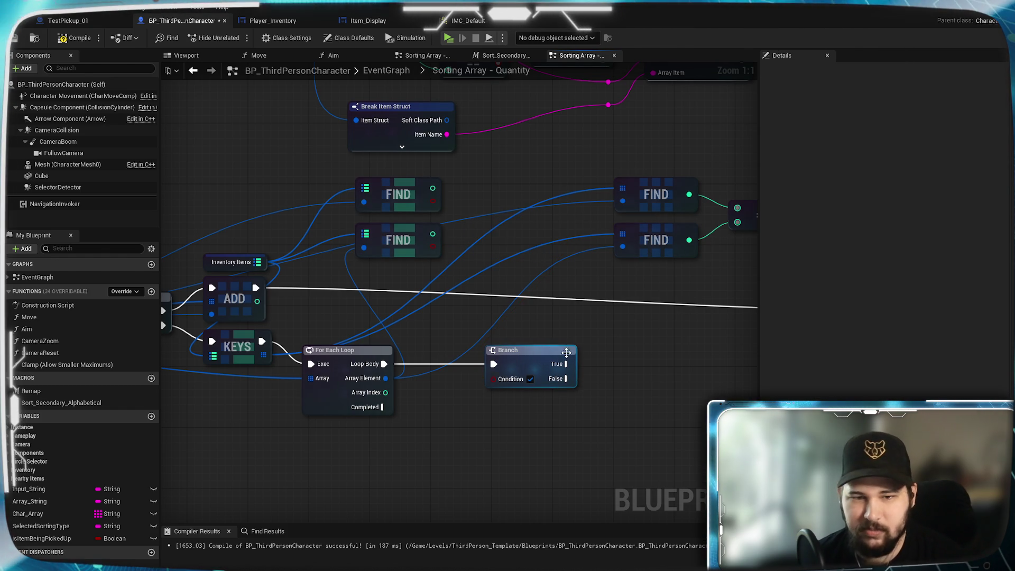
left_click_drag(606, 344, 563, 398)
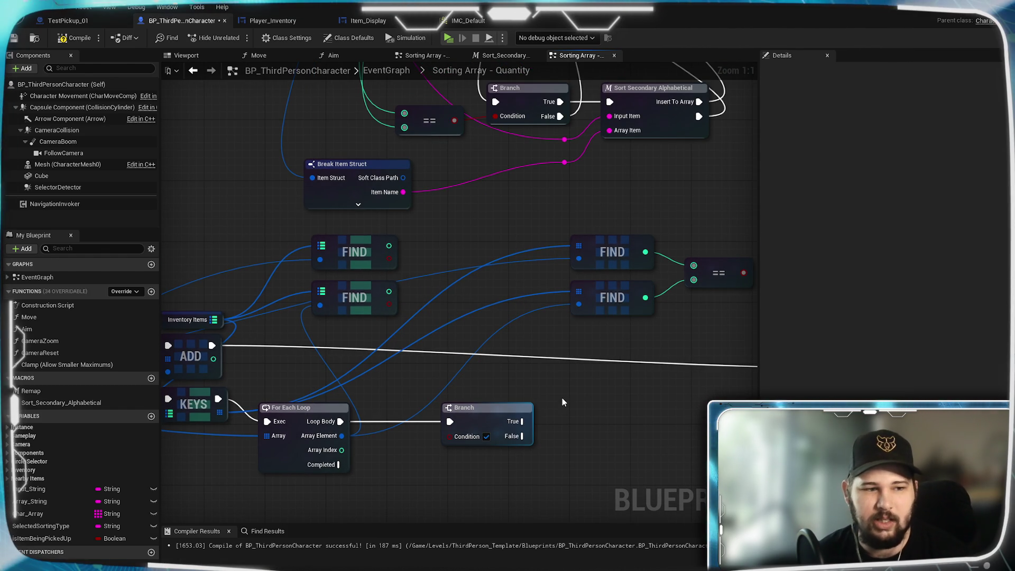
left_click(548, 399)
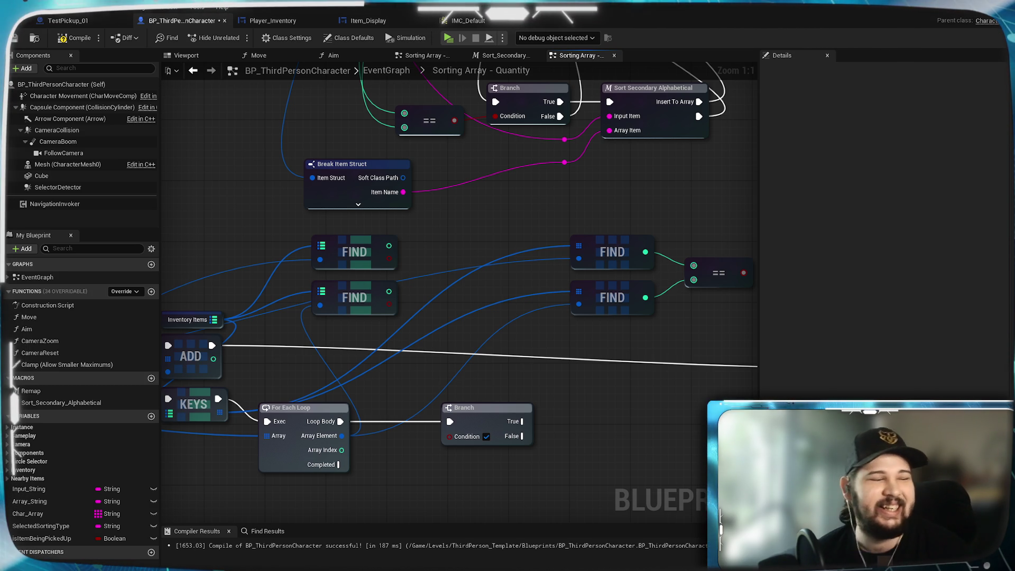
- Raise the lower For Each Loop and Branch nodes so they sit level
mouse_move(580, 462)
left_mouse_down()
mouse_move(631, 428)
mouse_move(529, 407)
mouse_move(573, 396)
mouse_move(427, 420)
mouse_move(543, 403)
left_mouse_up()
left_click_drag(673, 415, 503, 427)
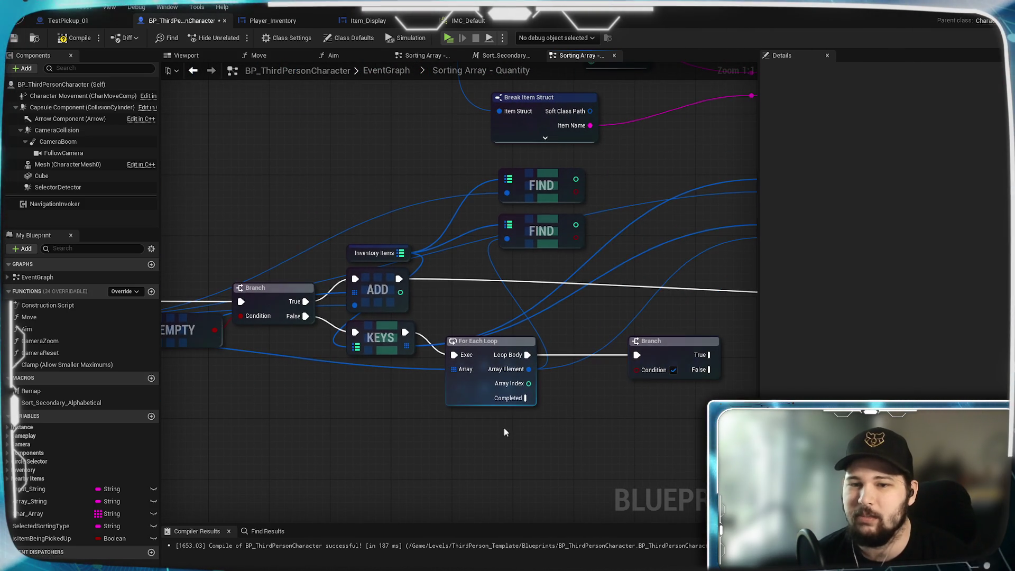
left_click_drag(656, 348, 663, 341)
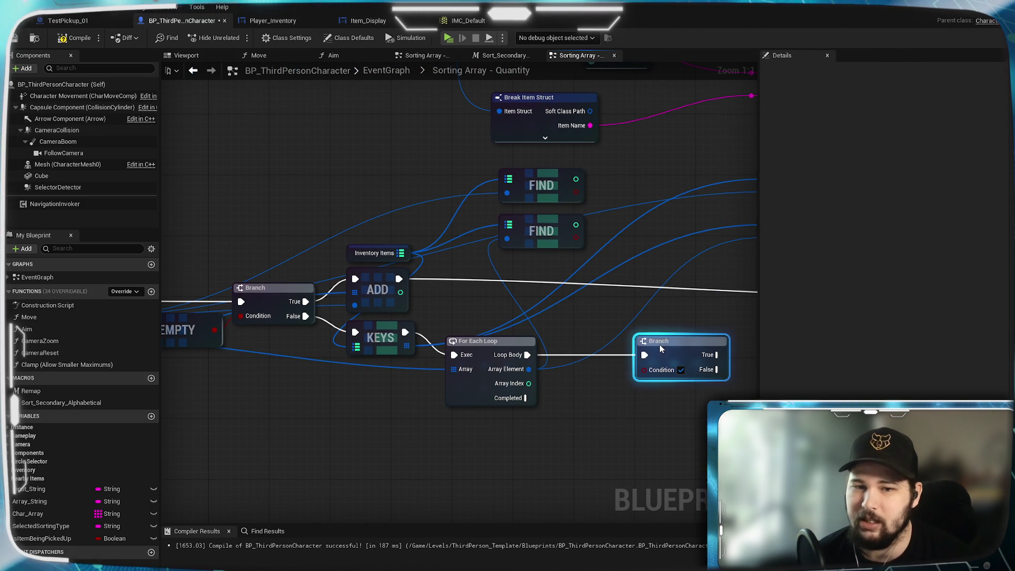
left_click(493, 348)
mouse_move(506, 306)
left_mouse_down()
mouse_move(525, 280)
mouse_move(523, 292)
left_mouse_up()
left_click_drag(699, 314, 699, 299)
left_click(594, 363)
- Pan across the graph to review the FIND node pairs and the IS EMPTY node
mouse_move(620, 367)
left_mouse_down()
mouse_move(456, 403)
mouse_move(354, 453)
left_mouse_up()
left_click_drag(625, 302, 744, 282)
left_click_drag(555, 291, 751, 269)
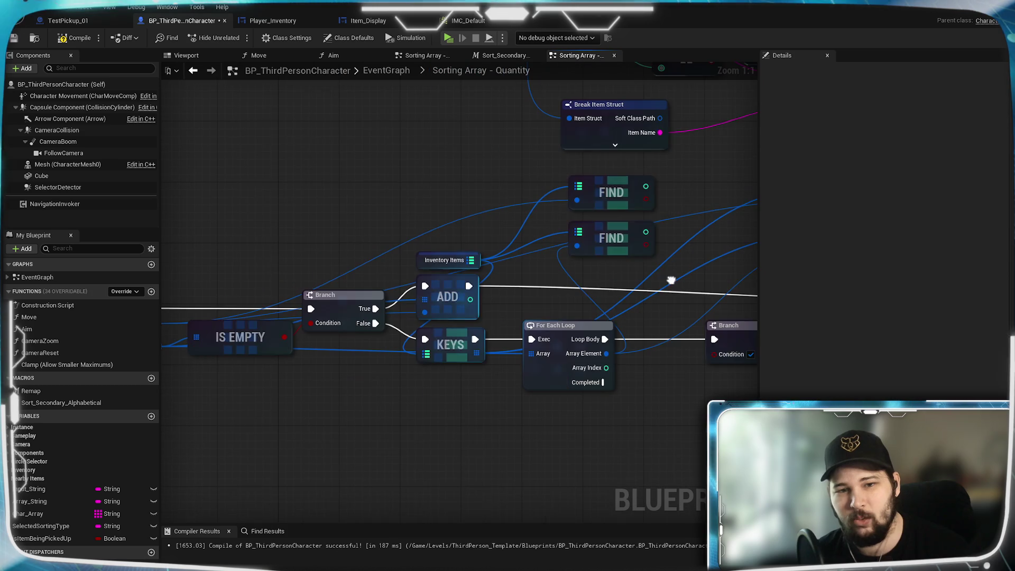
mouse_move(646, 244)
left_mouse_down()
mouse_move(686, 300)
mouse_move(687, 324)
left_mouse_up()
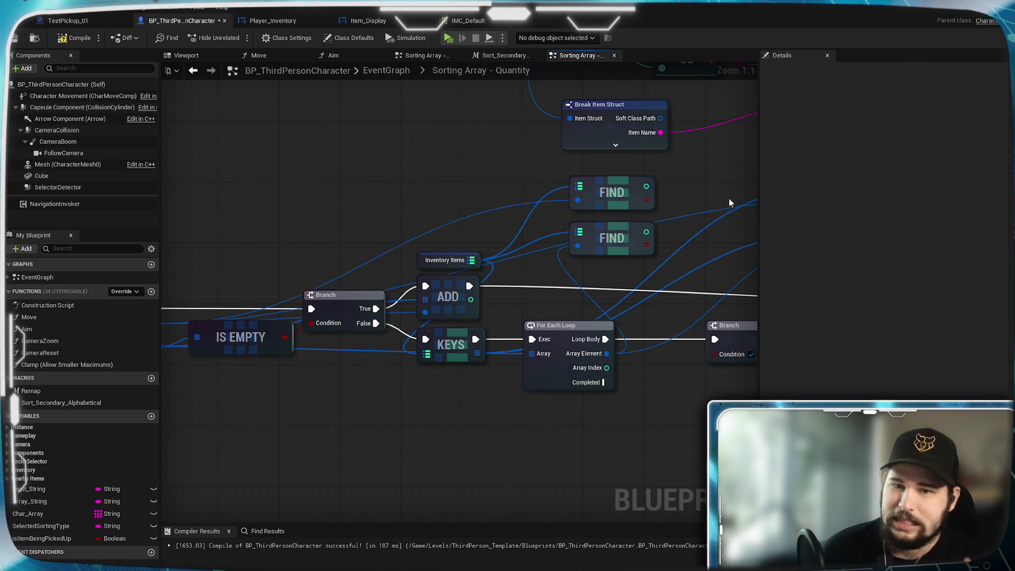
left_click_drag(728, 204, 424, 456)
left_click_drag(418, 132, 422, 368)
mouse_move(370, 201)
left_mouse_down()
mouse_move(423, 281)
mouse_move(409, 275)
mouse_move(460, 193)
mouse_move(544, 235)
mouse_move(560, 118)
left_mouse_up()
left_click_drag(491, 302, 528, 191)
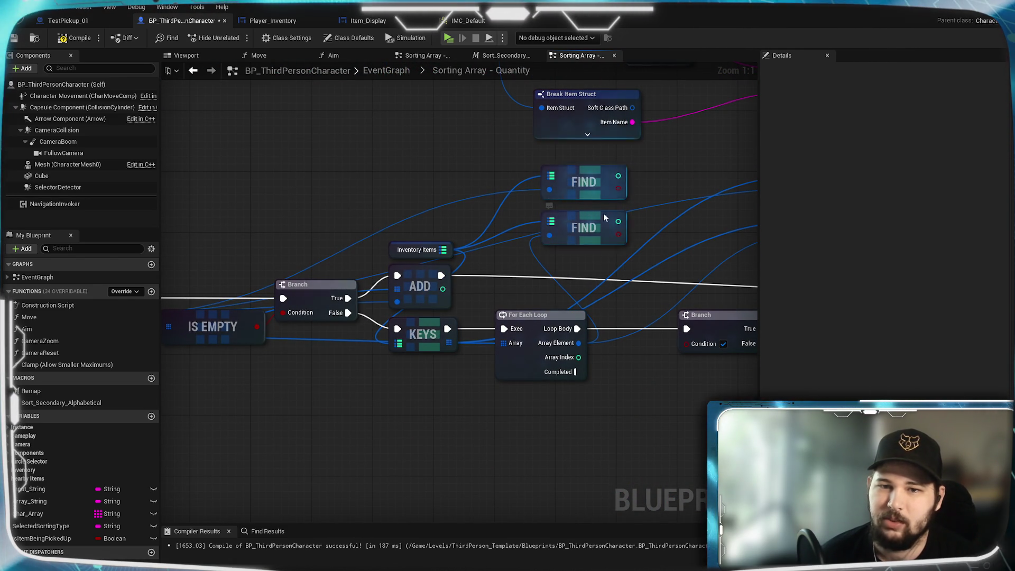
left_click_drag(544, 265, 429, 256)
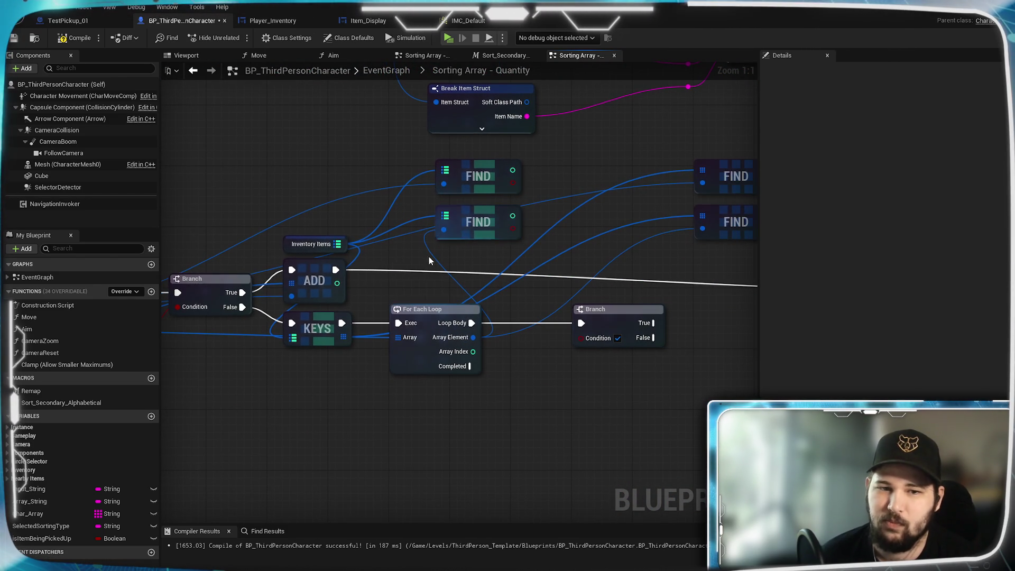
mouse_move(426, 300)
left_mouse_down()
mouse_move(442, 316)
mouse_move(651, 308)
mouse_move(601, 290)
mouse_move(745, 279)
mouse_move(516, 306)
mouse_move(612, 308)
left_mouse_up()
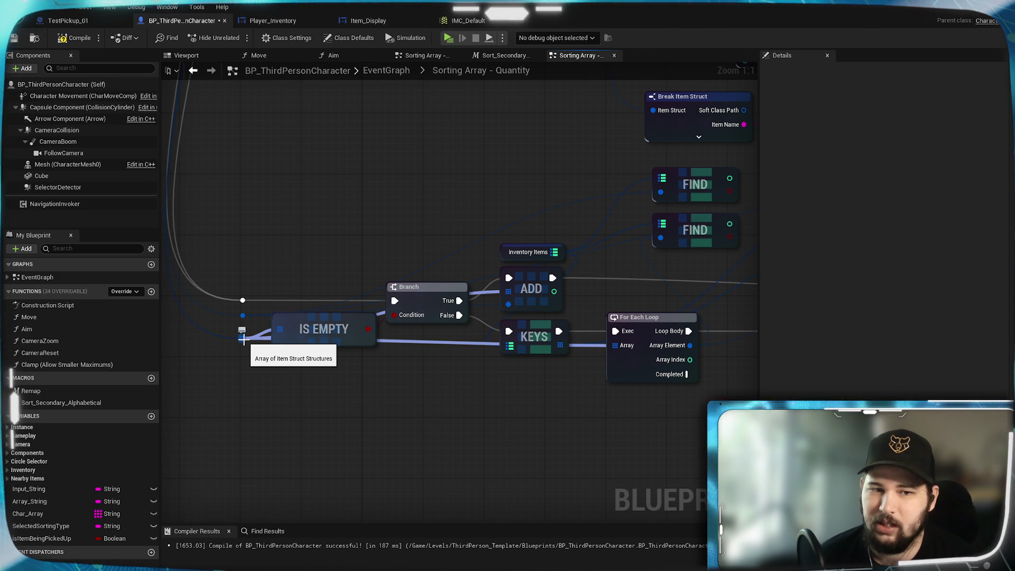
- Add an Array Contains node on the same item array that feeds IS EMPTY, left of the Branch
left_click(242, 338)
mouse_move(264, 350)
left_mouse_down()
mouse_move(487, 423)
mouse_move(238, 410)
mouse_move(594, 404)
mouse_move(357, 413)
mouse_move(393, 408)
left_mouse_up()
mouse_move(492, 407)
left_mouse_down()
mouse_move(405, 379)
mouse_move(687, 356)
mouse_move(529, 366)
left_mouse_up()
mouse_move(180, 314)
left_mouse_down()
mouse_move(684, 413)
mouse_move(659, 475)
mouse_move(641, 454)
left_mouse_up()
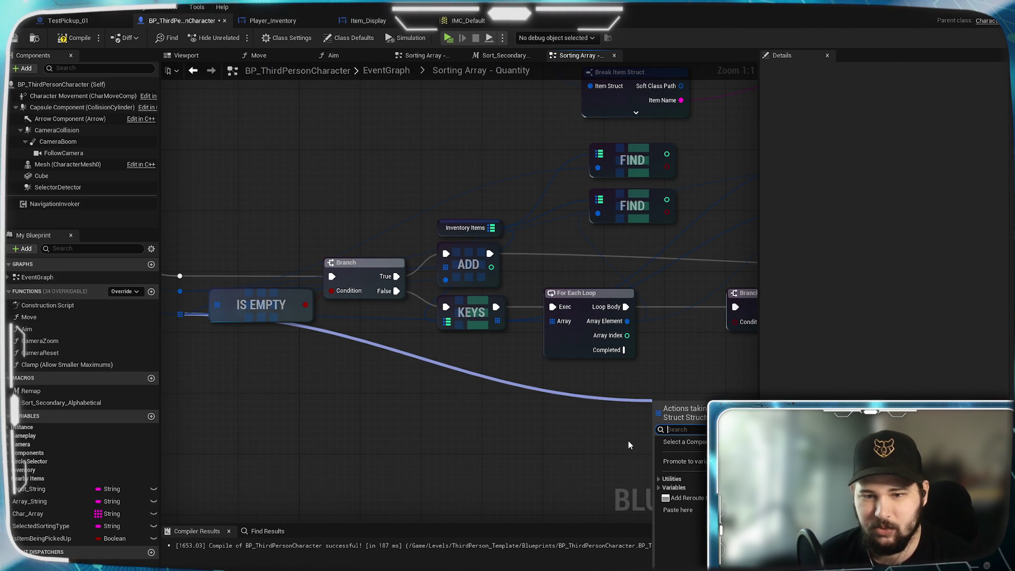
type("contain")
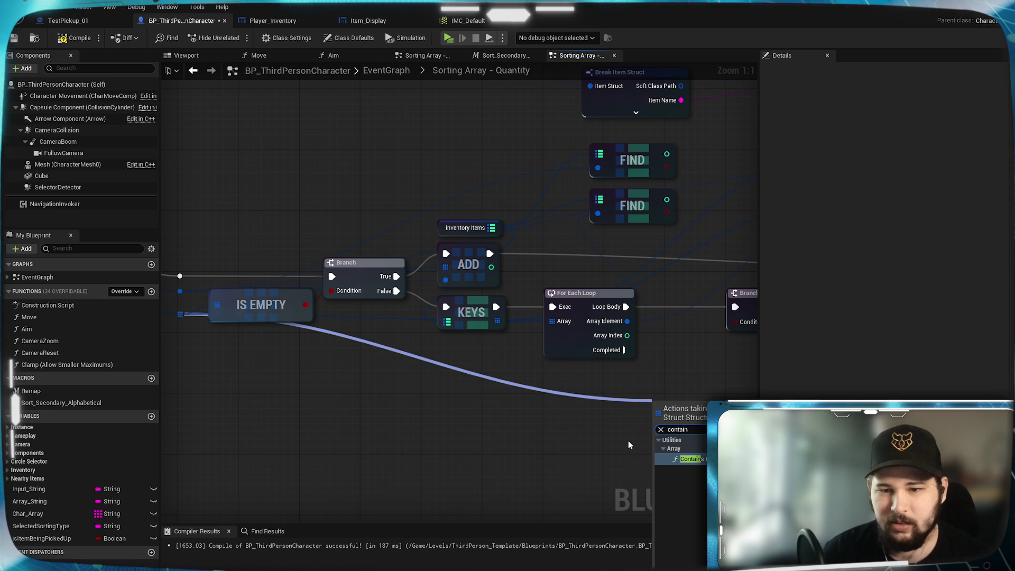
left_click(698, 458)
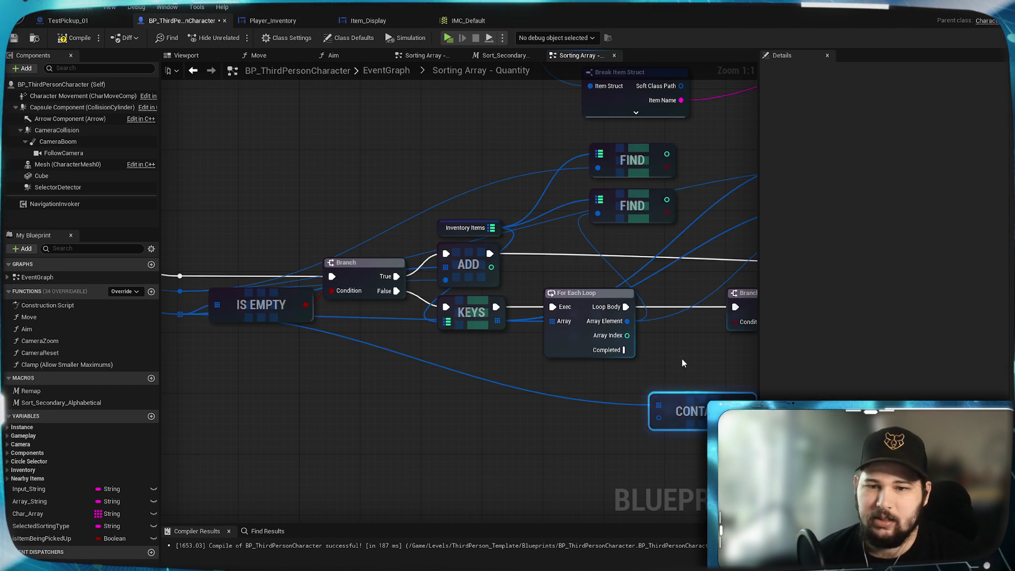
left_click_drag(681, 357, 561, 378)
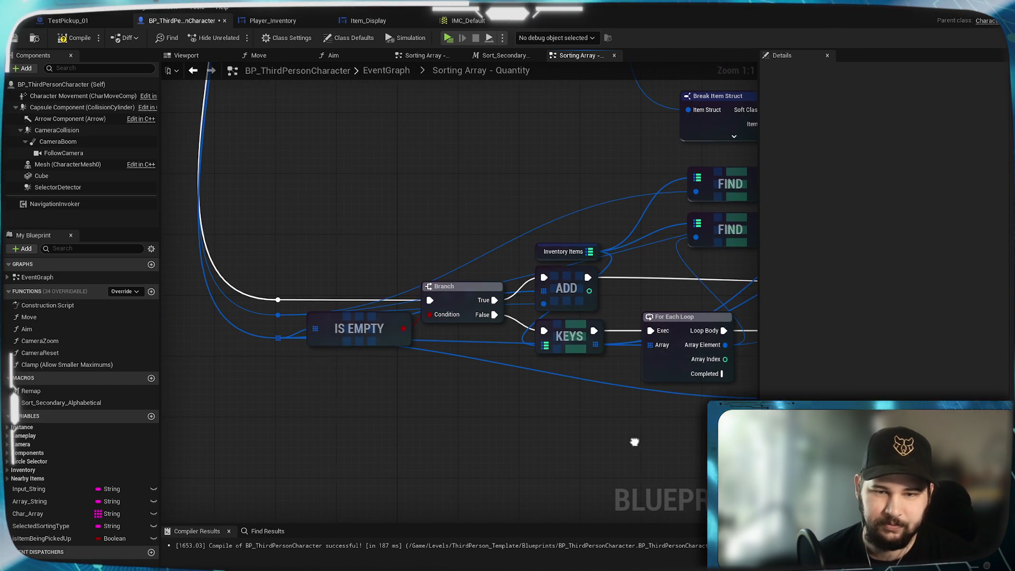
left_click_drag(408, 437, 634, 442)
mouse_move(569, 412)
left_mouse_down()
mouse_move(256, 380)
mouse_move(521, 403)
left_mouse_up()
mouse_move(745, 418)
left_mouse_down()
mouse_move(414, 426)
mouse_move(370, 401)
mouse_move(353, 421)
left_mouse_up()
- Wire the Contains result into the lower Branch's Condition and place Contains under the For Each Loop
left_click_drag(386, 391, 457, 374)
left_click_drag(464, 413, 565, 320)
mouse_move(454, 365)
left_mouse_down()
mouse_move(489, 376)
mouse_move(461, 382)
left_mouse_up()
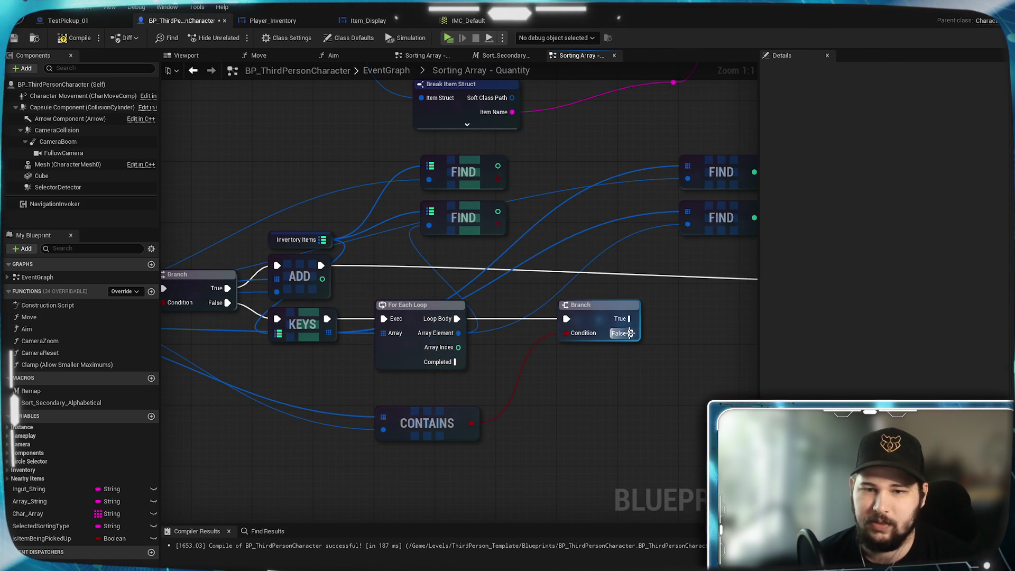
left_click_drag(437, 424, 437, 402)
left_click(343, 436)
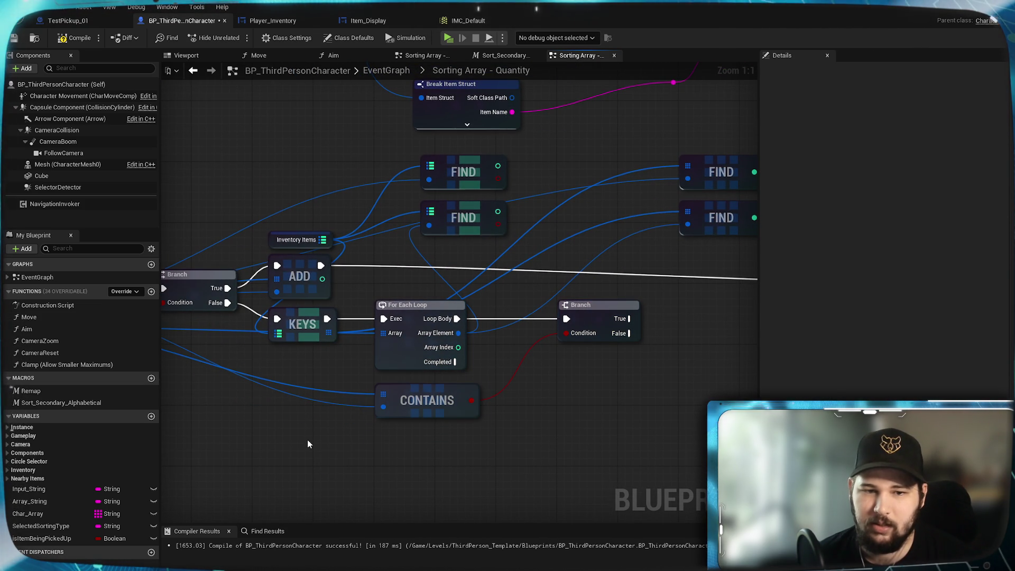
mouse_move(291, 463)
left_mouse_down()
mouse_move(443, 457)
mouse_move(442, 437)
mouse_move(526, 426)
mouse_move(506, 438)
mouse_move(558, 394)
left_mouse_up()
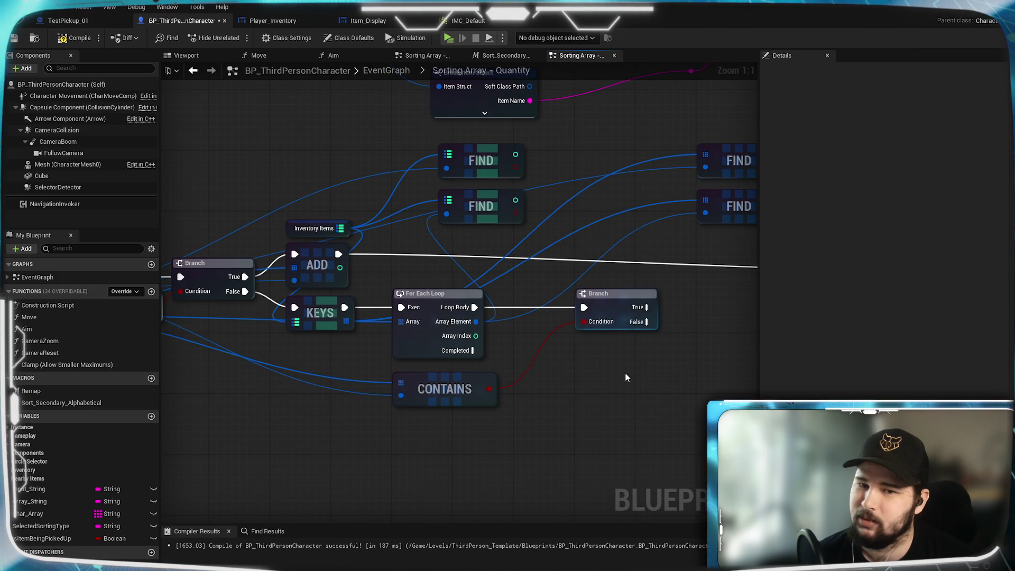
mouse_move(643, 323)
left_mouse_down()
mouse_move(628, 351)
mouse_move(627, 462)
left_mouse_up()
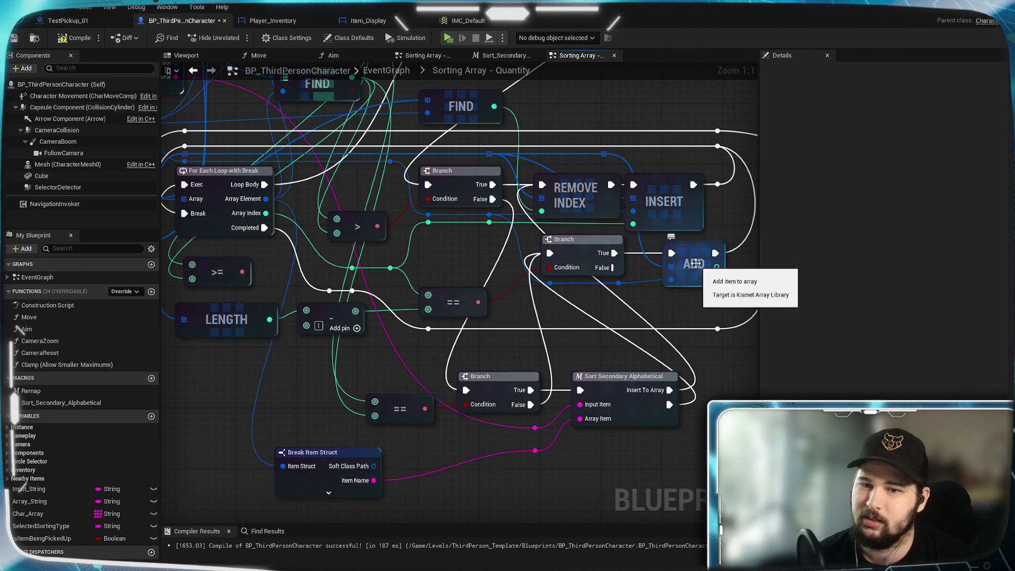
- Paste an array ADD node and feed it the IS EMPTY array
mouse_move(691, 250)
left_mouse_down()
mouse_move(444, 364)
mouse_move(458, 355)
mouse_move(541, 361)
left_mouse_up()
key("ctrl+v")
left_click(517, 274)
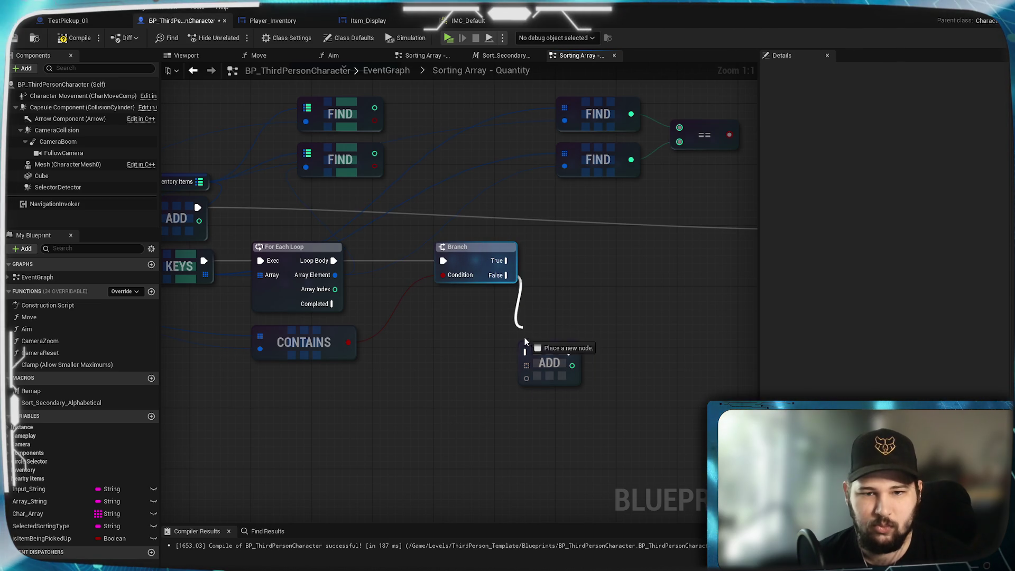
left_click_drag(316, 293, 641, 306)
mouse_move(250, 270)
left_mouse_down()
mouse_move(761, 388)
mouse_move(640, 378)
left_mouse_up()
mouse_move(414, 433)
left_mouse_down()
mouse_move(537, 421)
mouse_move(197, 389)
left_mouse_up()
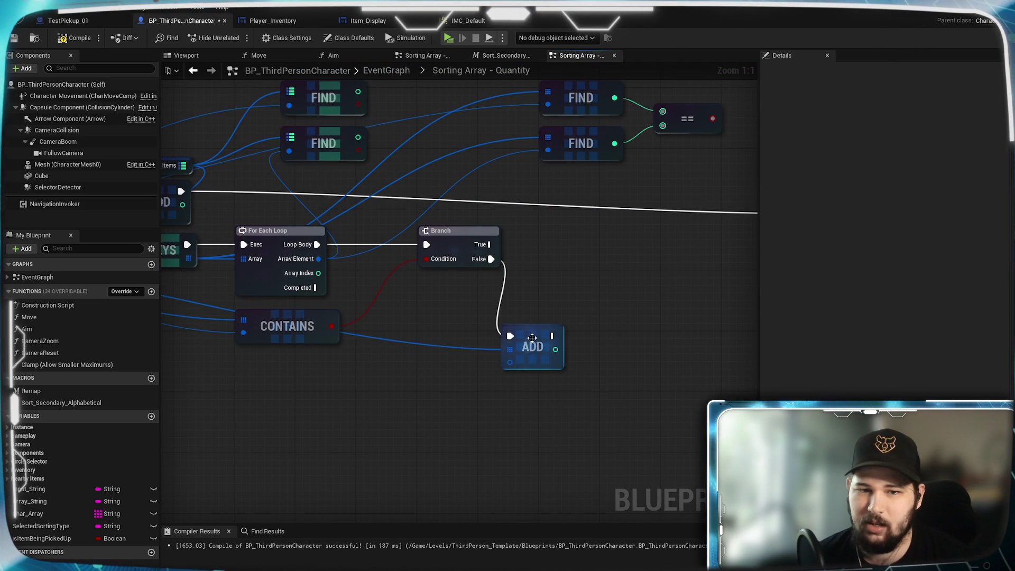
- Nudge the ADD node right and disconnect Loop Body from the lower Branch
left_click_drag(531, 341, 554, 332)
left_click(423, 378)
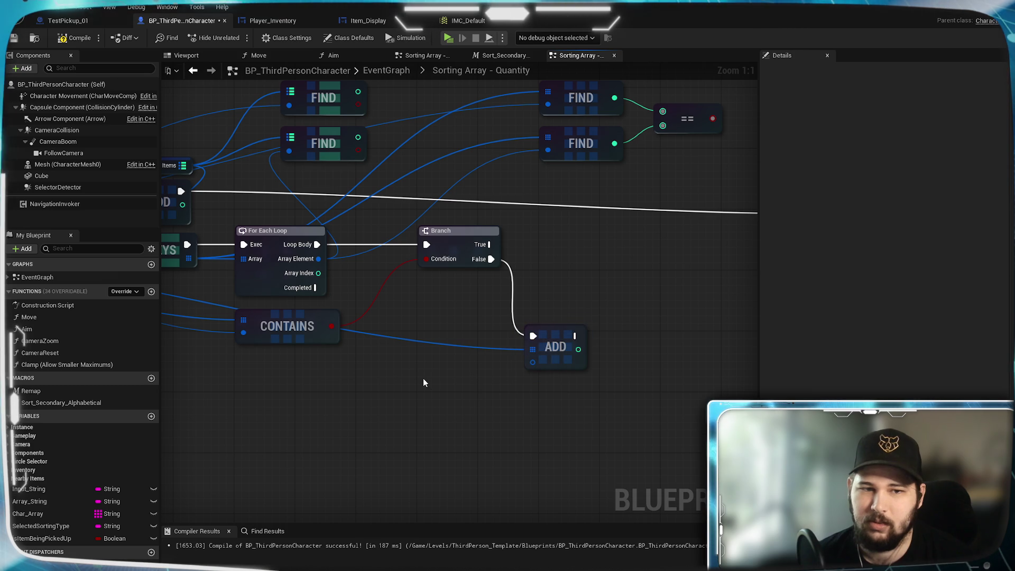
left_click_drag(357, 246, 574, 246)
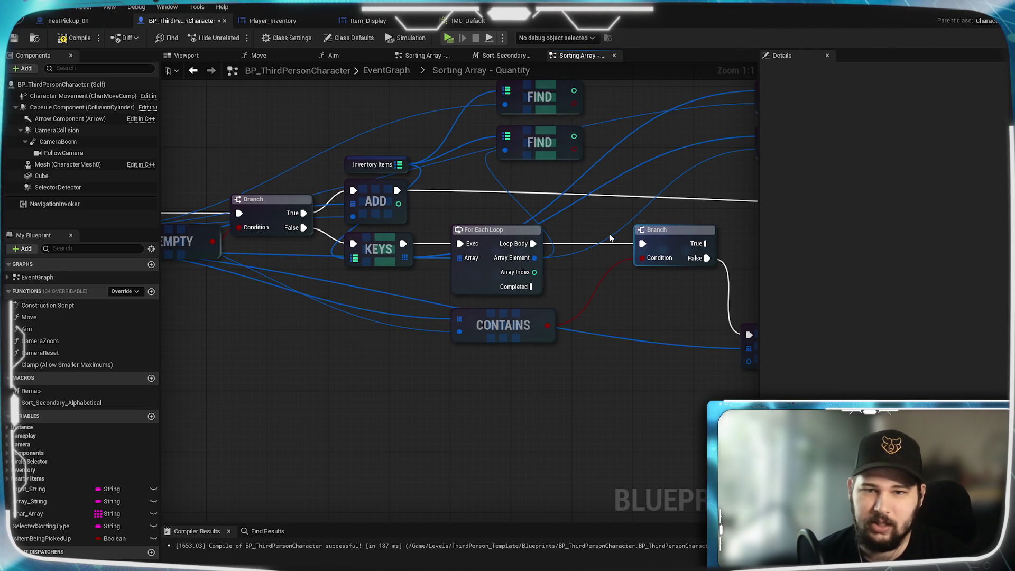
left_click(532, 243, "alt")
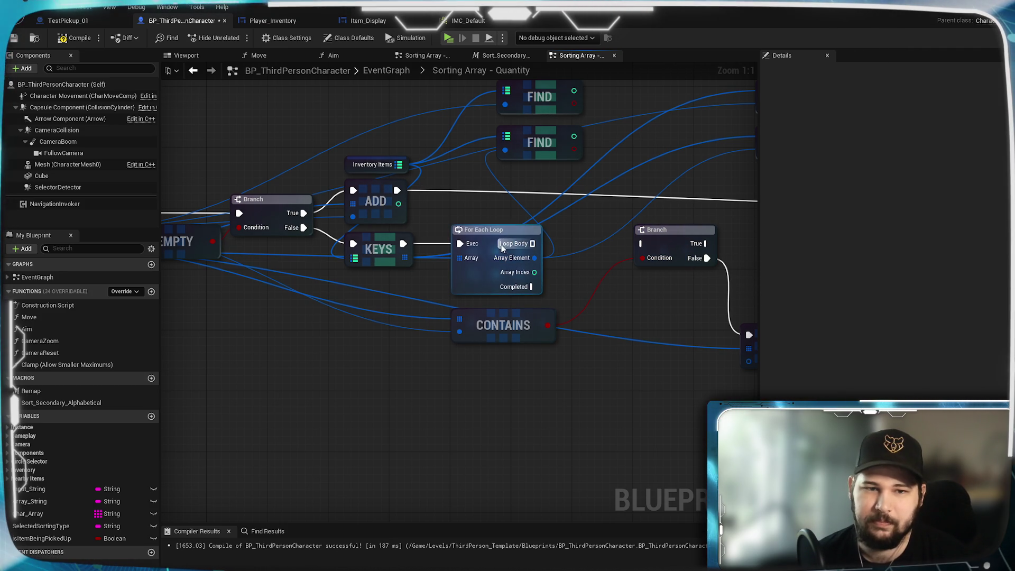
- Select Contains, Branch and ADD together and shift them down-left
left_click(507, 264)
left_click_drag(599, 311, 531, 293)
left_click_drag(592, 212, 592, 257)
mouse_move(686, 388)
left_mouse_down()
mouse_move(469, 311)
mouse_move(465, 287)
mouse_move(308, 386)
mouse_move(264, 358)
left_mouse_up()
left_click_drag(536, 302, 534, 315)
- Wire the KEYS execution output into the lower Branch's execution input
left_click(434, 249)
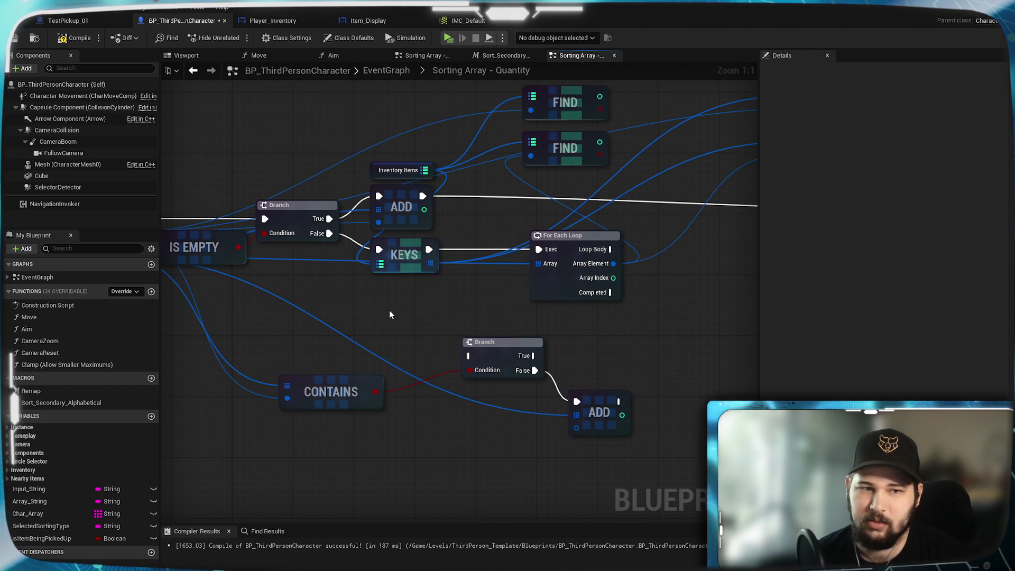
mouse_move(382, 241)
left_mouse_down()
mouse_move(423, 285)
mouse_move(423, 347)
left_mouse_up()
left_click_drag(488, 347, 492, 240)
- Line Branch up with KEYS, push For Each Loop right, and set CONTAINS and ADD beside Branch
left_click(466, 348)
mouse_move(466, 347)
left_mouse_down()
mouse_move(428, 320)
mouse_move(443, 302)
left_mouse_up()
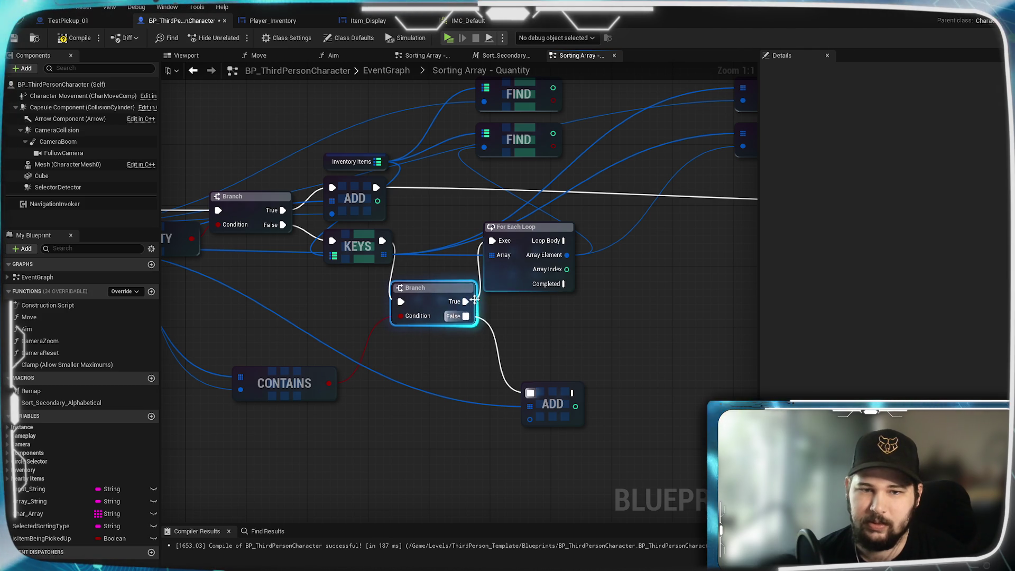
left_click_drag(515, 227, 576, 227)
left_click_drag(433, 288, 464, 257)
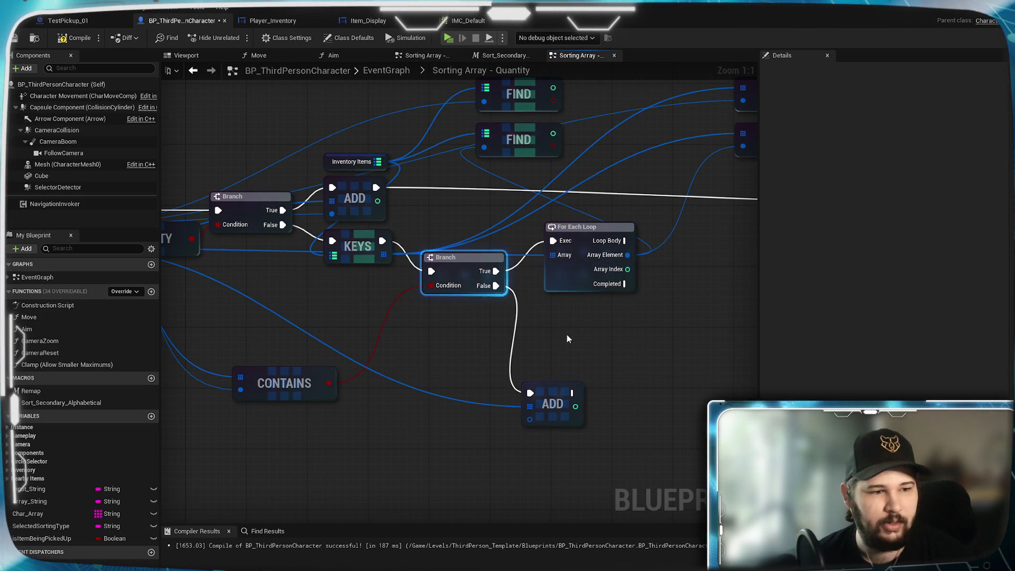
mouse_move(326, 382)
left_mouse_down()
mouse_move(381, 320)
mouse_move(379, 290)
left_mouse_up()
left_click_drag(550, 403, 572, 327)
- Fine-tune the CONTAINS position, review the rearranged nodes, and save the blueprint
mouse_move(625, 305)
left_mouse_down()
mouse_move(593, 409)
mouse_move(646, 351)
left_mouse_up()
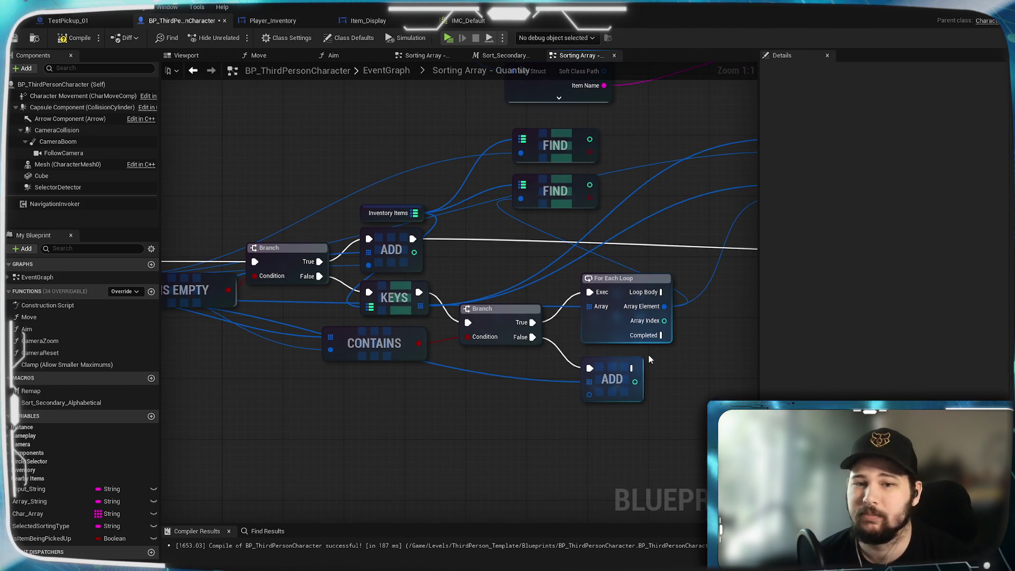
left_click_drag(438, 386, 636, 369)
mouse_move(589, 321)
left_mouse_down()
mouse_move(589, 342)
mouse_move(588, 322)
left_mouse_up()
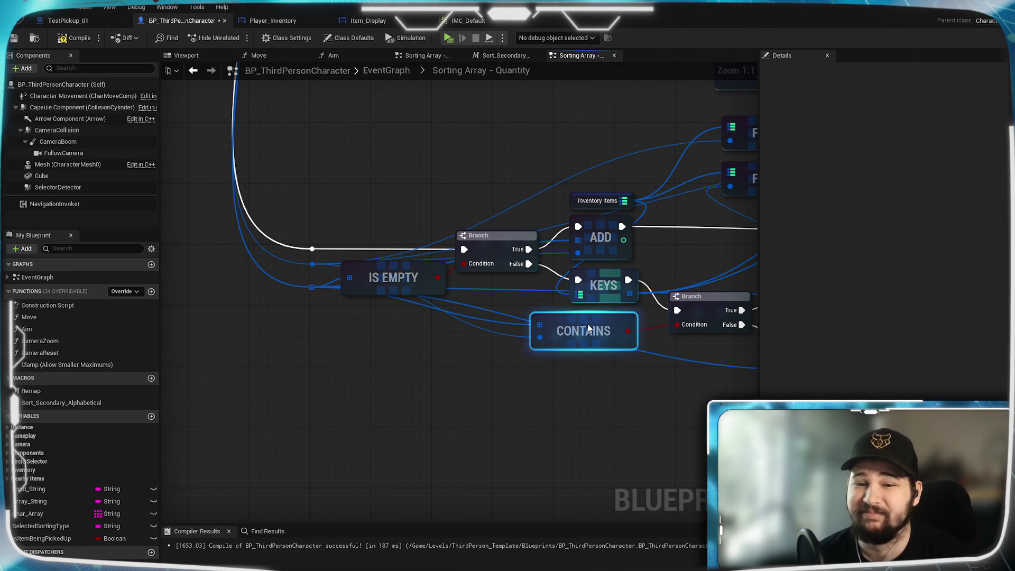
left_click(613, 375)
left_click_drag(409, 324, 328, 318)
left_click_drag(396, 387, 514, 387)
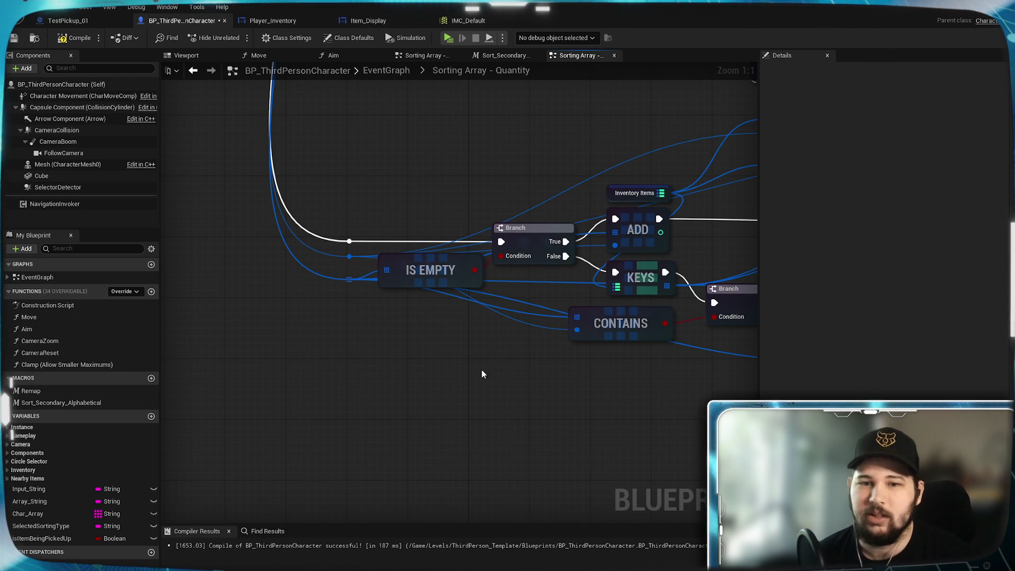
mouse_move(481, 374)
left_mouse_down()
mouse_move(461, 369)
mouse_move(554, 391)
mouse_move(296, 316)
left_mouse_up()
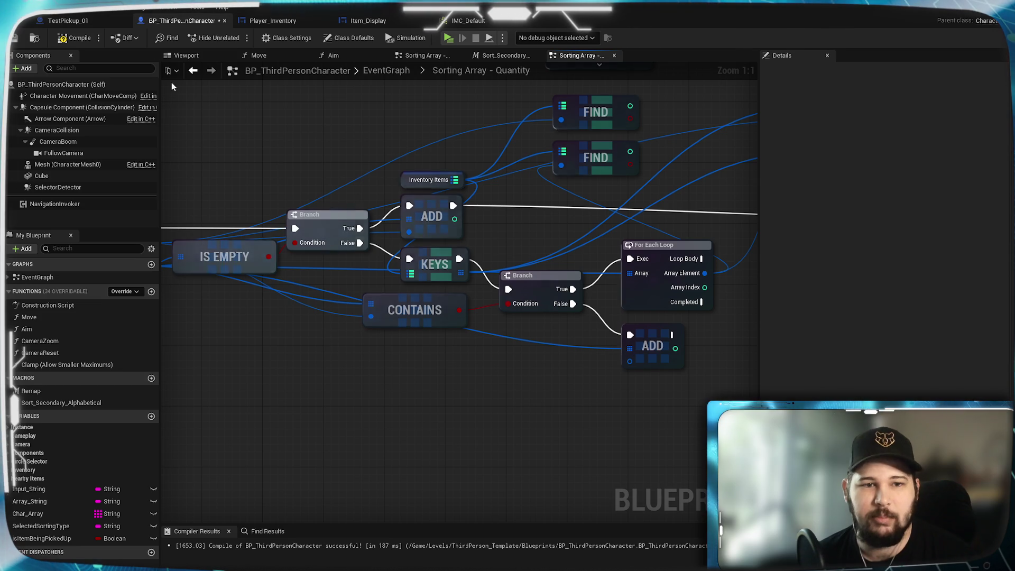
key("ctrl+s")
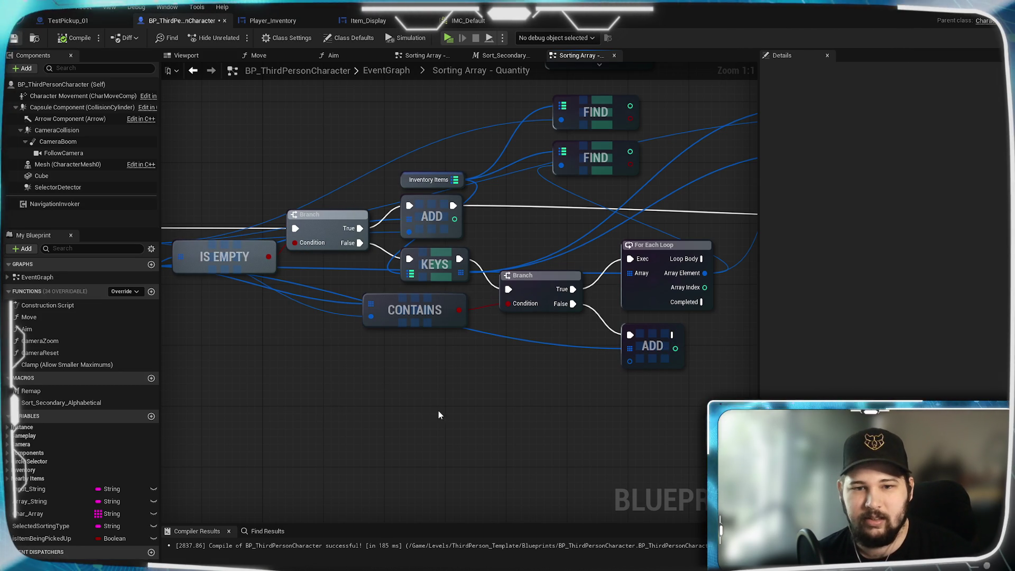
- Zoom and pan around the Quantity graph to review the sorting loop and FIND nodes
mouse_move(550, 362)
left_mouse_down()
mouse_move(584, 406)
mouse_move(397, 399)
mouse_move(538, 415)
mouse_move(403, 466)
mouse_move(417, 465)
mouse_move(555, 265)
mouse_move(641, 413)
left_mouse_up()
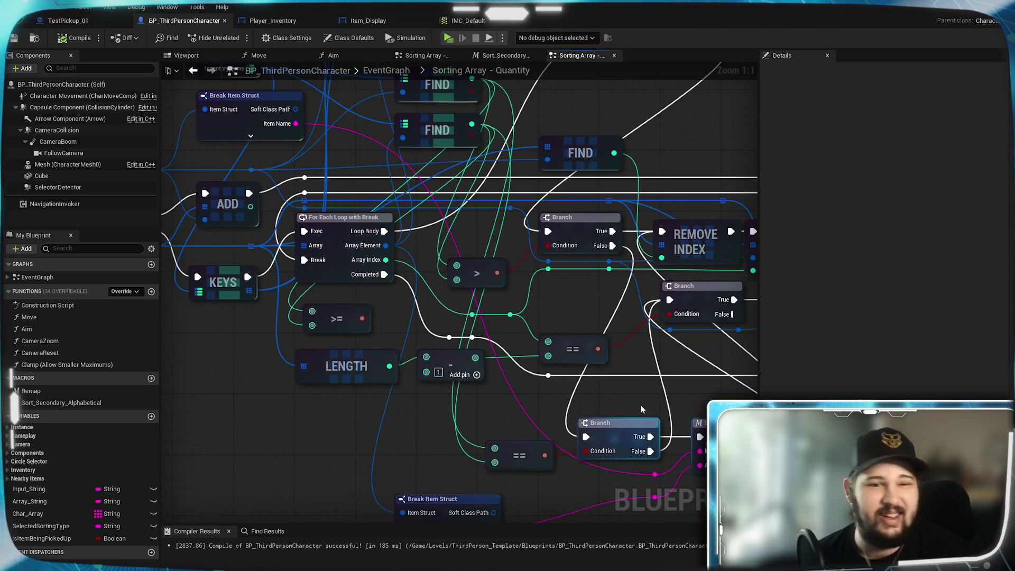
scroll(636, 368, "down", 4)
scroll(523, 341, "up", 1)
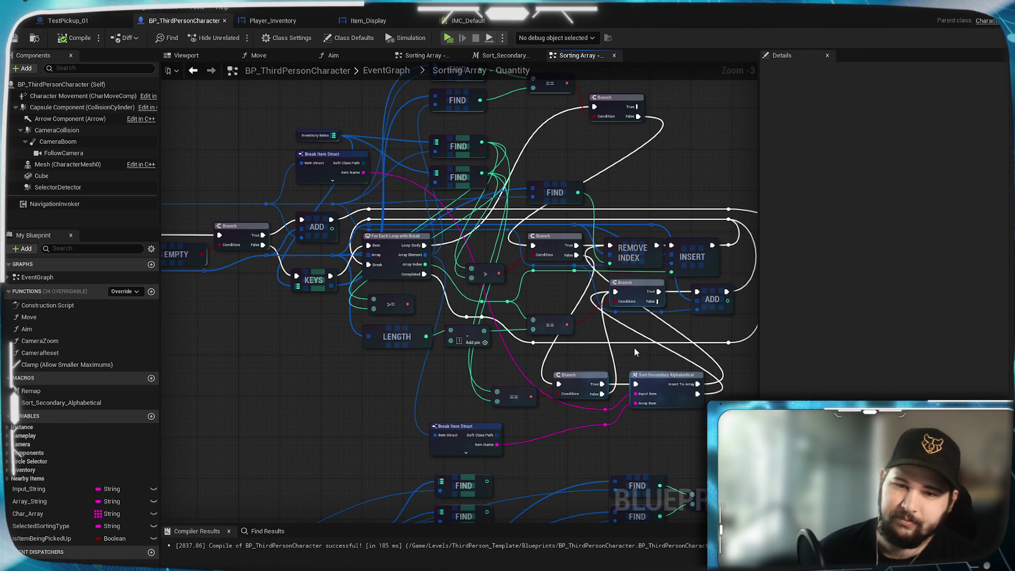
left_click_drag(634, 348, 598, 377)
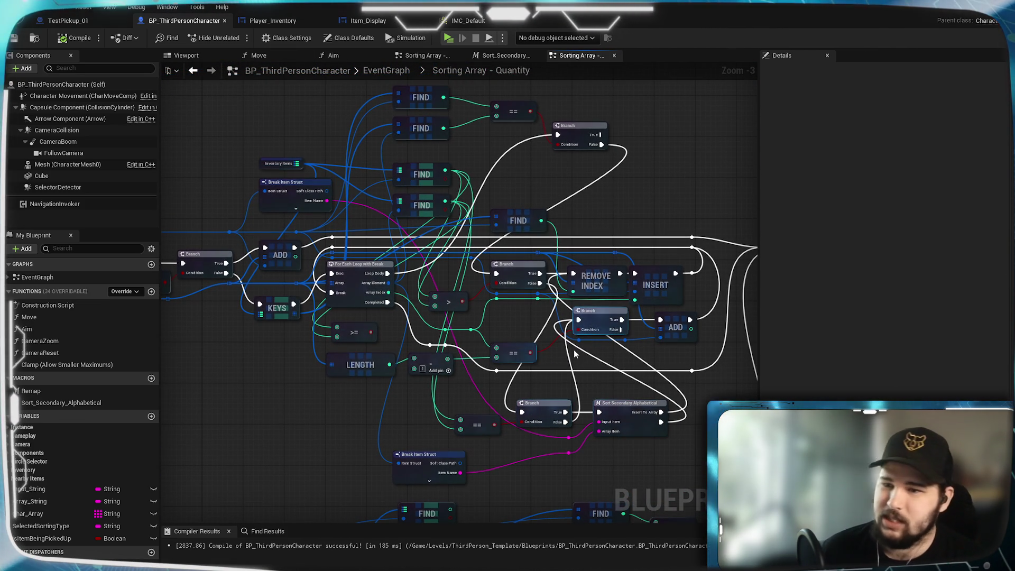
left_click_drag(595, 395, 542, 373)
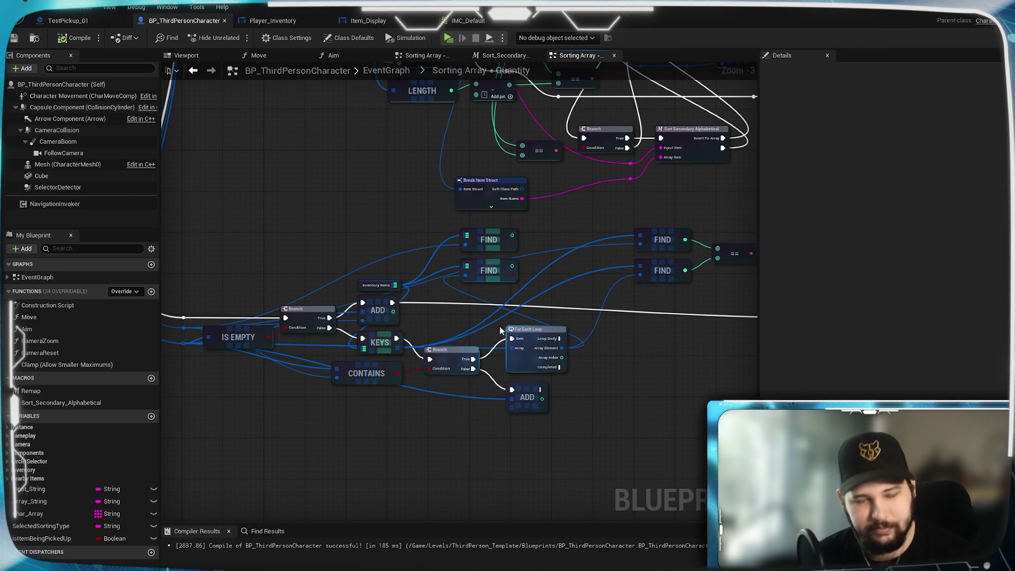
scroll(500, 325, "up", 3)
left_click_drag(666, 321, 505, 258)
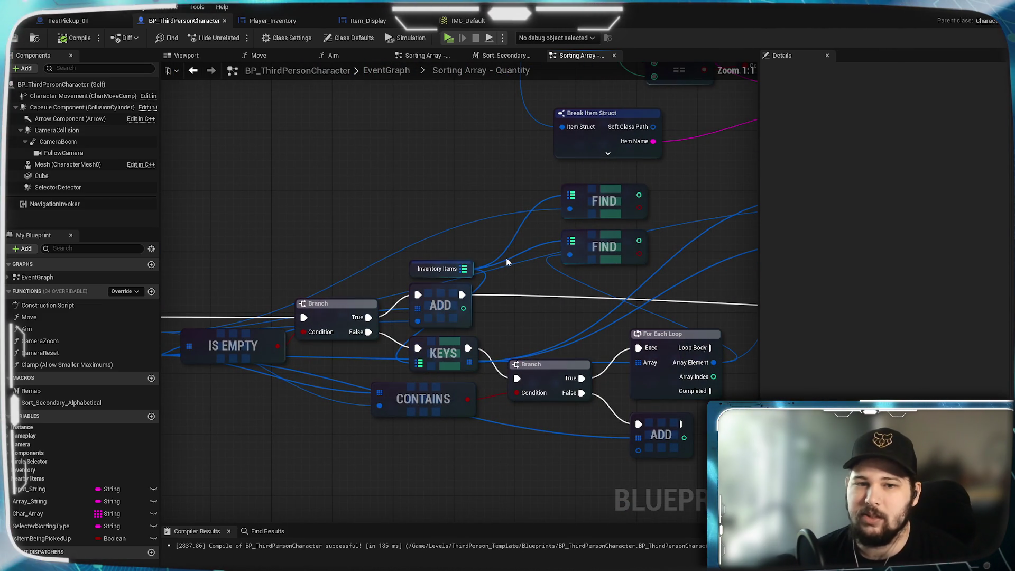
mouse_move(439, 284)
left_mouse_down()
mouse_move(485, 238)
mouse_move(432, 244)
left_mouse_up()
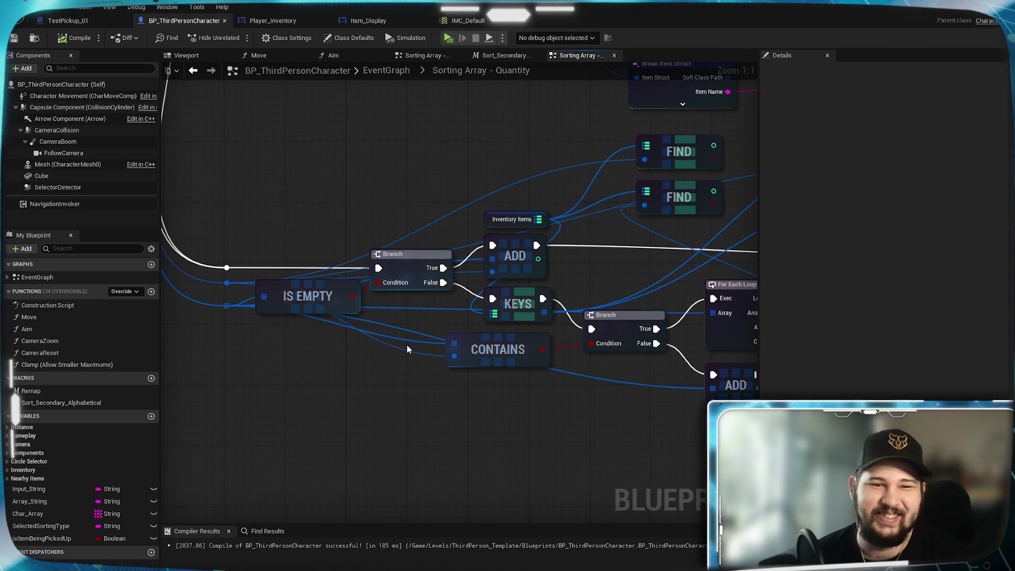
- Wire the array input into the lower ADD node's item pin
mouse_move(703, 324)
left_mouse_down()
mouse_move(449, 334)
mouse_move(668, 317)
left_mouse_up()
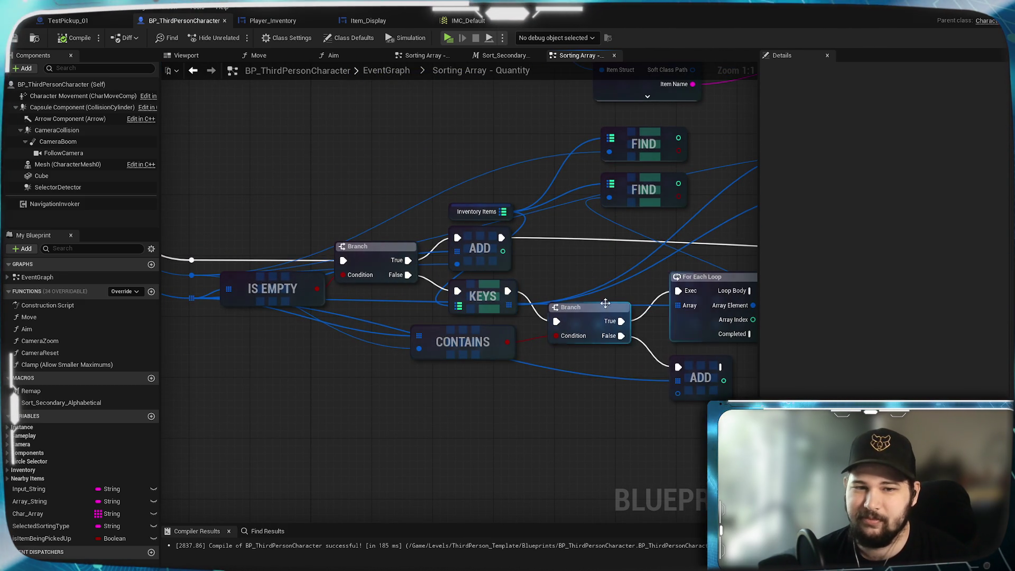
left_click_drag(273, 290, 395, 281)
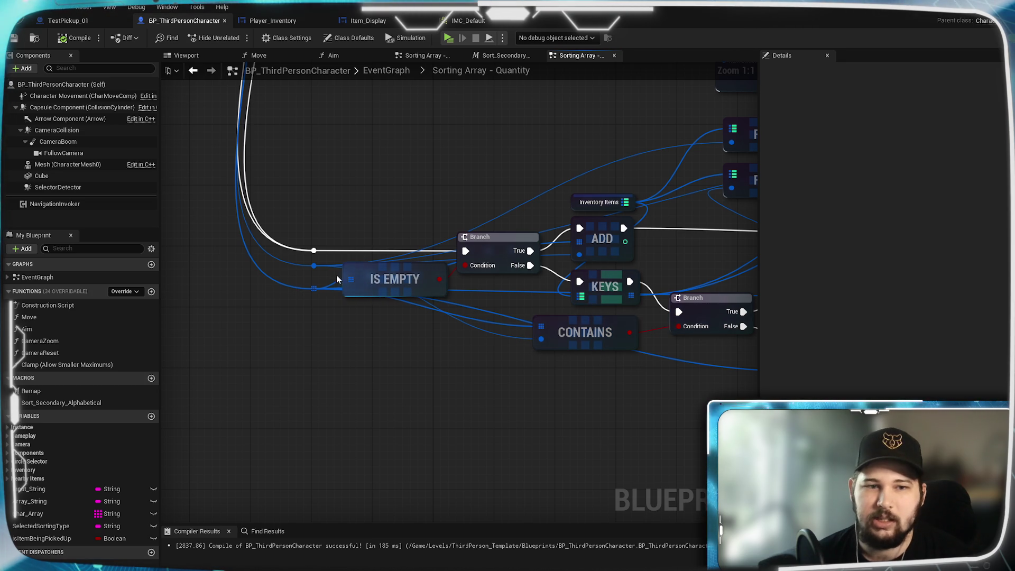
left_click_drag(316, 269, 179, 280)
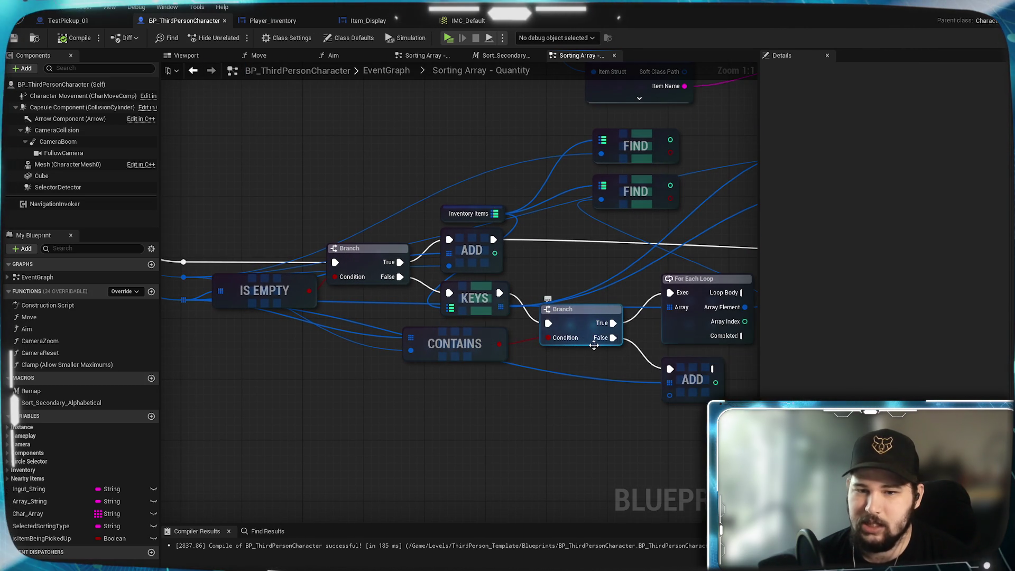
left_click_drag(396, 376, 495, 389)
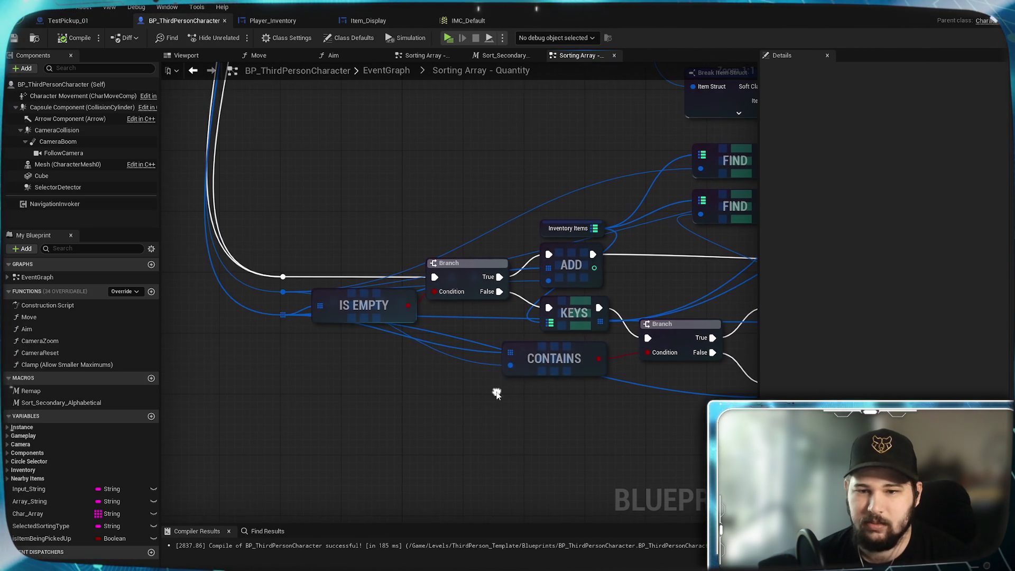
mouse_move(283, 292)
left_mouse_down()
mouse_move(750, 401)
mouse_move(351, 418)
mouse_move(392, 411)
left_mouse_up()
mouse_move(546, 335)
left_mouse_down()
mouse_move(547, 389)
mouse_move(522, 435)
mouse_move(630, 264)
left_mouse_up()
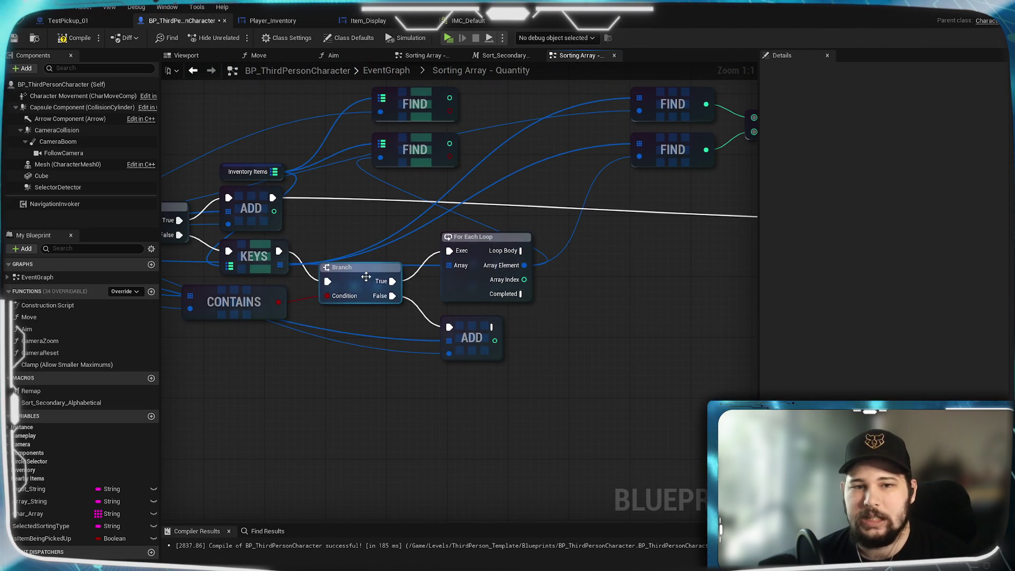
- Move the second FIND node down and to the right
left_click_drag(505, 266, 345, 334)
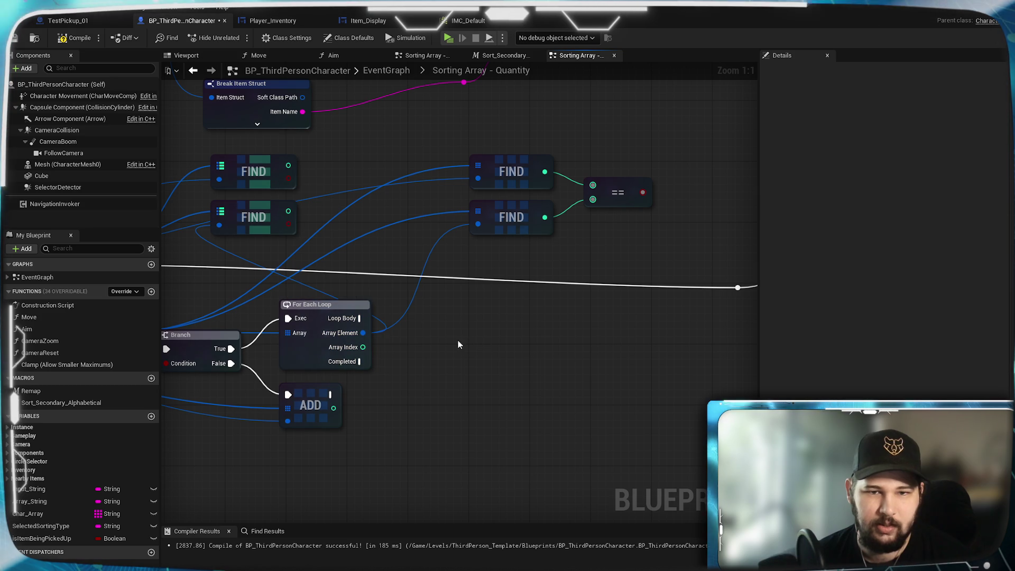
left_click_drag(458, 344, 632, 335)
mouse_move(492, 294)
left_mouse_down()
mouse_move(559, 276)
mouse_move(137, 284)
mouse_move(416, 280)
left_mouse_up()
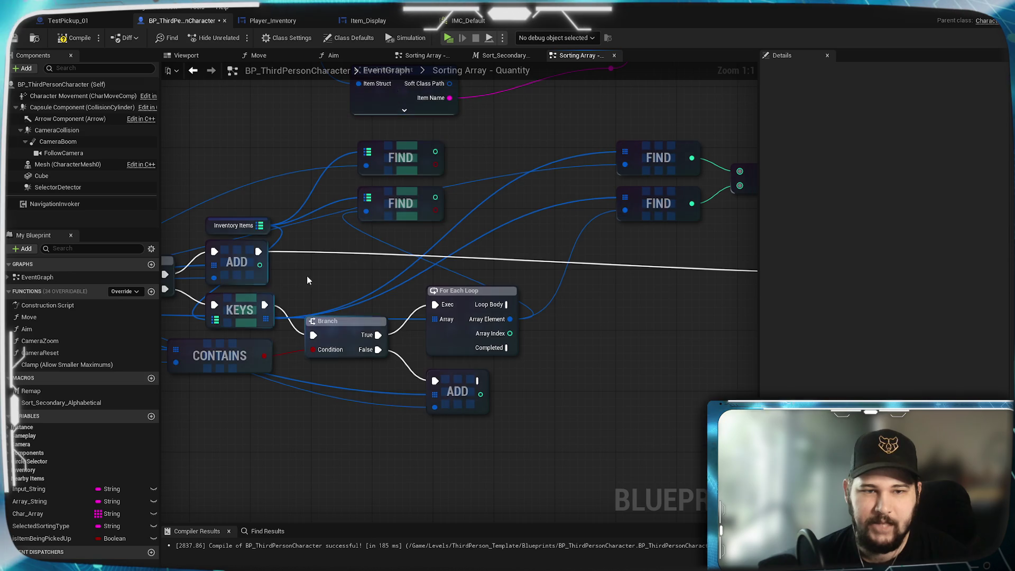
left_click_drag(329, 262, 417, 296)
mouse_move(486, 247)
left_mouse_down()
mouse_move(508, 262)
mouse_move(486, 246)
left_mouse_up()
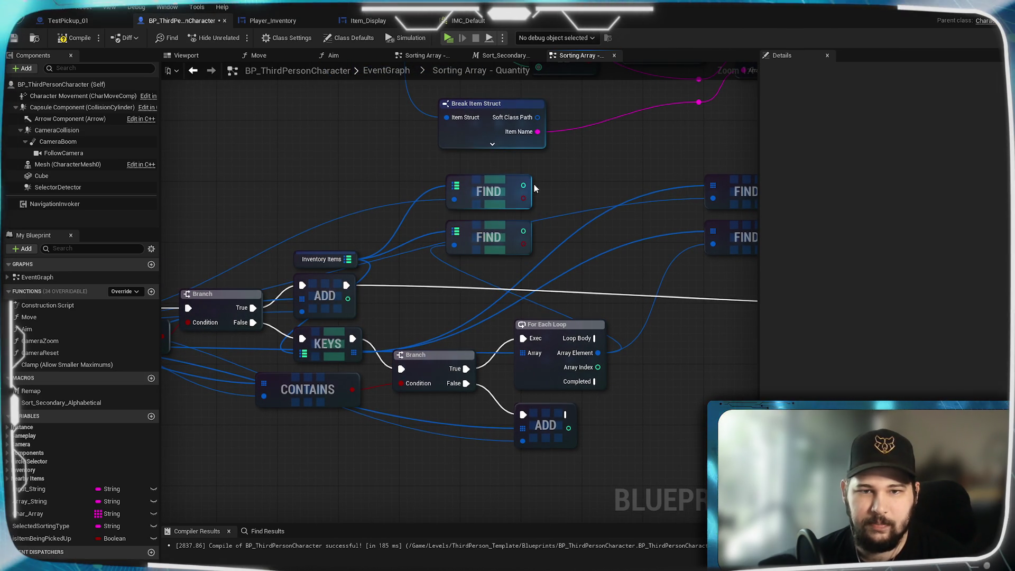
- Add a '>' node from the first FIND output and wire the second FIND into its lower input
mouse_move(523, 185)
left_mouse_down()
mouse_move(598, 238)
mouse_move(593, 212)
left_mouse_up()
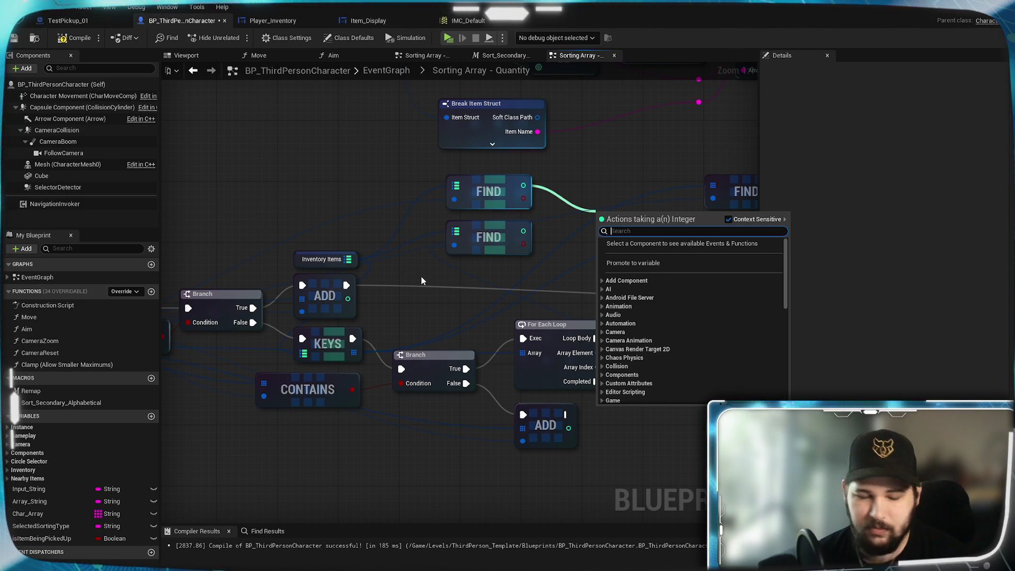
type(">")
key("Return")
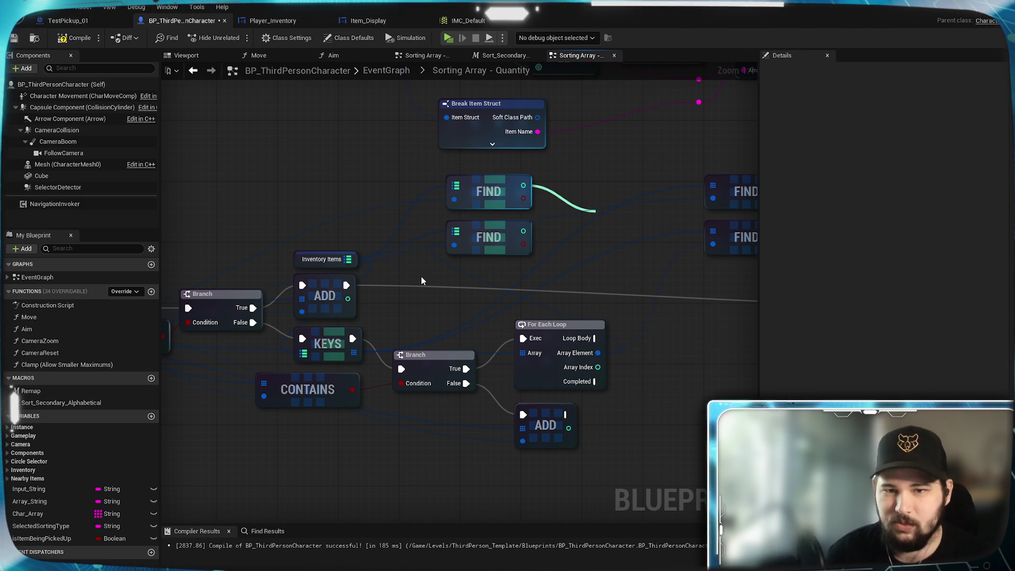
left_click_drag(523, 231, 599, 227)
left_click(607, 208)
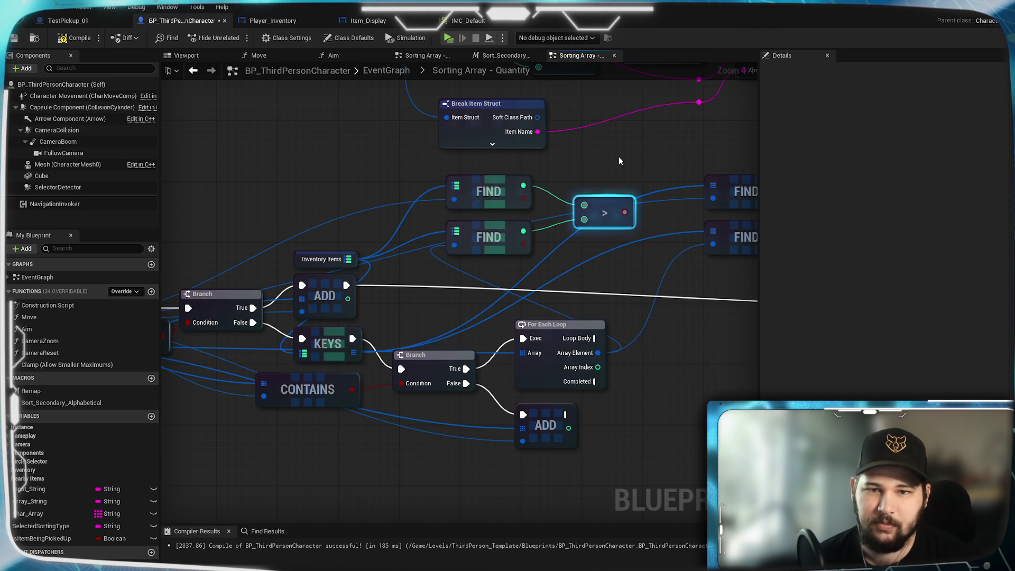
- Pan over to inspect the existing For Each Loop with Break and LENGTH nodes
mouse_move(619, 151)
left_mouse_down()
mouse_move(339, 447)
mouse_move(505, 480)
left_mouse_up()
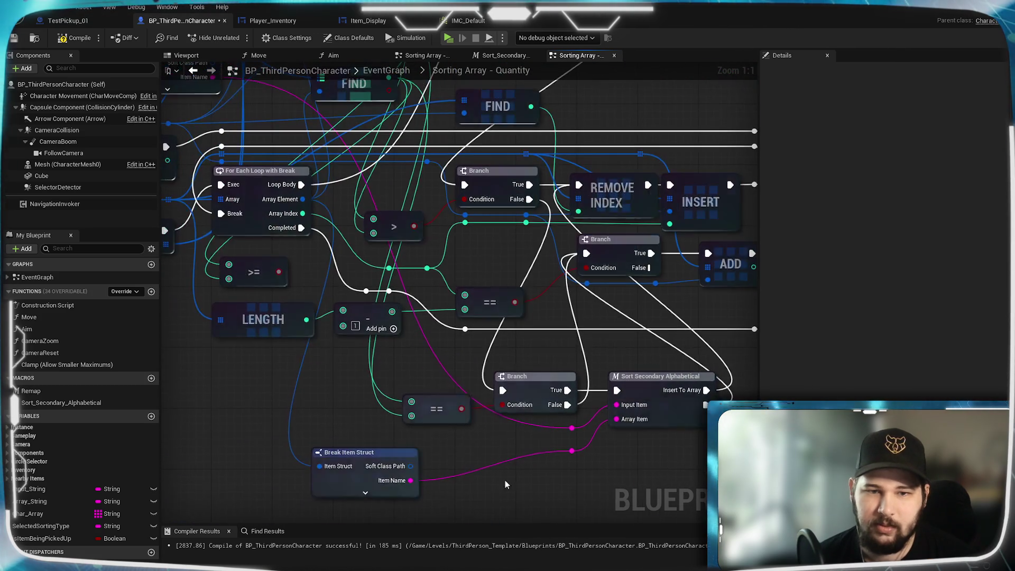
mouse_move(445, 344)
left_mouse_down()
mouse_move(426, 456)
mouse_move(606, 447)
mouse_move(410, 440)
left_mouse_up()
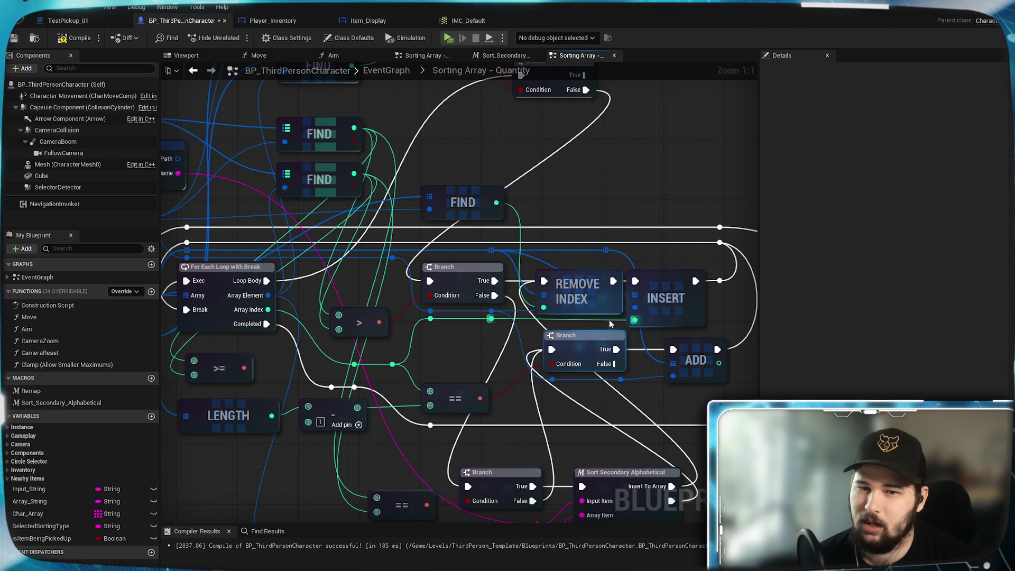
left_click_drag(652, 337, 638, 193)
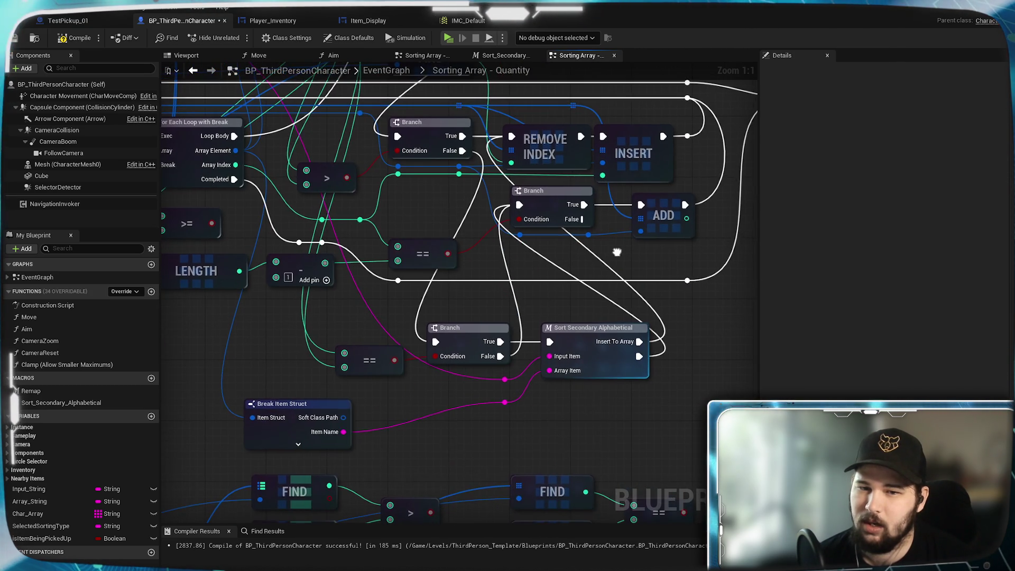
mouse_move(365, 274)
left_mouse_down()
mouse_move(638, 331)
mouse_move(686, 438)
mouse_move(323, 445)
mouse_move(457, 568)
mouse_move(750, 423)
left_mouse_up()
- Open the main EventGraph and pan from the IA_Interact pickup logic to the collapsed Sorting Array nodes
left_click(386, 71)
scroll(312, 416, "up", 12)
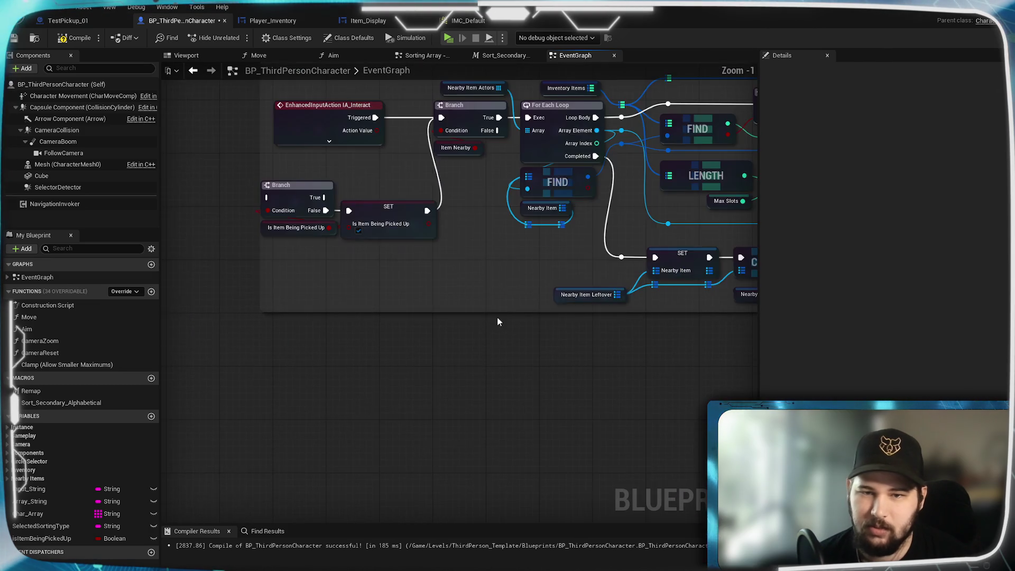
mouse_move(355, 302)
left_mouse_down()
mouse_move(626, 337)
mouse_move(180, 322)
left_mouse_up()
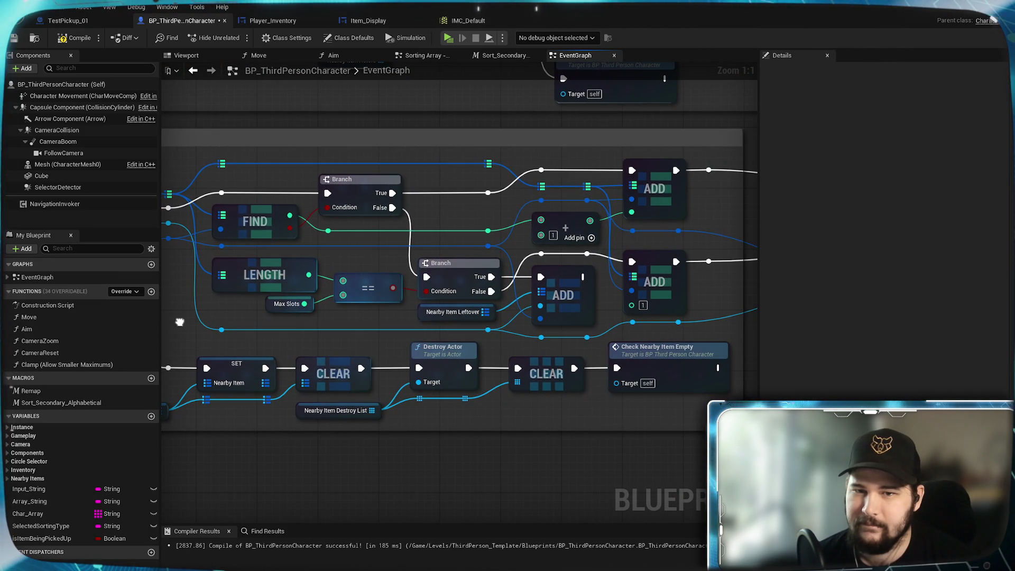
mouse_move(524, 233)
left_mouse_down()
mouse_move(689, 245)
mouse_move(499, 251)
left_mouse_up()
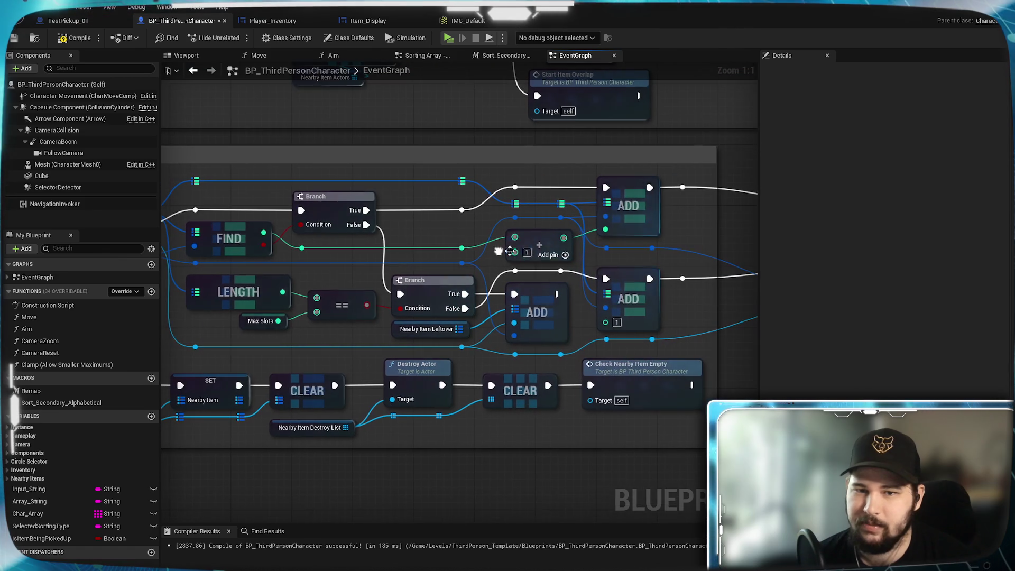
mouse_move(687, 238)
left_mouse_down()
mouse_move(232, 261)
mouse_move(460, 255)
left_mouse_up()
left_click_drag(740, 317, 365, 333)
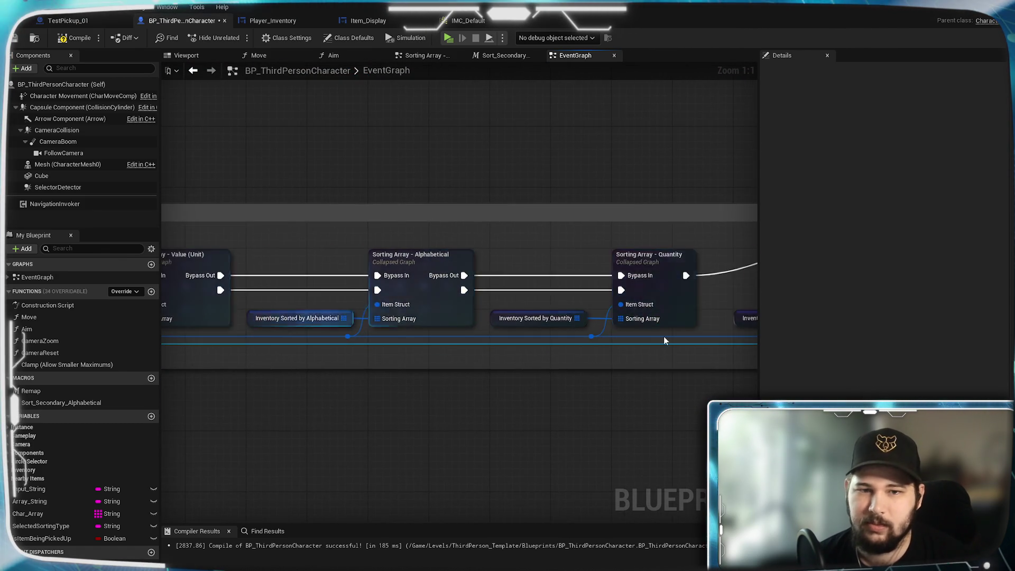
- Open the Sorting Array - Quantity collapsed graph and zoom in
left_click_drag(664, 340, 570, 285)
double_click(570, 285)
scroll(534, 394, "up", 3)
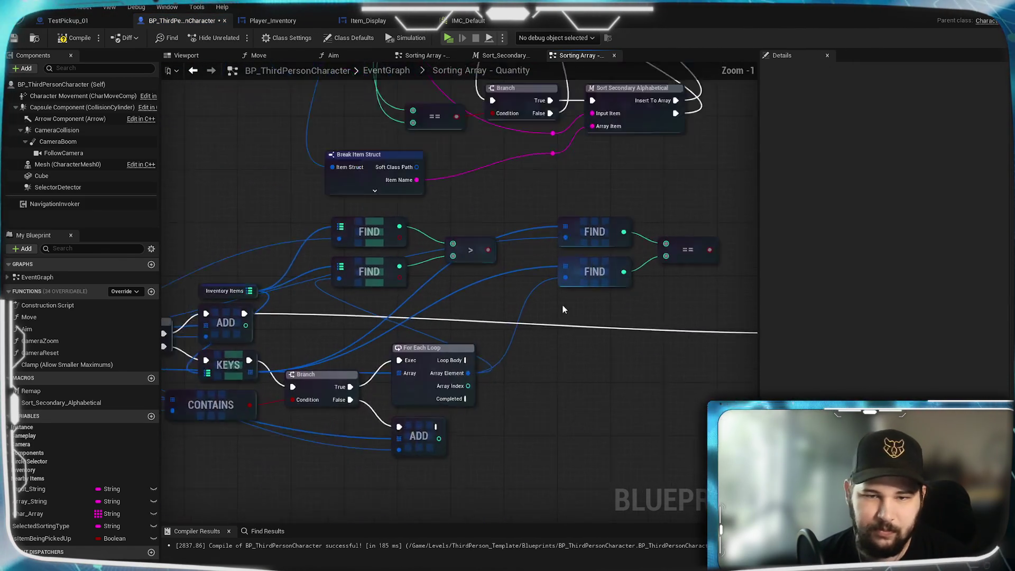
scroll(563, 309, "up", 1)
- Add a Branch driven by the > result and run it from the Loop Body
mouse_move(494, 175)
left_mouse_down()
mouse_move(542, 298)
mouse_move(560, 305)
left_mouse_up()
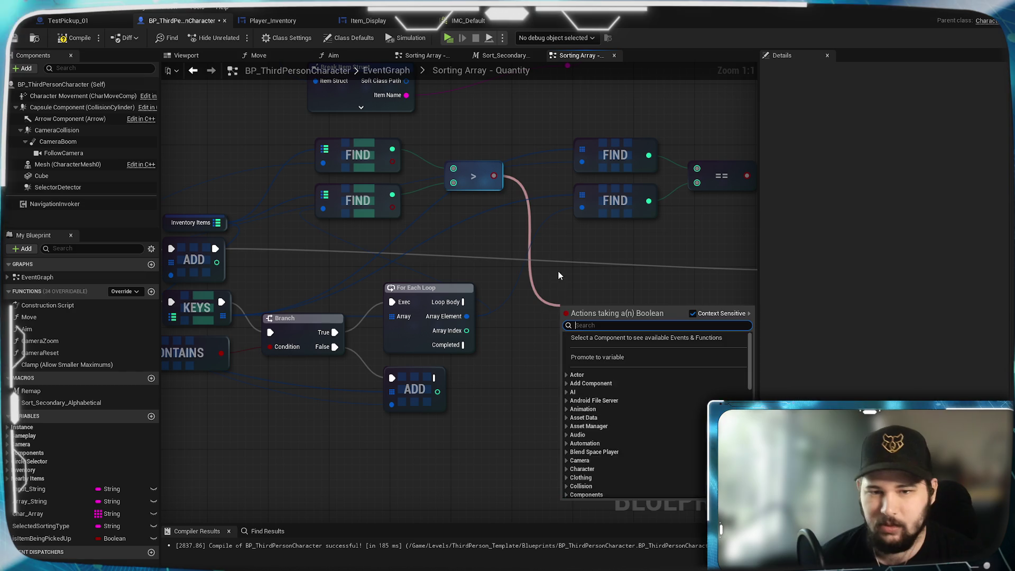
key("Escape")
left_click_drag(494, 176, 559, 303)
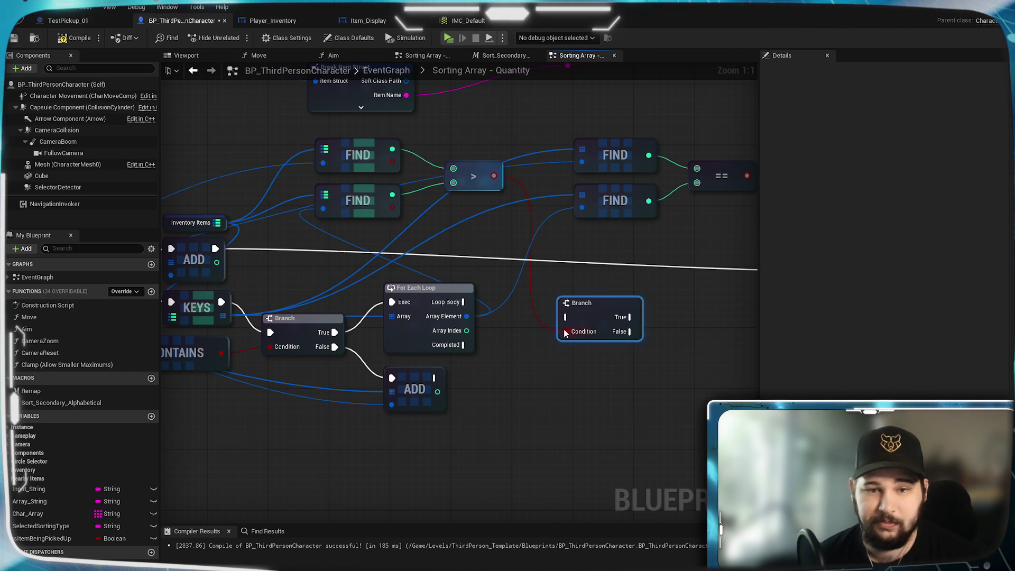
mouse_move(466, 301)
left_mouse_down()
mouse_move(523, 334)
mouse_move(565, 317)
mouse_move(564, 301)
mouse_move(543, 297)
left_mouse_up()
left_click(524, 389)
- Copy the Remove Index and Insert nodes and paste them beside the new Branch
left_click_drag(525, 389, 688, 392)
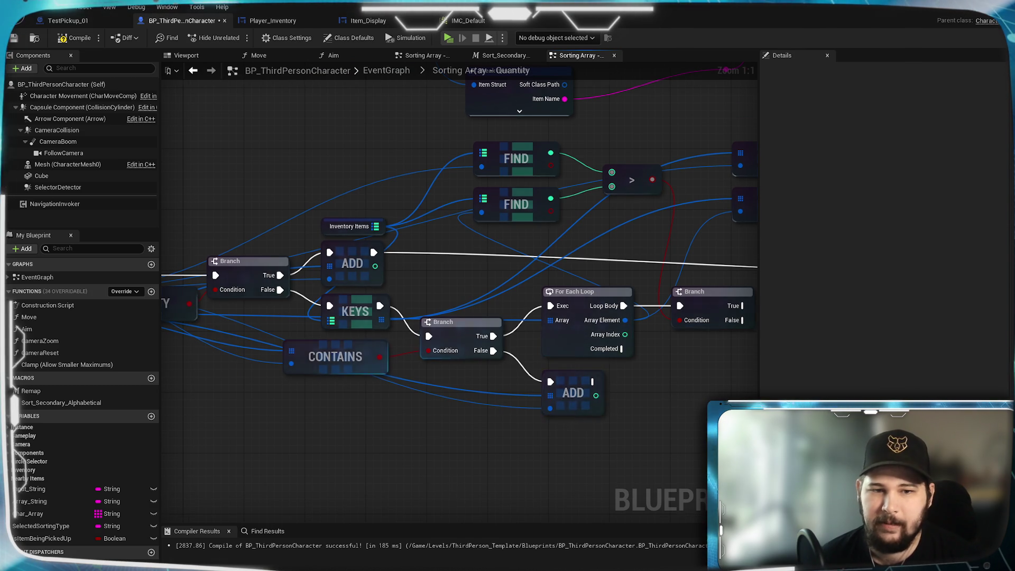
left_click_drag(368, 396, 582, 424)
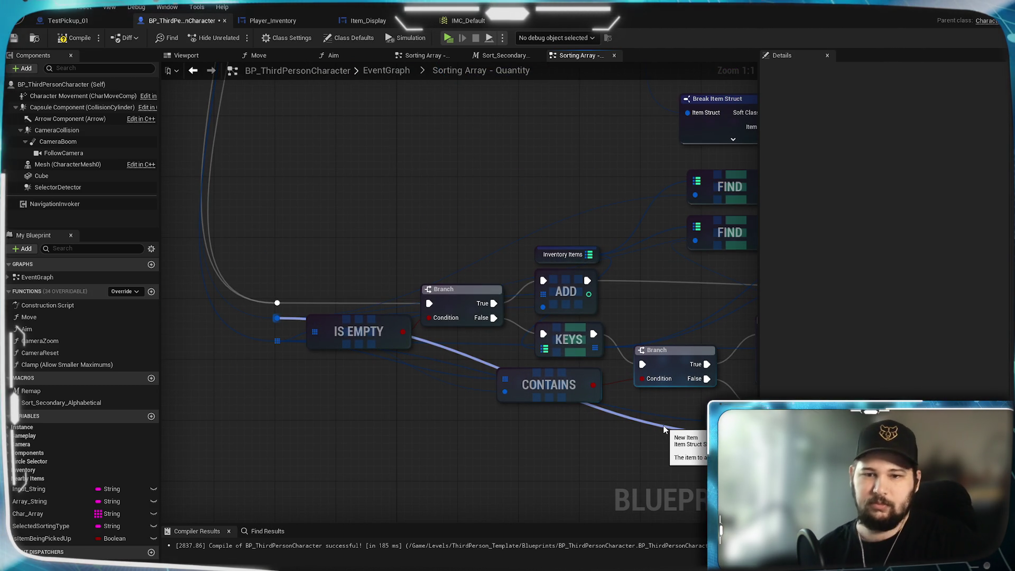
left_click_drag(686, 443, 284, 420)
mouse_move(496, 375)
left_mouse_down()
mouse_move(471, 524)
mouse_move(370, 560)
mouse_move(376, 568)
left_mouse_up()
left_click(521, 231)
left_click(612, 226, "shift")
mouse_move(577, 508)
left_mouse_down()
mouse_move(577, 324)
mouse_move(537, 119)
mouse_move(537, 361)
mouse_move(533, 321)
left_mouse_up()
key("ctrl+v")
left_click(509, 417)
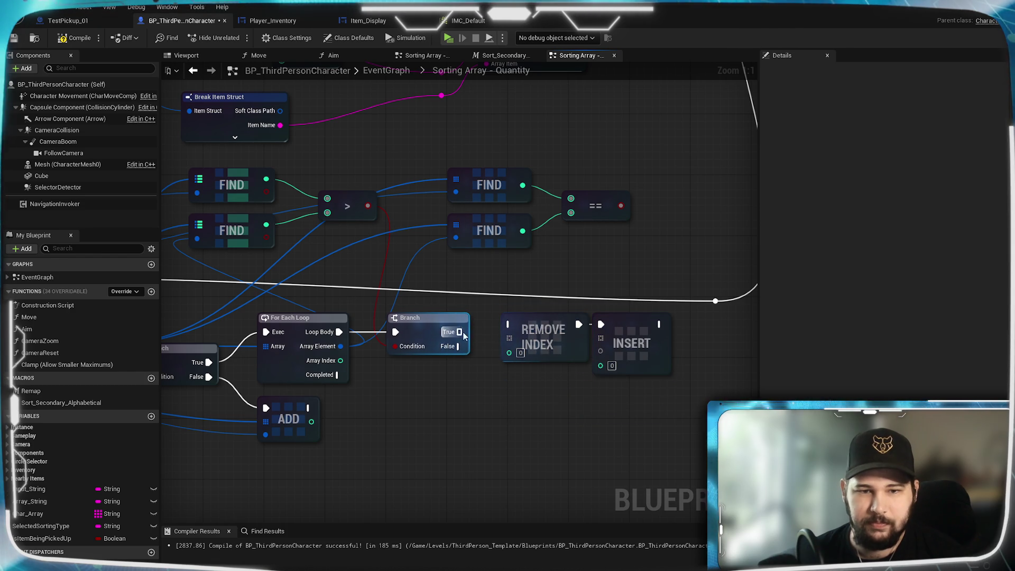
- Run Remove Index from the Branch's True output and shift the pasted nodes right and down
left_click_drag(460, 332, 509, 324)
mouse_move(653, 400)
left_mouse_down()
mouse_move(557, 317)
mouse_move(567, 329)
left_mouse_up()
left_click(415, 433)
left_click_drag(414, 432, 556, 403)
- Add a reroute on the array wire feeding both Remove Index and Insert
double_click(369, 397)
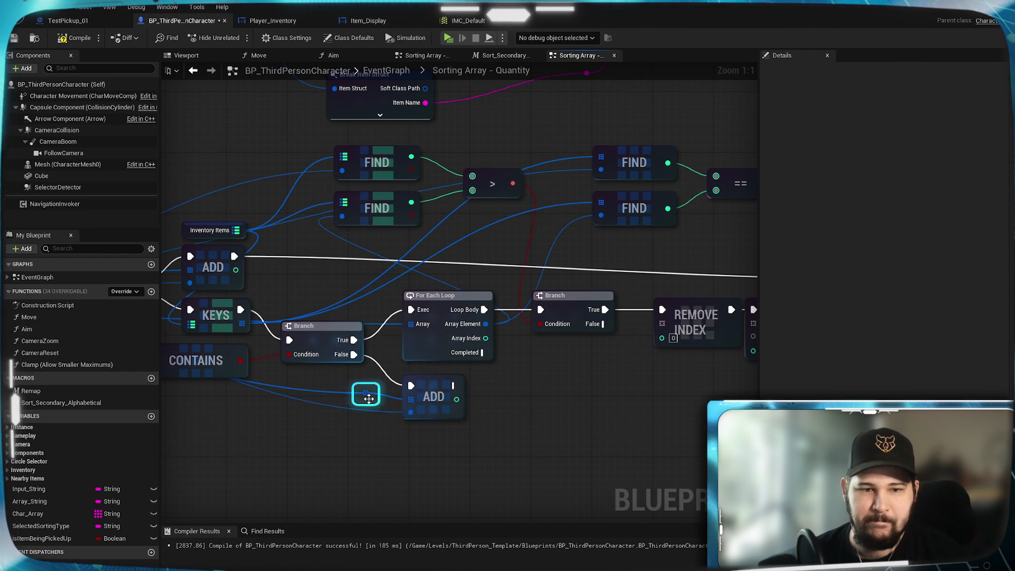
left_click_drag(368, 397, 661, 323)
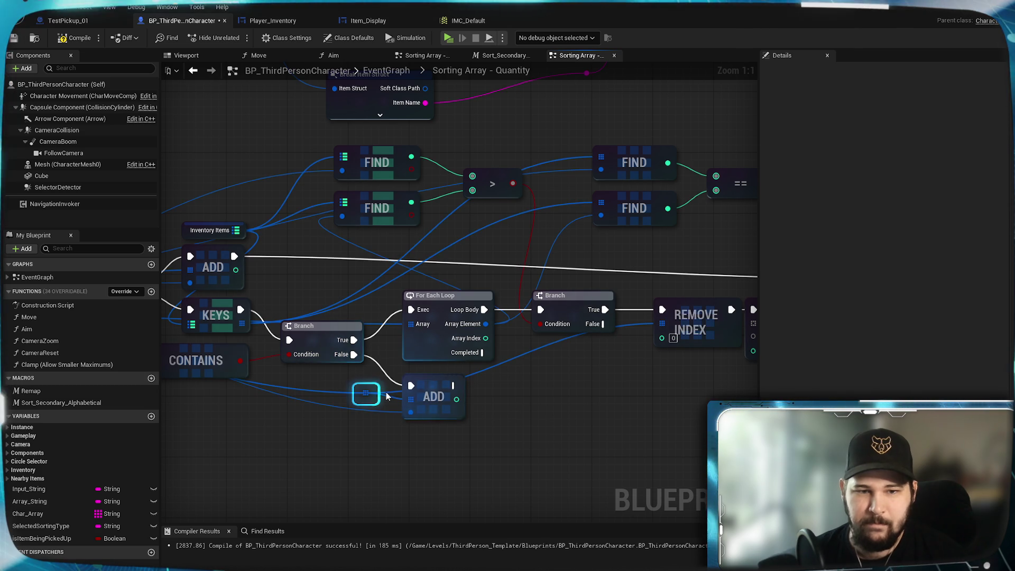
left_click_drag(368, 396, 270, 395)
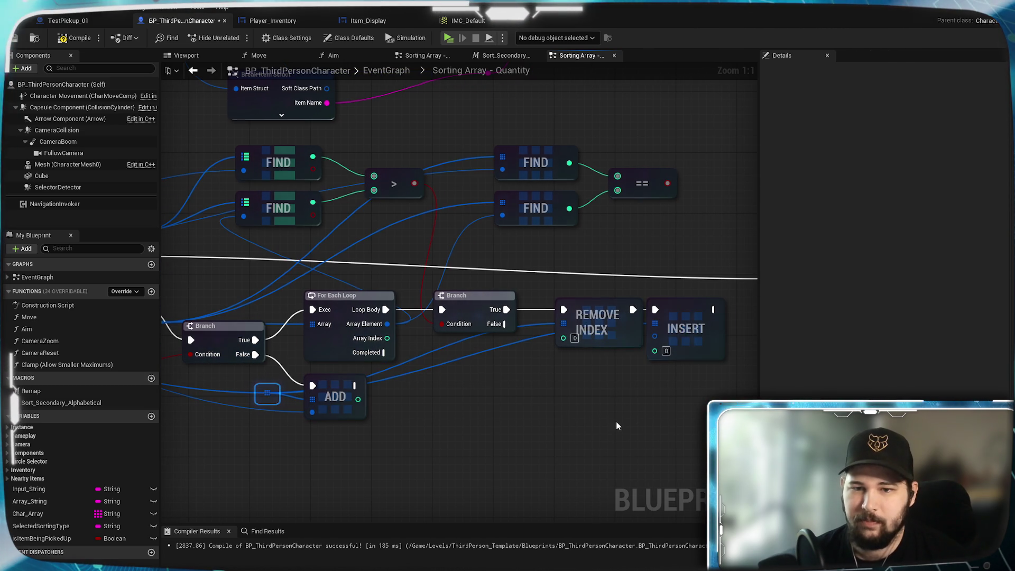
left_click_drag(562, 365, 516, 415)
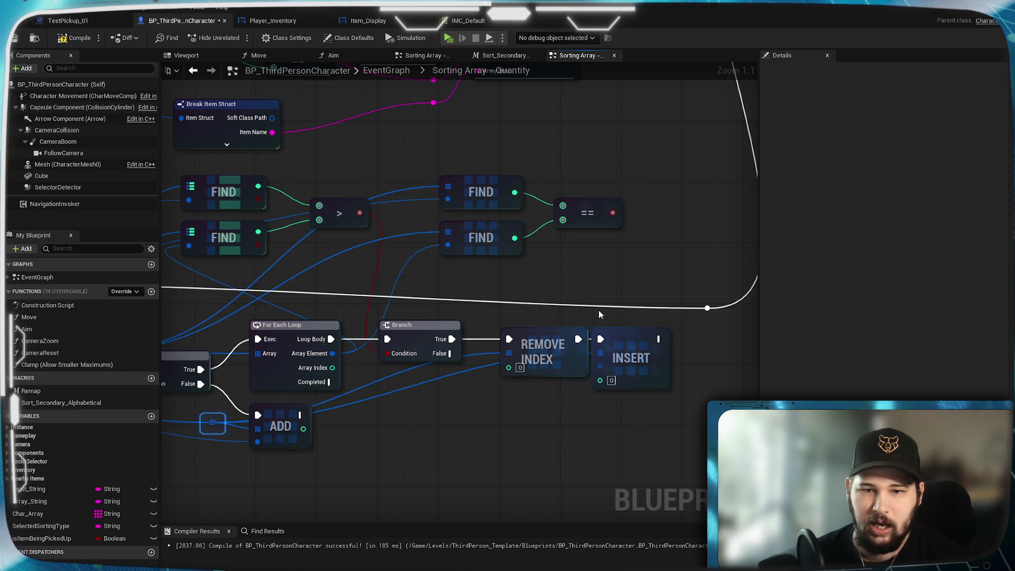
mouse_move(332, 374)
left_mouse_down()
mouse_move(281, 370)
mouse_move(687, 420)
mouse_move(723, 415)
mouse_move(596, 400)
left_mouse_up()
mouse_move(401, 413)
left_mouse_down()
mouse_move(681, 333)
mouse_move(708, 337)
mouse_move(591, 336)
mouse_move(611, 336)
left_mouse_up()
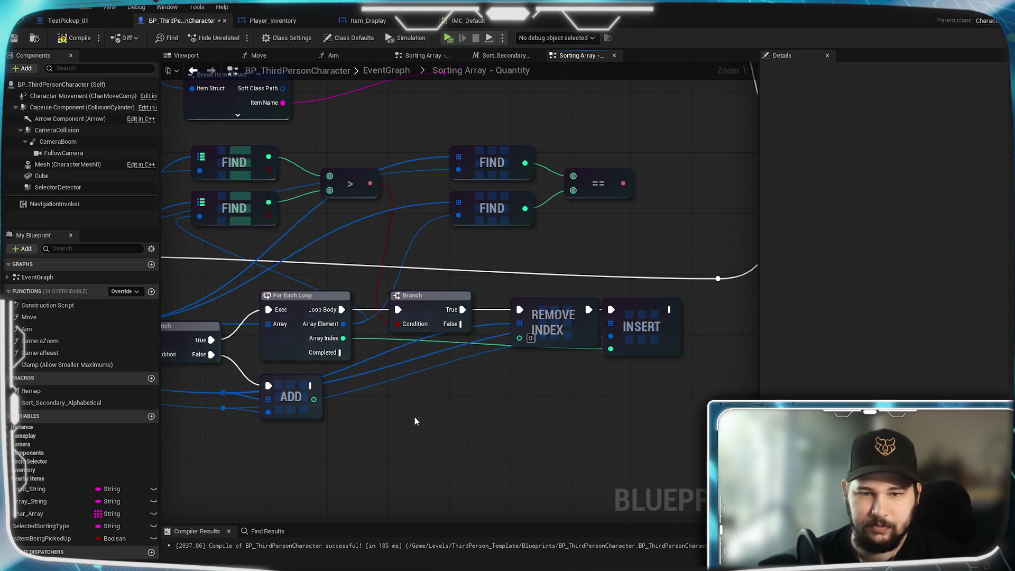
- Duplicate a FIND node below the Branch, feeding it the inventory array and the added item
mouse_move(511, 251)
left_mouse_down()
mouse_move(582, 486)
mouse_move(620, 537)
mouse_move(605, 520)
mouse_move(581, 266)
mouse_move(818, 229)
mouse_move(549, 283)
mouse_move(634, 211)
left_mouse_up()
key("ctrl+c")
key("ctrl+v")
left_click_drag(564, 355, 541, 330)
left_click_drag(351, 353, 522, 330)
mouse_move(396, 374)
left_mouse_down()
mouse_move(536, 344)
mouse_move(522, 342)
mouse_move(608, 303)
left_mouse_up()
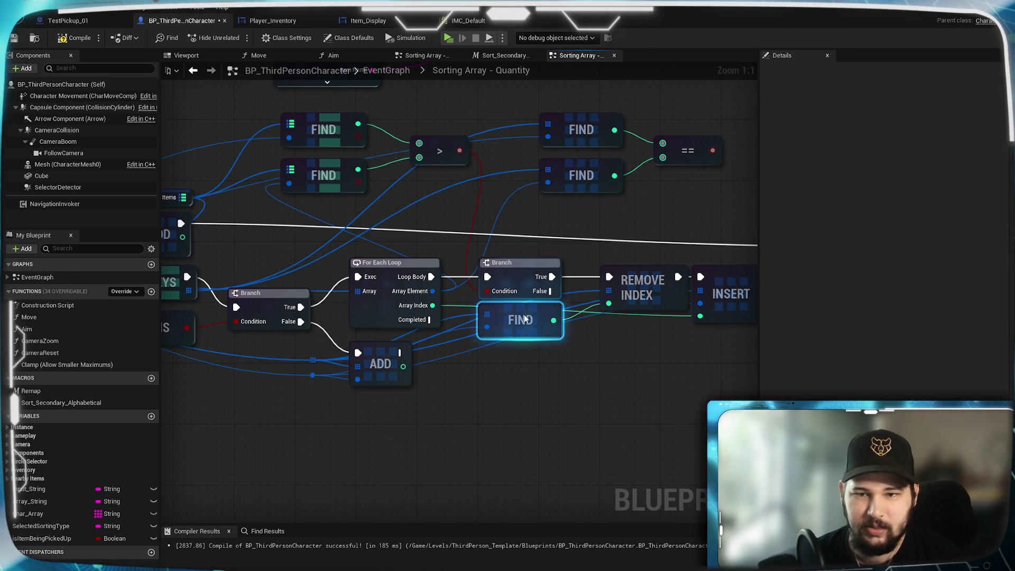
left_click_drag(539, 343, 539, 328)
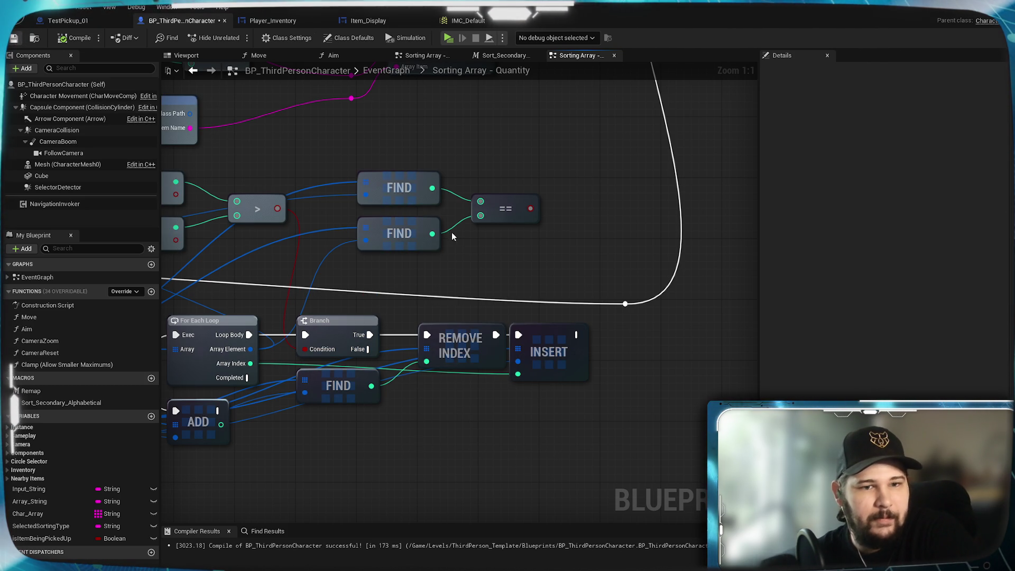
- Delete the right-hand FIND pair and == node, then save BP_ThirdPersonCharacter
key("ctrl+s")
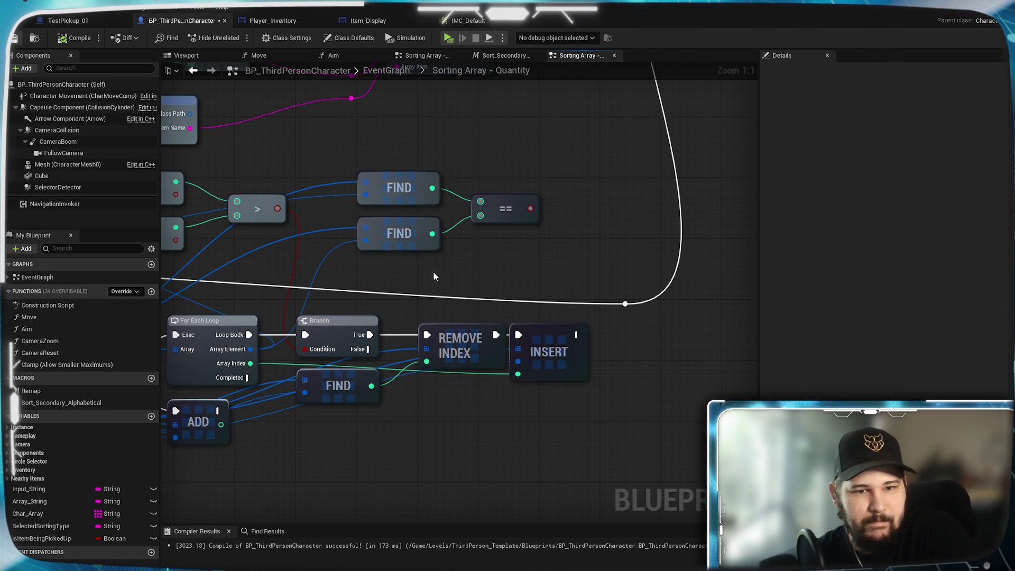
mouse_move(484, 422)
left_mouse_down()
mouse_move(442, 306)
mouse_move(506, 218)
mouse_move(526, 351)
mouse_move(647, 380)
left_mouse_up()
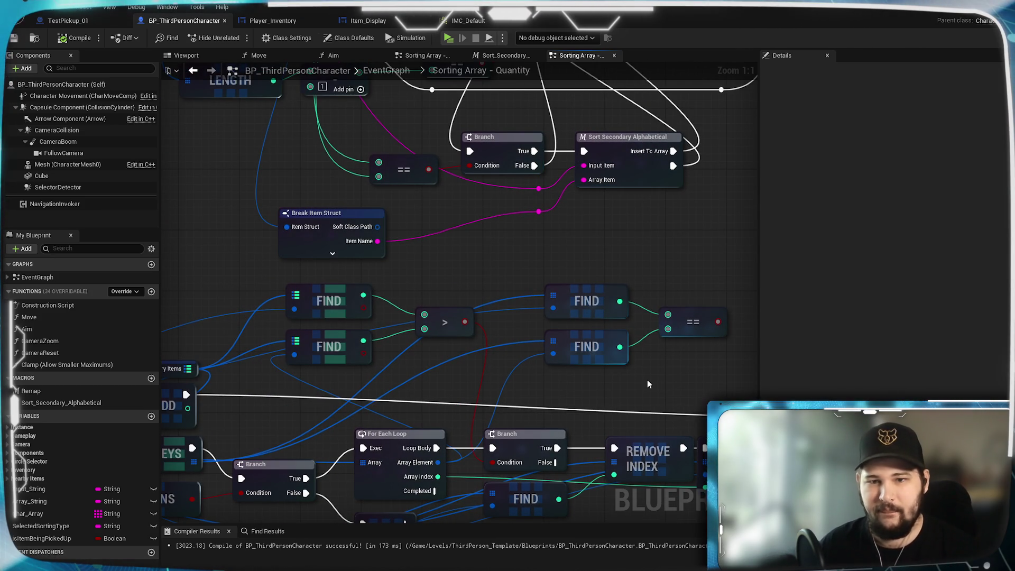
left_click_drag(649, 218, 576, 230)
left_click_drag(616, 373, 465, 256)
key("Delete")
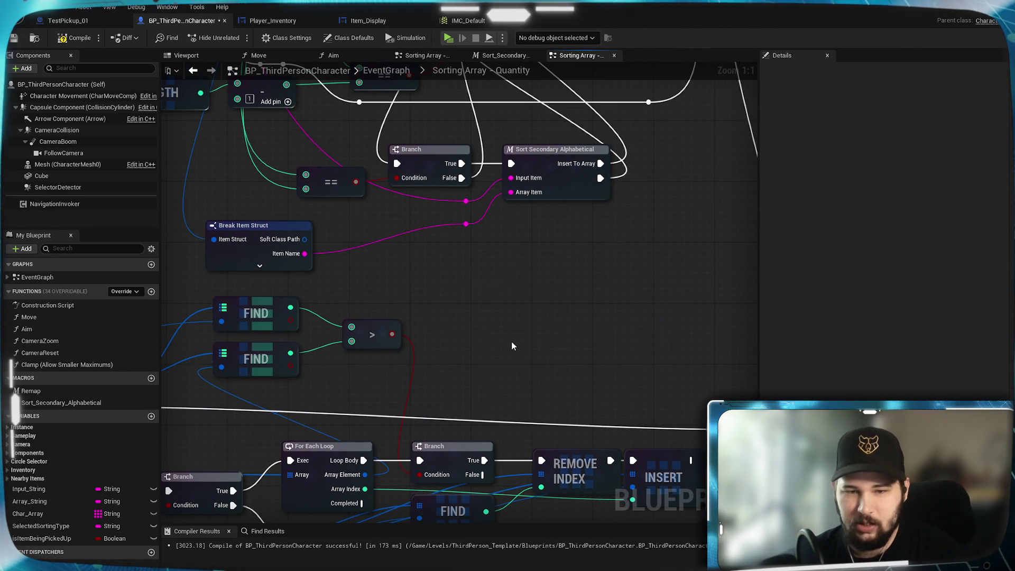
mouse_move(506, 288)
left_mouse_down()
mouse_move(509, 146)
mouse_move(571, 126)
left_mouse_up()
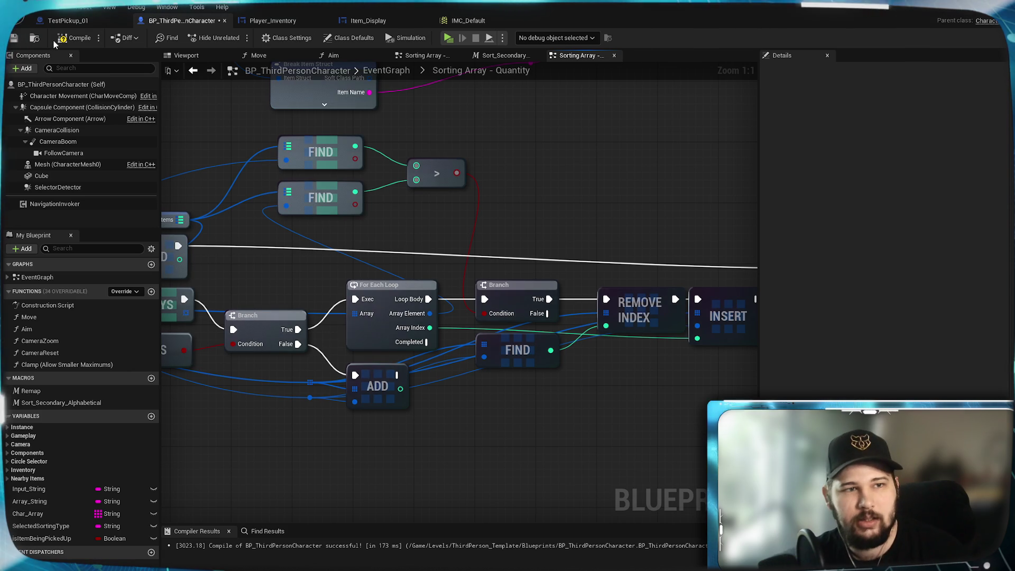
left_click(16, 43)
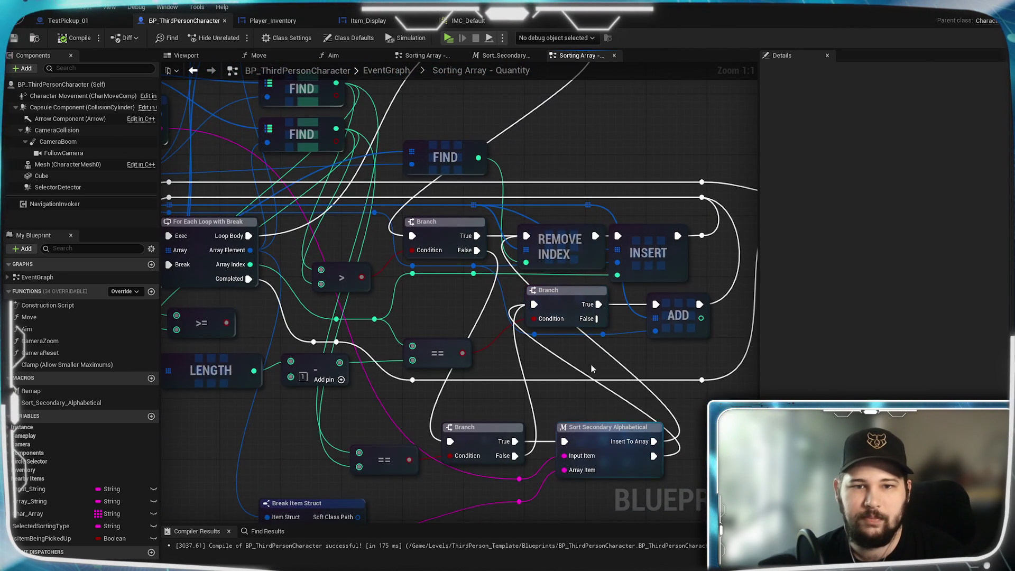
mouse_move(443, 292)
left_mouse_down()
mouse_move(511, 314)
mouse_move(473, 361)
mouse_move(486, 224)
mouse_move(578, 262)
left_mouse_up()
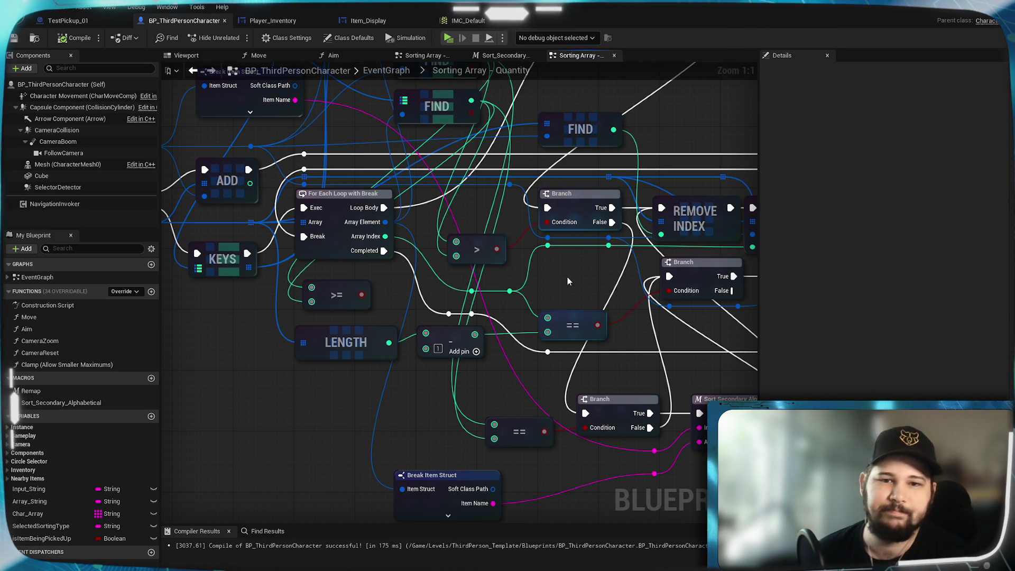
left_click_drag(421, 412, 528, 122)
mouse_move(594, 453)
left_mouse_down()
mouse_move(520, 334)
mouse_move(563, 358)
left_mouse_up()
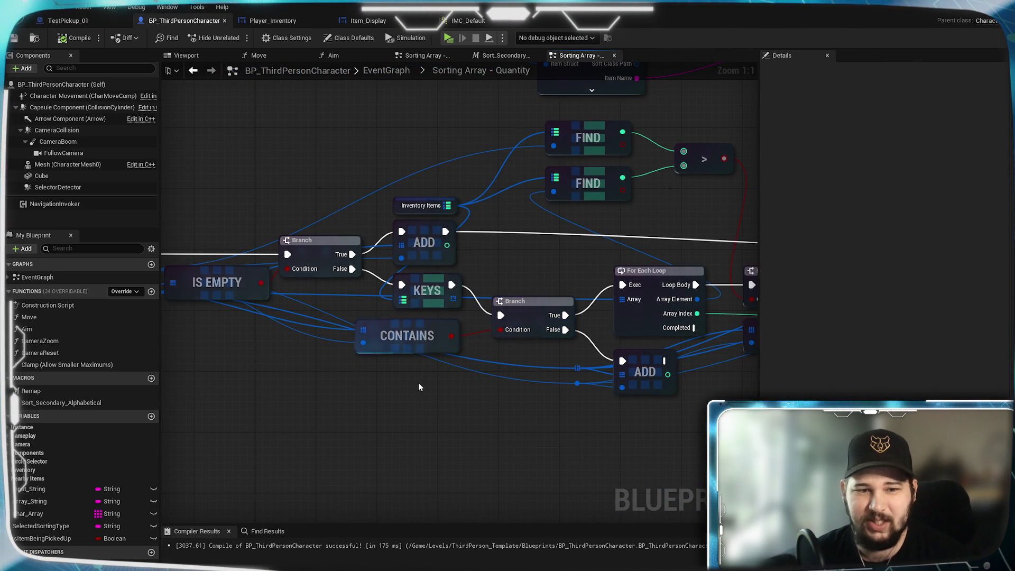
scroll(499, 382, "up", 10)
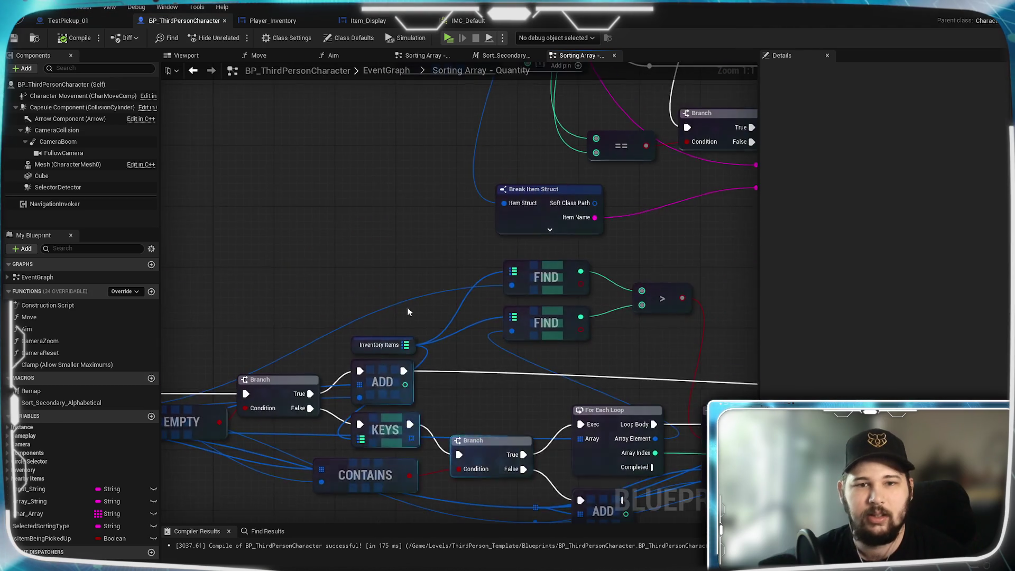
mouse_move(305, 328)
left_mouse_down()
mouse_move(571, 423)
mouse_move(222, 256)
mouse_move(271, 338)
mouse_move(300, 140)
left_mouse_up()
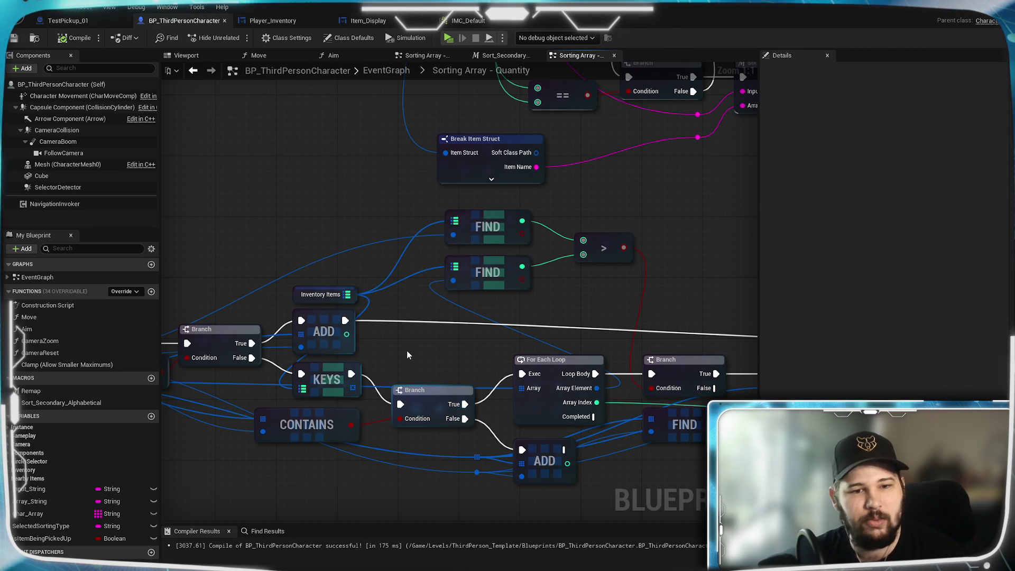
left_click_drag(407, 351, 459, 364)
mouse_move(430, 211)
left_mouse_down()
mouse_move(446, 271)
mouse_move(439, 305)
mouse_move(470, 295)
left_mouse_up()
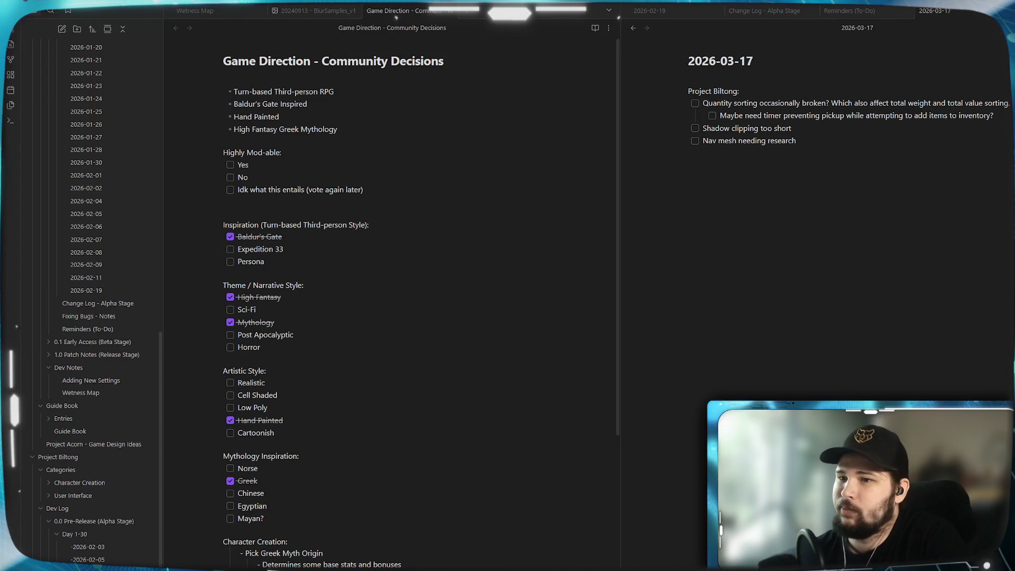
left_click_drag(497, 295, 319, 419)
mouse_move(524, 317)
left_mouse_down()
mouse_move(563, 284)
mouse_move(663, 239)
left_mouse_up()
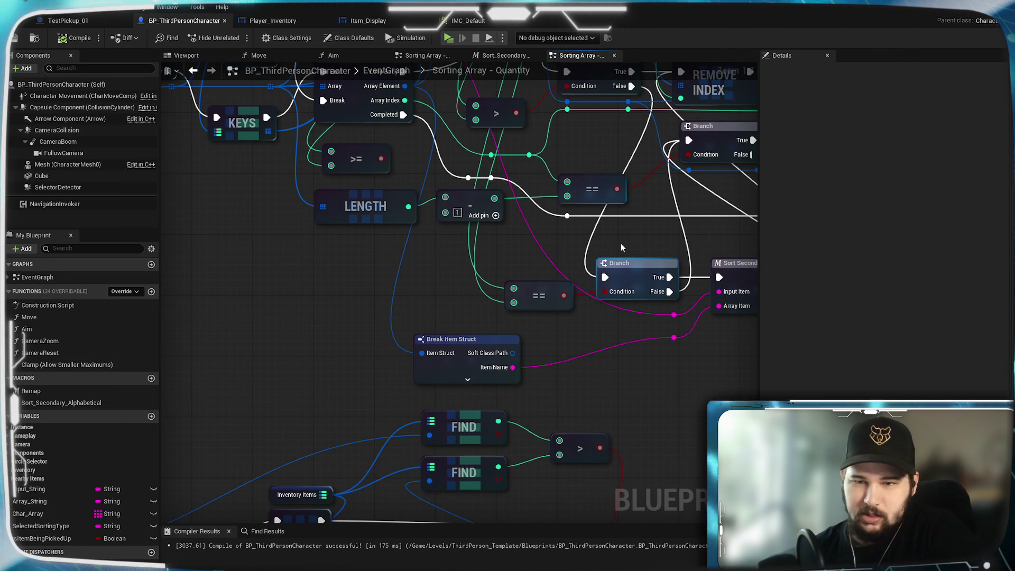
- Review the loop, FIND, INSERT and Branch nodes, then pull a wire from the loop's Array Element
left_click_drag(655, 230, 596, 376)
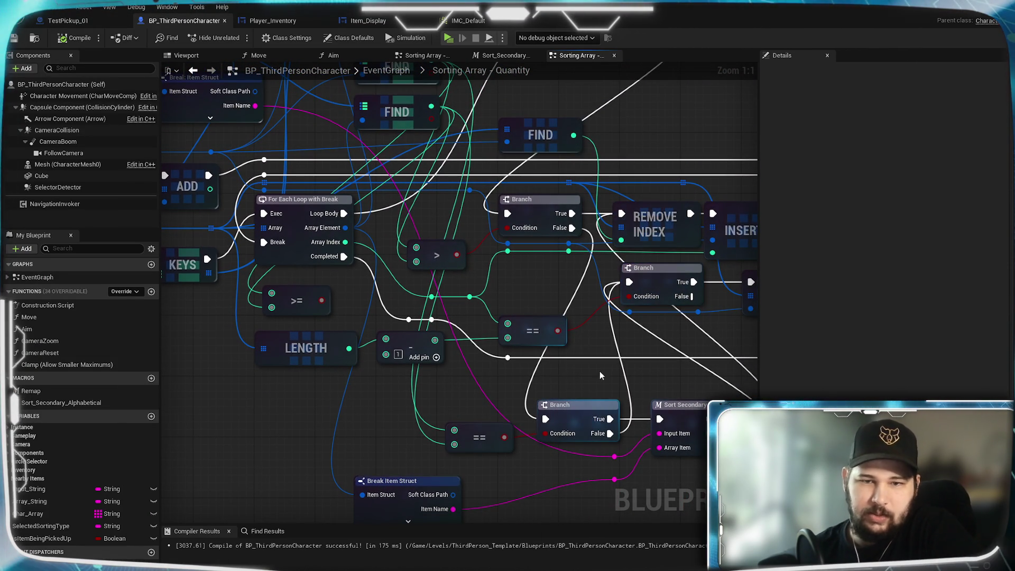
mouse_move(501, 267)
left_mouse_down()
mouse_move(469, 361)
mouse_move(469, 396)
mouse_move(514, 419)
left_mouse_up()
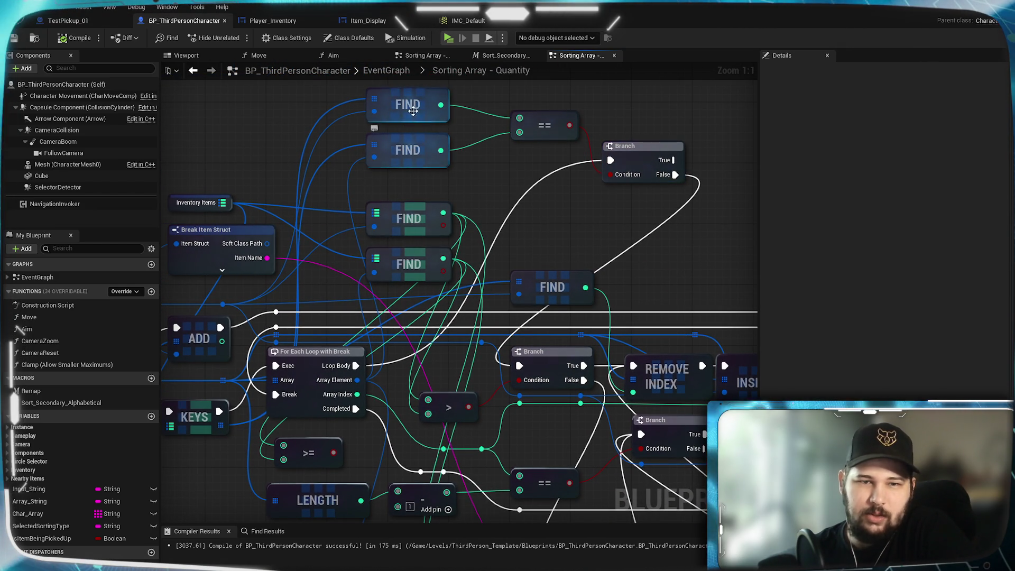
mouse_move(461, 378)
left_mouse_down()
mouse_move(622, 374)
mouse_move(603, 231)
left_mouse_up()
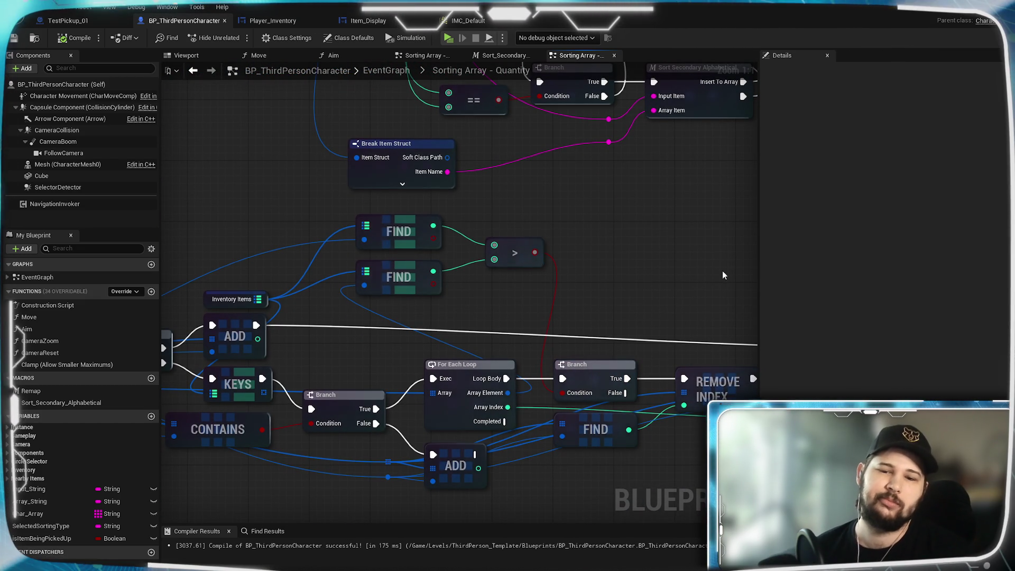
left_click_drag(722, 270, 440, 217)
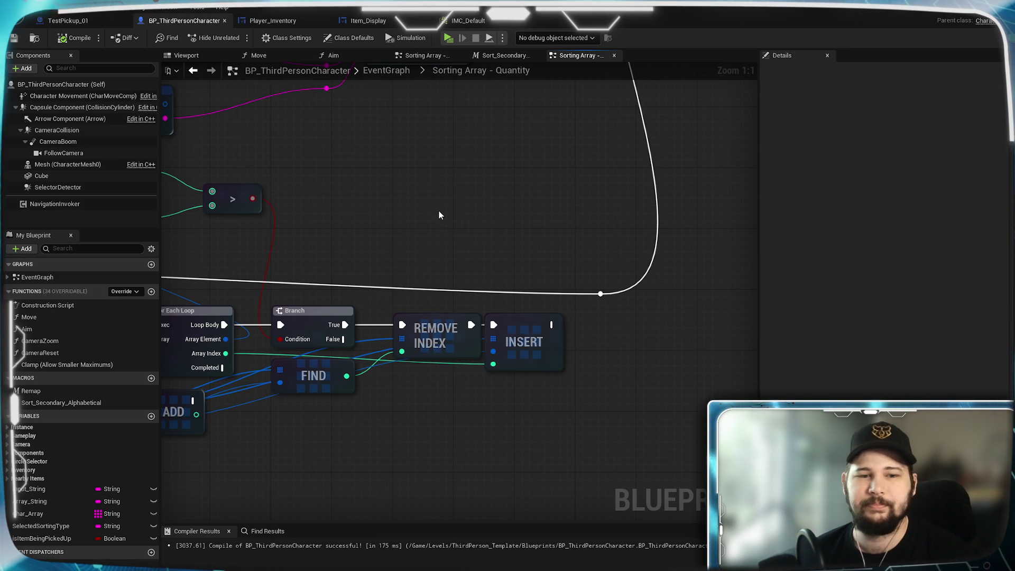
left_click_drag(402, 219, 596, 161)
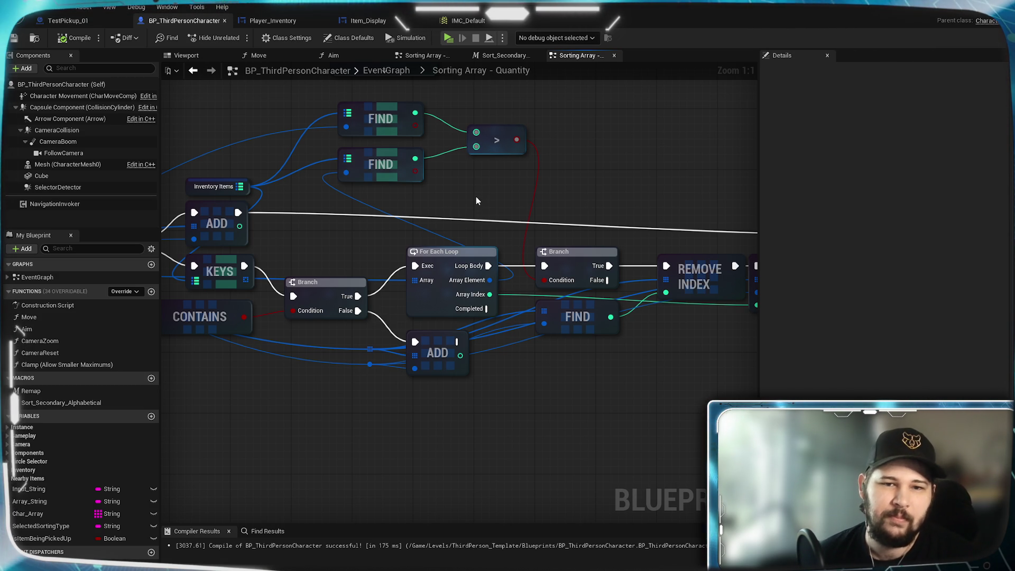
mouse_move(476, 201)
left_mouse_down()
mouse_move(744, 191)
mouse_move(884, 199)
mouse_move(383, 206)
mouse_move(593, 192)
mouse_move(808, 196)
mouse_move(490, 205)
left_mouse_up()
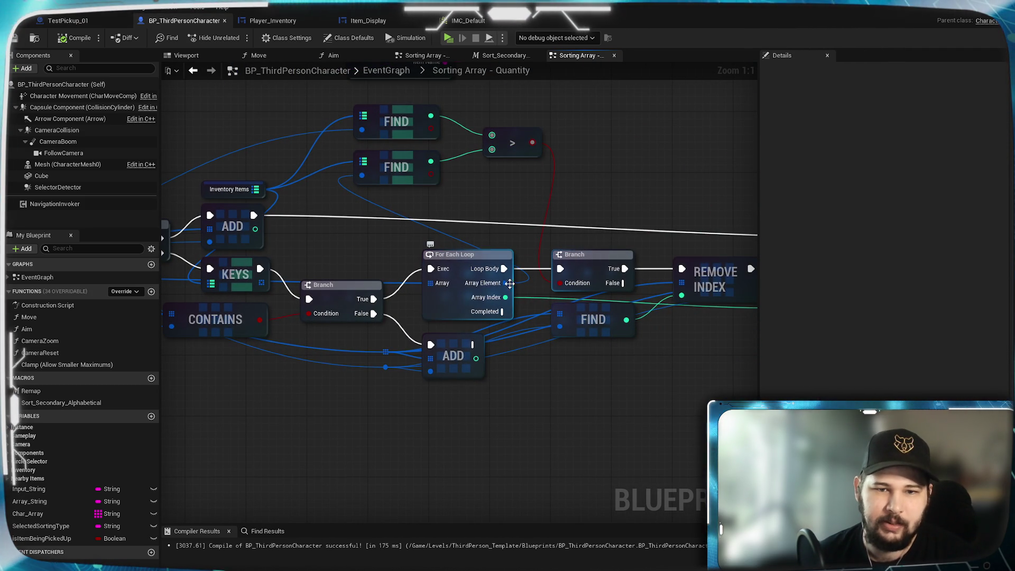
mouse_move(504, 282)
left_mouse_down()
mouse_move(640, 209)
mouse_move(628, 205)
left_mouse_up()
- Add a trial Equal comparison node to the graph, then delete it again
type("find")
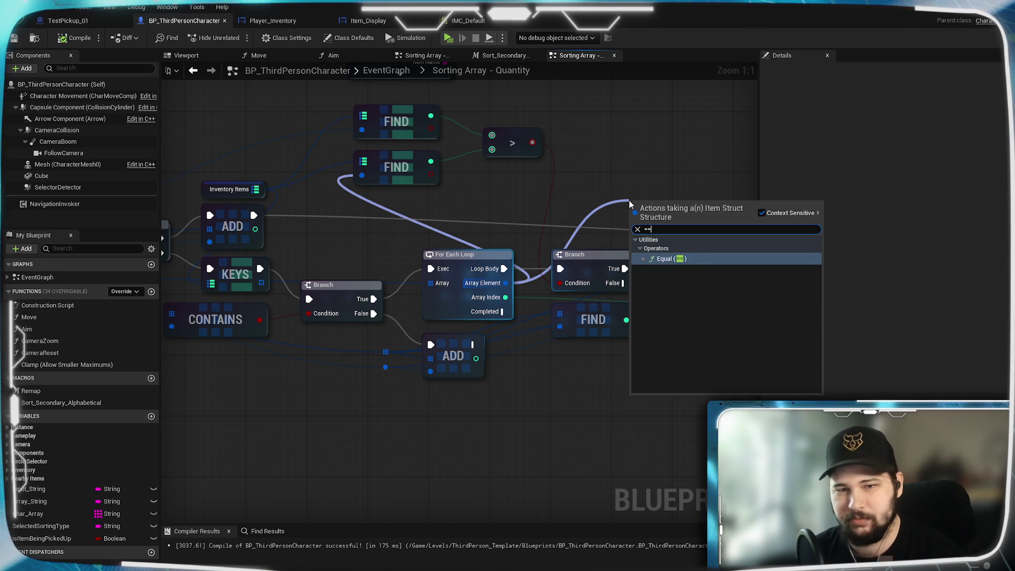
key("Escape")
key("ctrl+v")
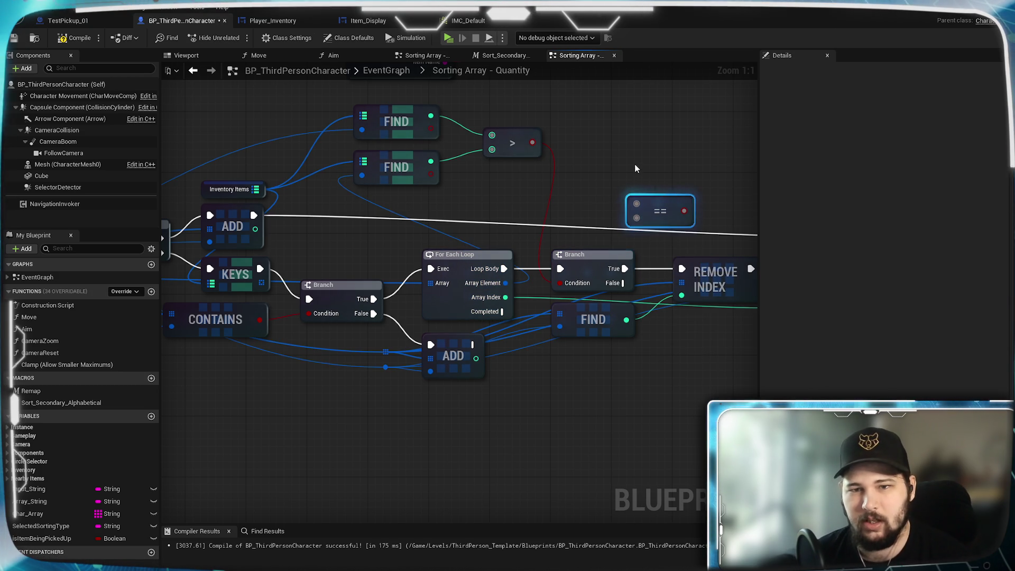
mouse_move(646, 198)
left_mouse_down()
mouse_move(644, 152)
mouse_move(640, 174)
left_mouse_up()
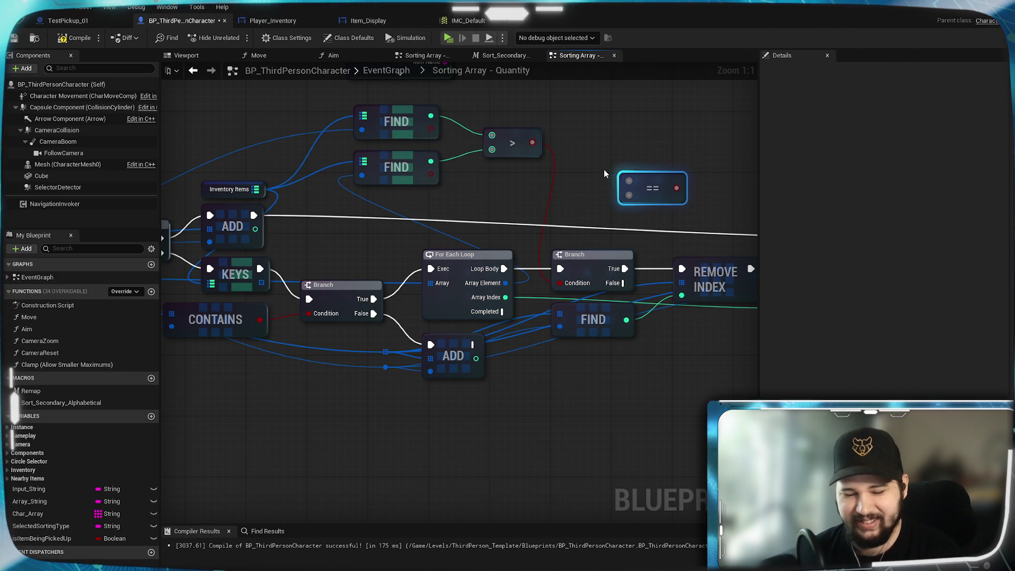
key("Delete")
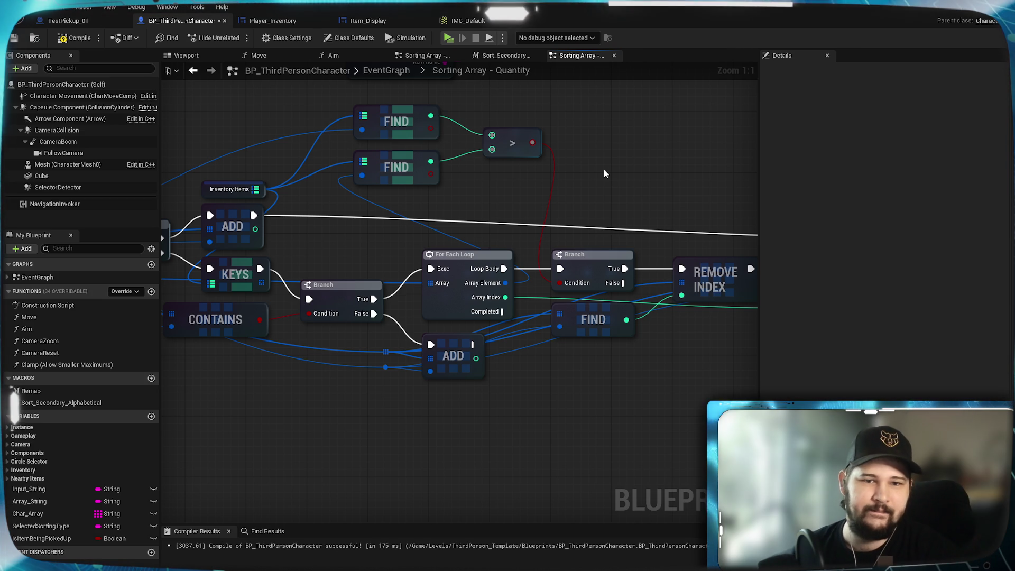
- Save BP_ThirdPersonCharacter after checking the IS EMPTY, Branch and Remove Index nodes
left_click_drag(332, 249, 461, 230)
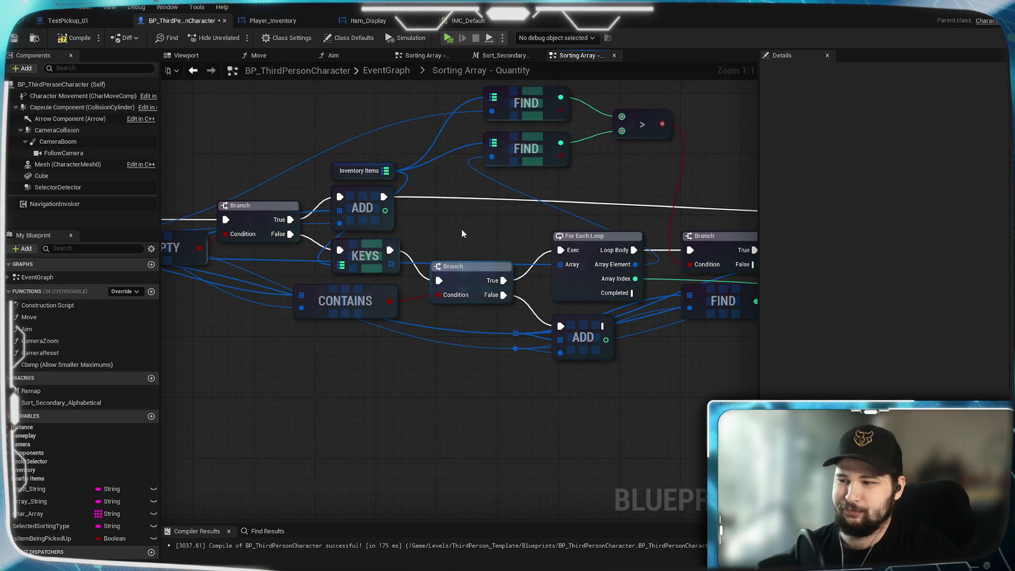
mouse_move(455, 236)
left_mouse_down()
mouse_move(607, 263)
mouse_move(534, 245)
left_mouse_up()
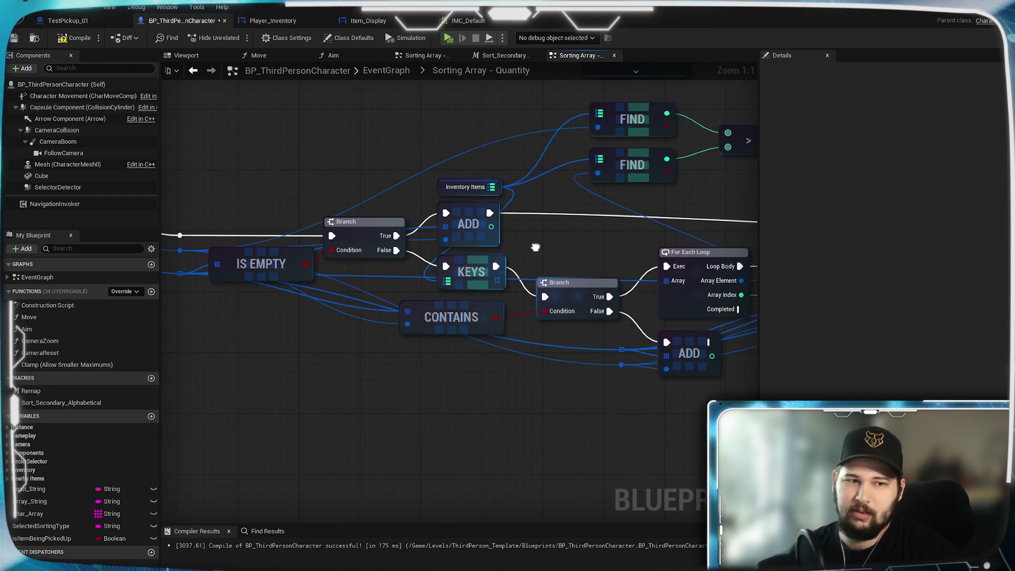
left_click(14, 38)
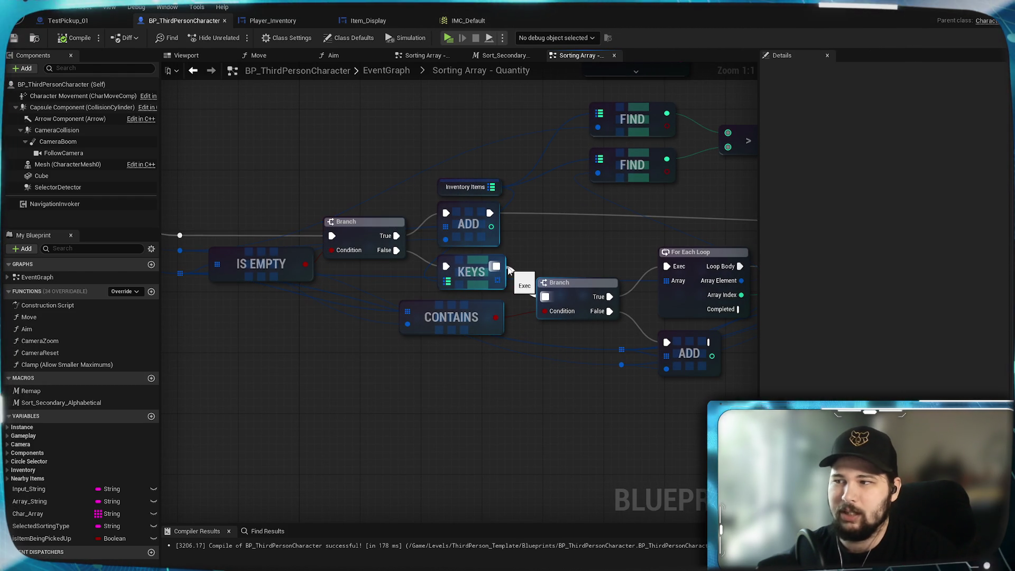
mouse_move(618, 248)
left_mouse_down()
mouse_move(401, 263)
mouse_move(624, 272)
mouse_move(557, 253)
left_mouse_up()
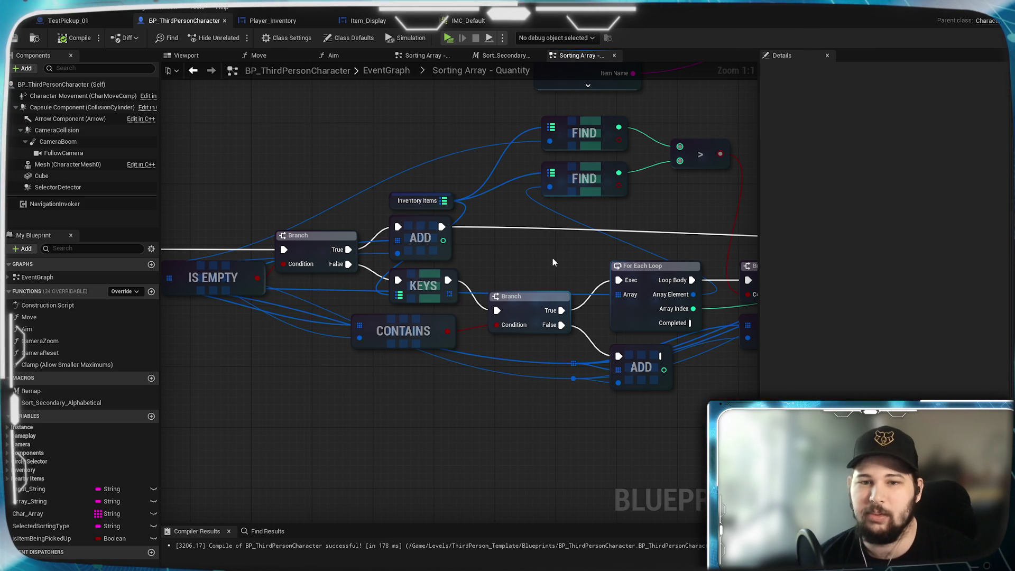
left_click_drag(440, 411, 527, 389)
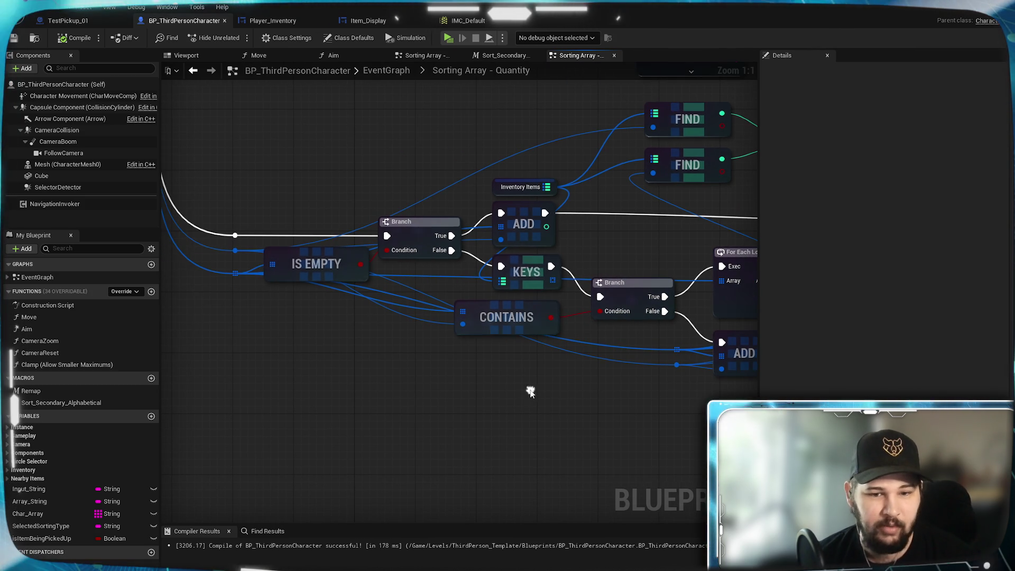
- Reposition the INSERT node beside the Remove Index node
left_click_drag(607, 396, 512, 421)
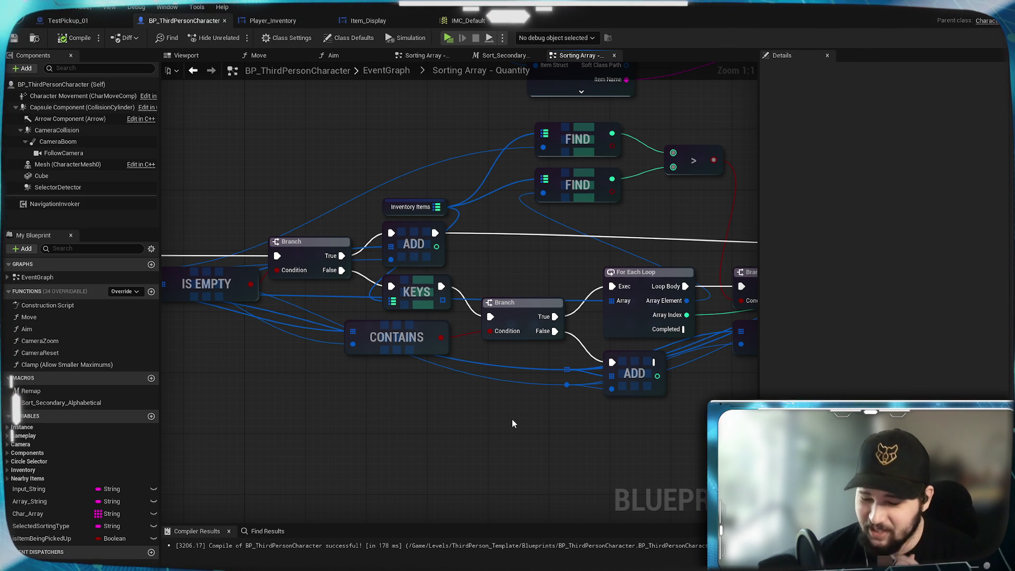
mouse_move(511, 422)
left_mouse_down()
mouse_move(406, 420)
mouse_move(584, 330)
left_mouse_up()
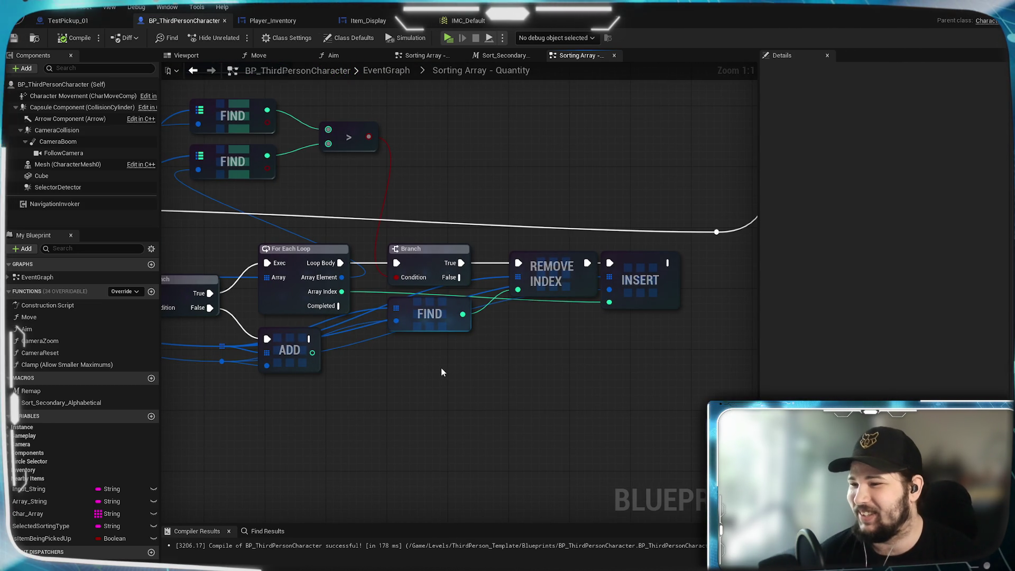
mouse_move(365, 386)
left_mouse_down()
mouse_move(555, 356)
mouse_move(544, 327)
mouse_move(465, 440)
left_mouse_up()
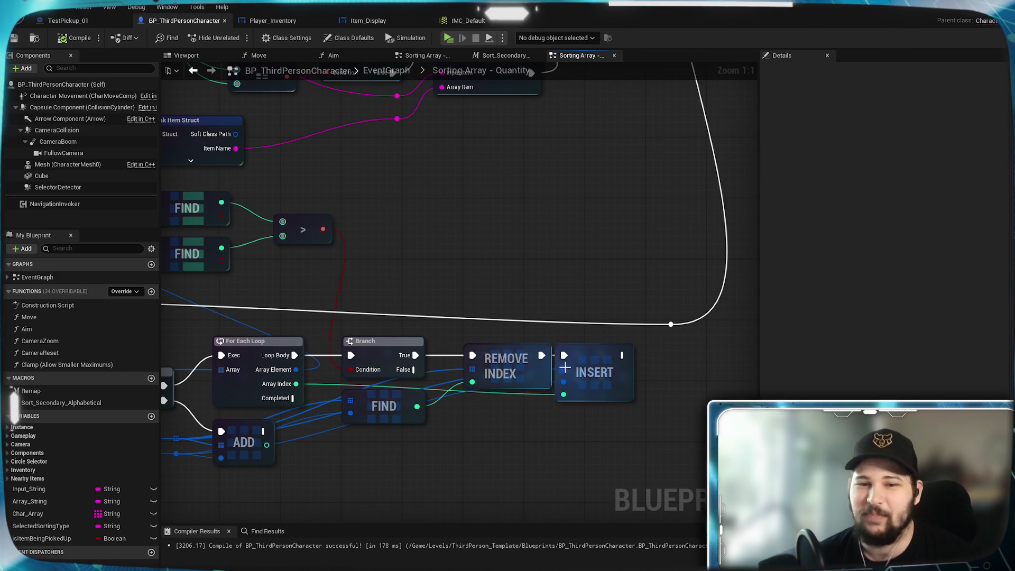
left_click_drag(585, 359, 601, 360)
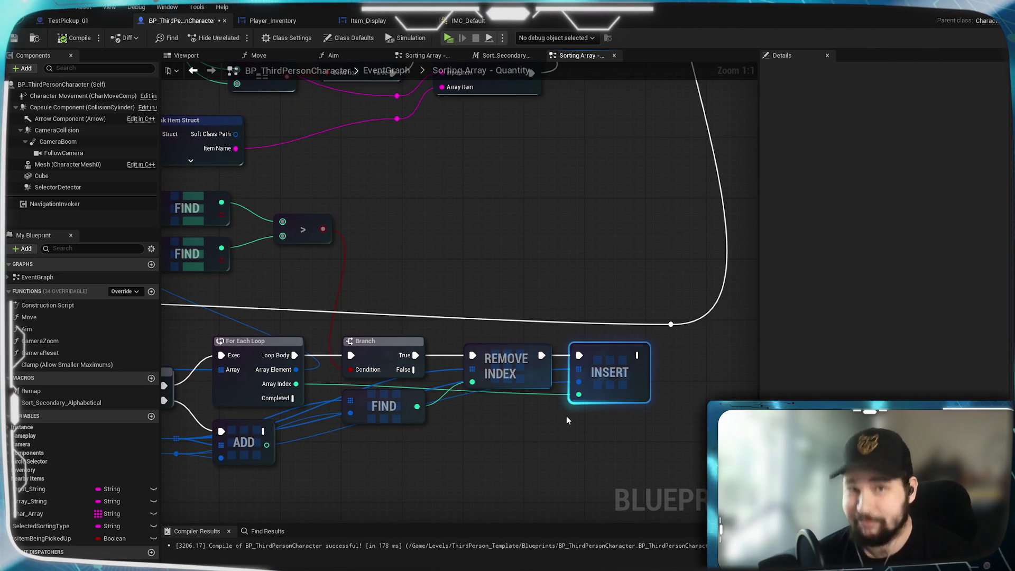
mouse_move(605, 361)
left_mouse_down()
mouse_move(630, 379)
mouse_move(593, 371)
left_mouse_up()
left_click(516, 446)
- Move the second Branch node up level with the For Each Loop row
mouse_move(483, 440)
left_mouse_down()
mouse_move(664, 381)
mouse_move(458, 389)
left_mouse_up()
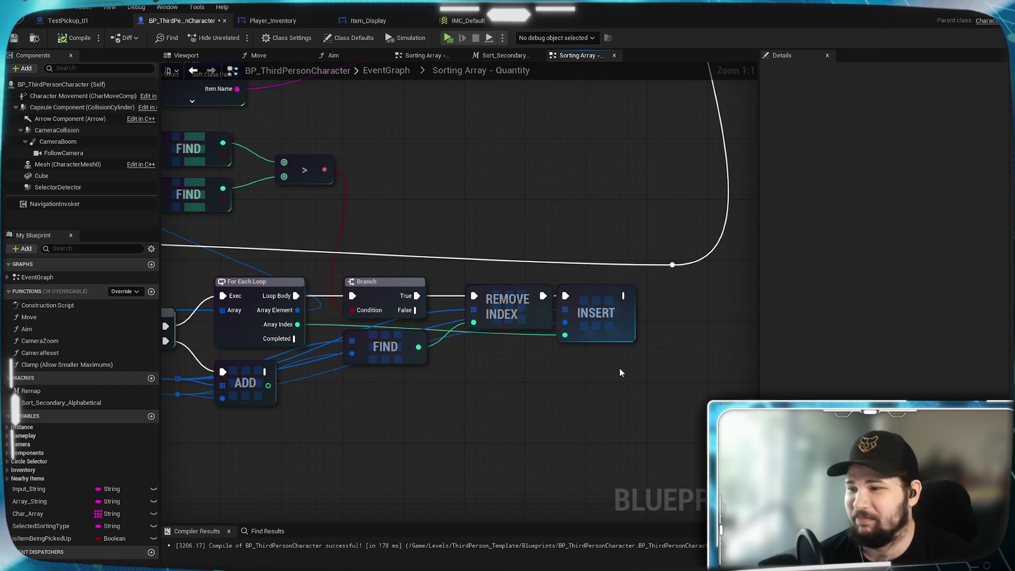
left_click_drag(605, 374, 299, 296)
left_click(367, 410)
mouse_move(367, 410)
left_mouse_down()
mouse_move(510, 390)
mouse_move(475, 389)
mouse_move(490, 500)
mouse_move(334, 294)
mouse_move(540, 306)
mouse_move(495, 317)
left_mouse_up()
mouse_move(329, 312)
left_mouse_down()
mouse_move(332, 335)
mouse_move(333, 315)
left_mouse_up()
left_click_drag(368, 375, 316, 368)
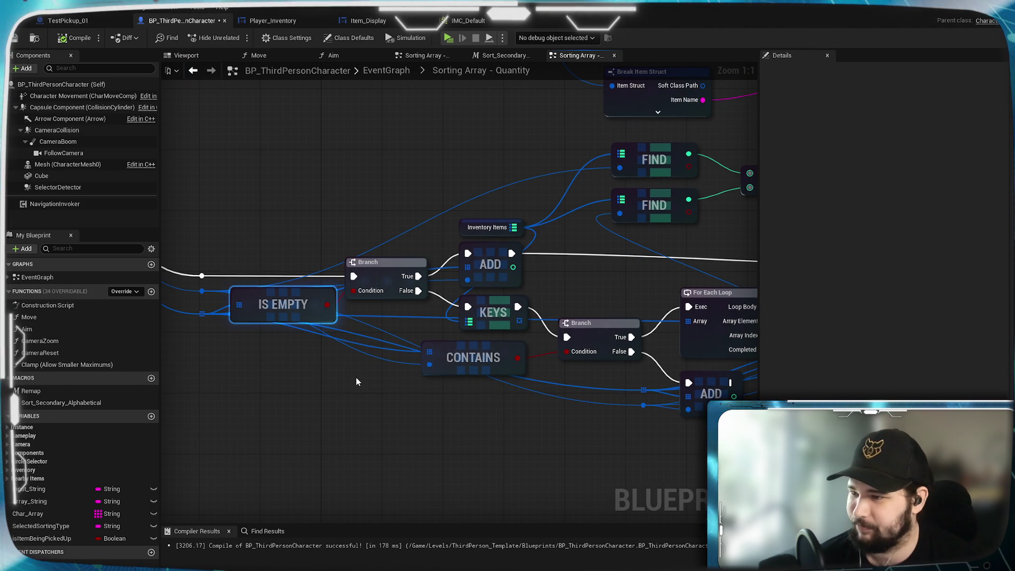
left_click_drag(463, 351, 350, 313)
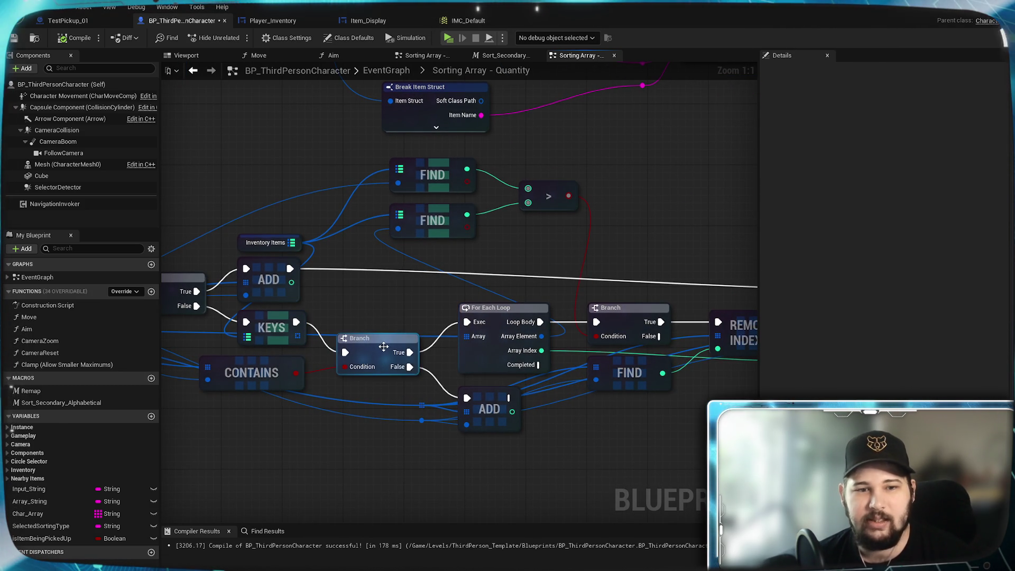
left_click_drag(382, 344, 382, 313)
left_click(395, 258)
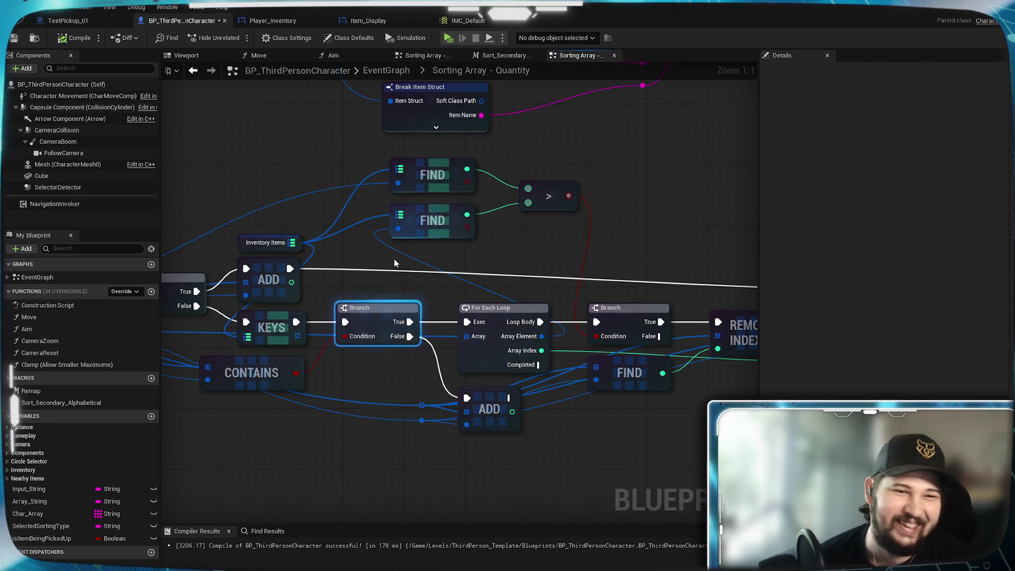
- Nudge the lower ADD node slightly up and recenter on the Branch and loop row
left_click_drag(629, 238, 589, 245)
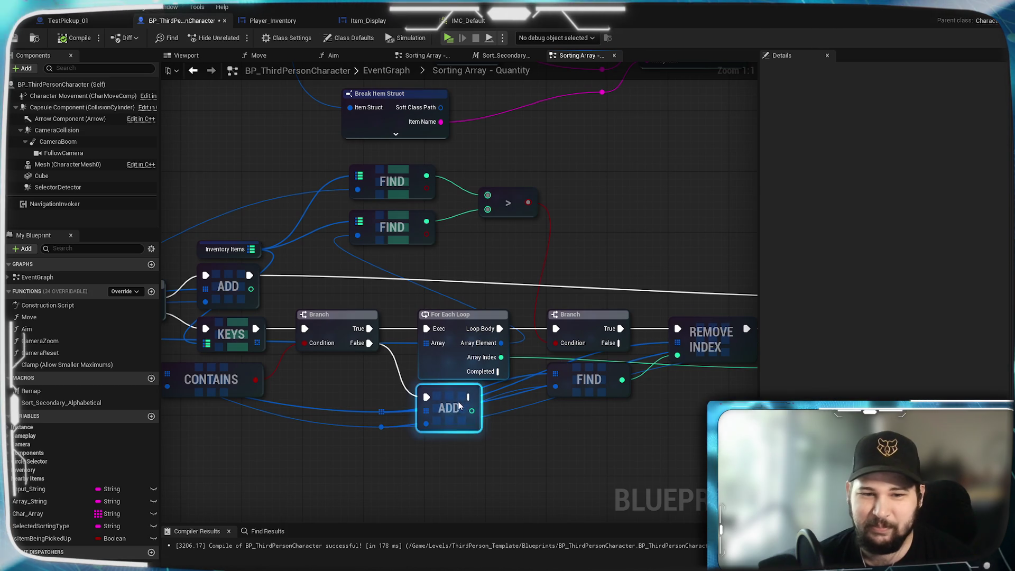
left_click_drag(453, 421, 453, 413)
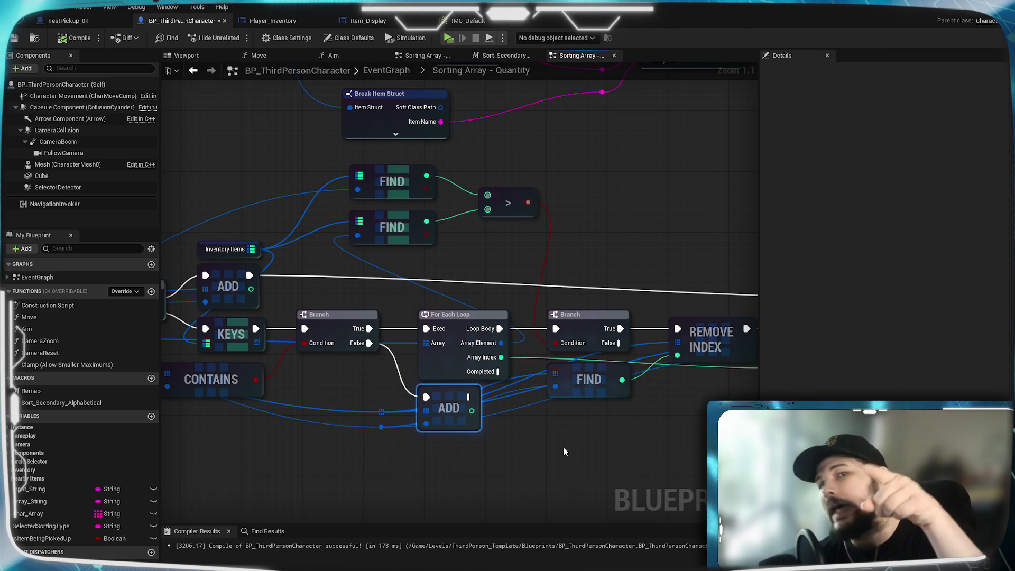
left_click_drag(592, 436, 489, 439)
mouse_move(635, 405)
left_mouse_down()
mouse_move(641, 421)
mouse_move(480, 267)
mouse_move(476, 125)
left_mouse_up()
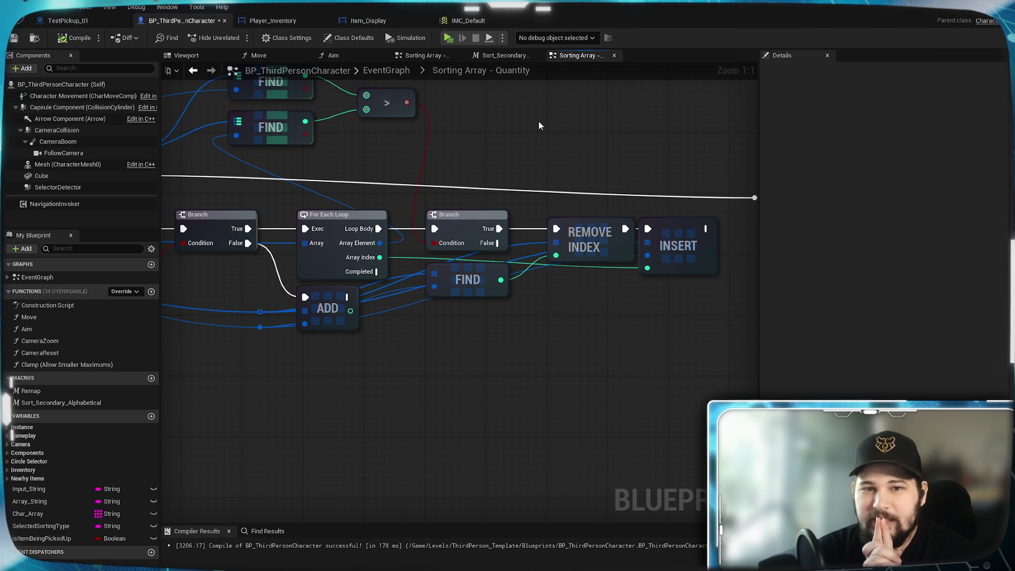
mouse_move(538, 125)
left_mouse_down()
mouse_move(506, 303)
mouse_move(535, 494)
left_mouse_up()
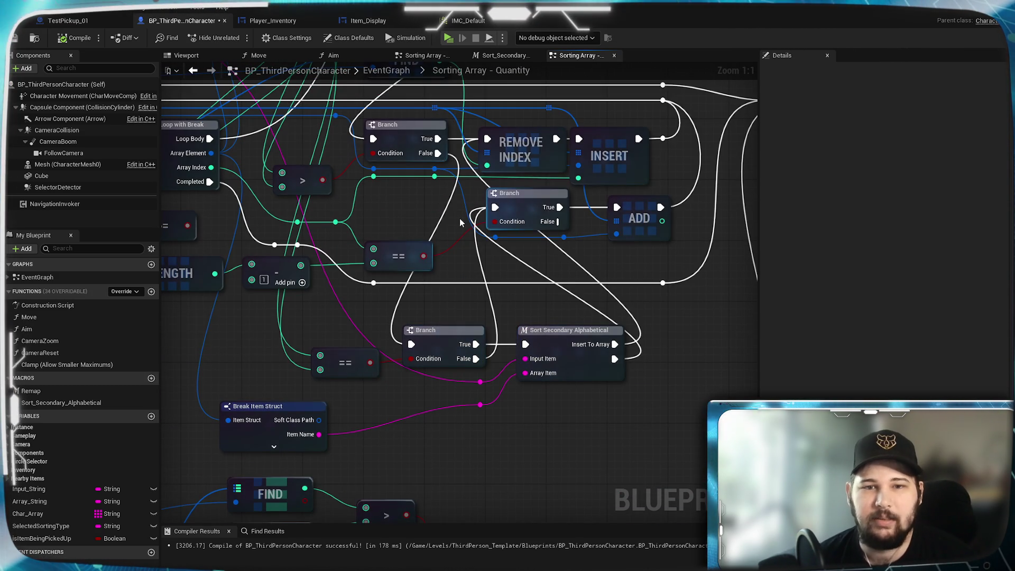
mouse_move(450, 326)
left_mouse_down()
mouse_move(518, 346)
mouse_move(600, 482)
left_mouse_up()
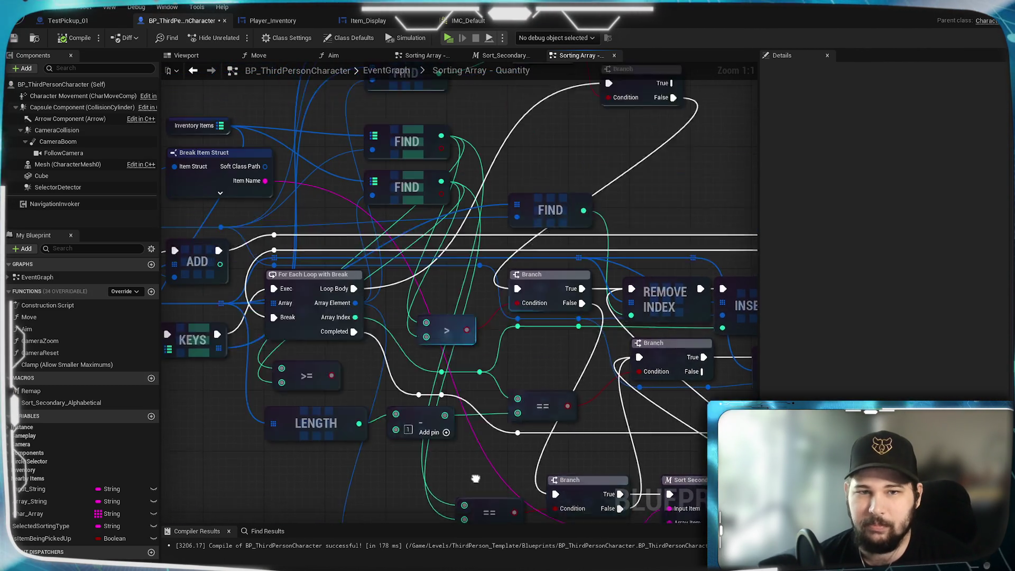
left_click_drag(417, 196, 520, 270)
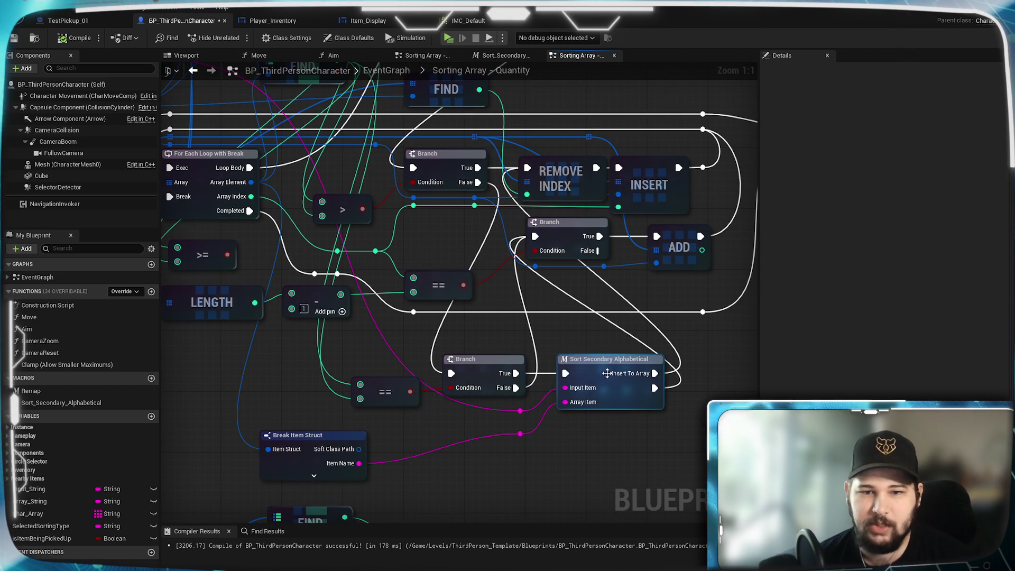
mouse_move(556, 333)
left_mouse_down()
mouse_move(561, 433)
mouse_move(561, 372)
left_mouse_up()
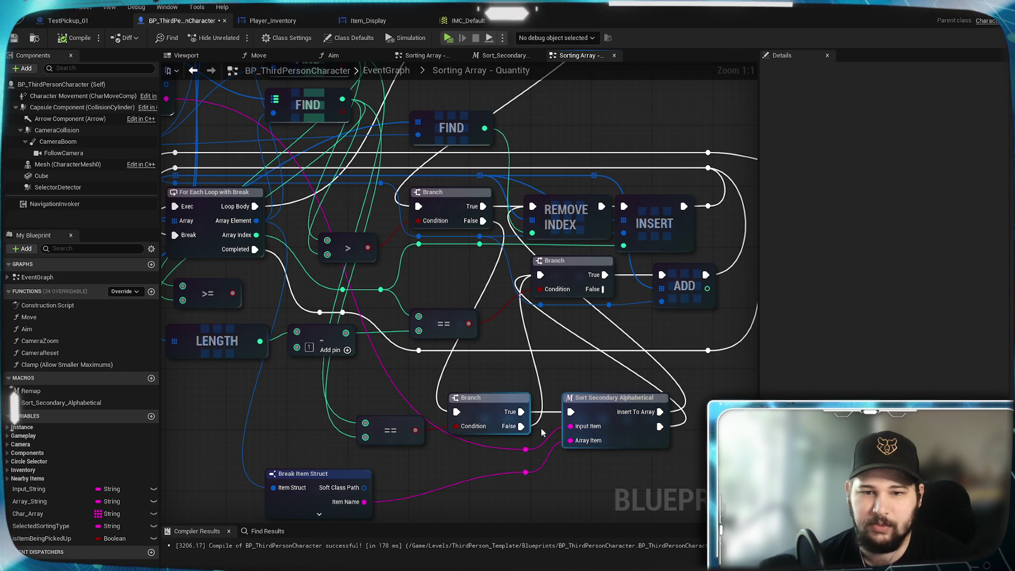
left_click_drag(521, 368, 551, 455)
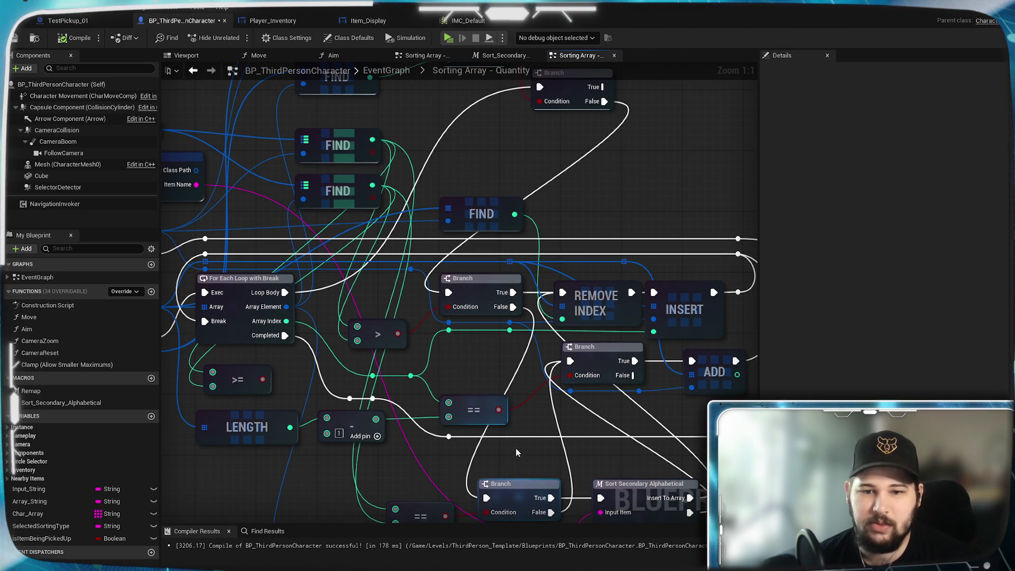
left_click_drag(438, 347, 496, 392)
mouse_move(478, 239)
left_mouse_down()
mouse_move(485, 340)
mouse_move(492, 98)
left_mouse_up()
left_click_drag(476, 370, 453, 205)
left_click_drag(508, 353, 540, 205)
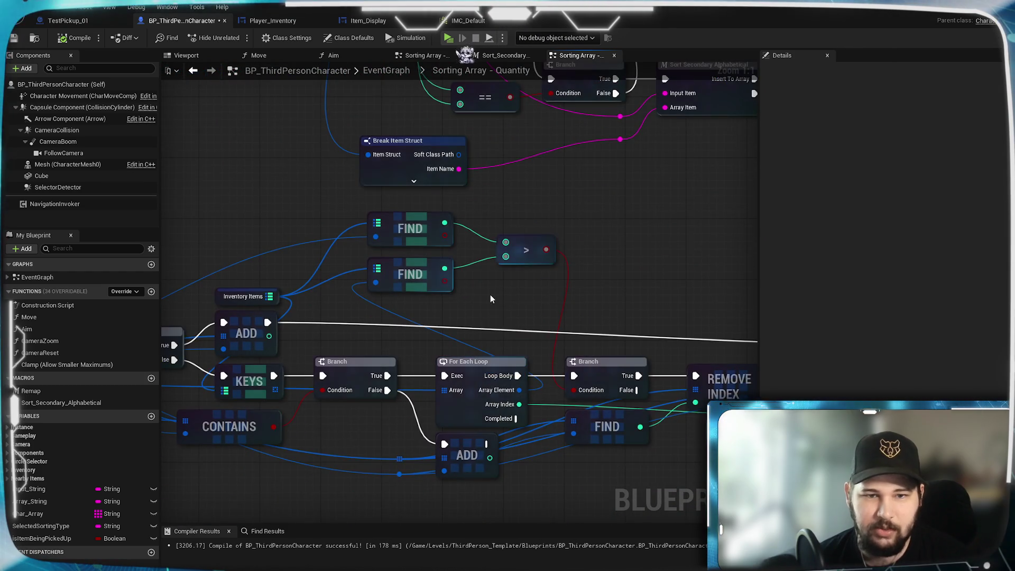
- Add an == node comparing the top and lower FIND results
left_click_drag(490, 294, 340, 291)
mouse_move(295, 221)
left_mouse_down()
mouse_move(345, 287)
mouse_move(350, 281)
left_mouse_up()
type("==")
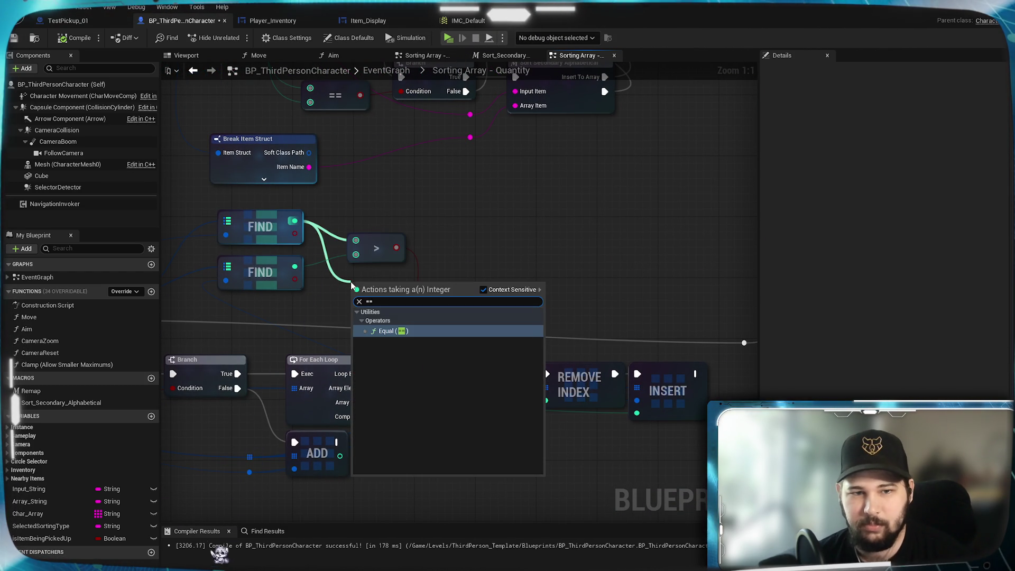
key("Return")
mouse_move(294, 266)
left_mouse_down()
mouse_move(330, 293)
mouse_move(363, 296)
mouse_move(355, 305)
mouse_move(390, 279)
left_mouse_up()
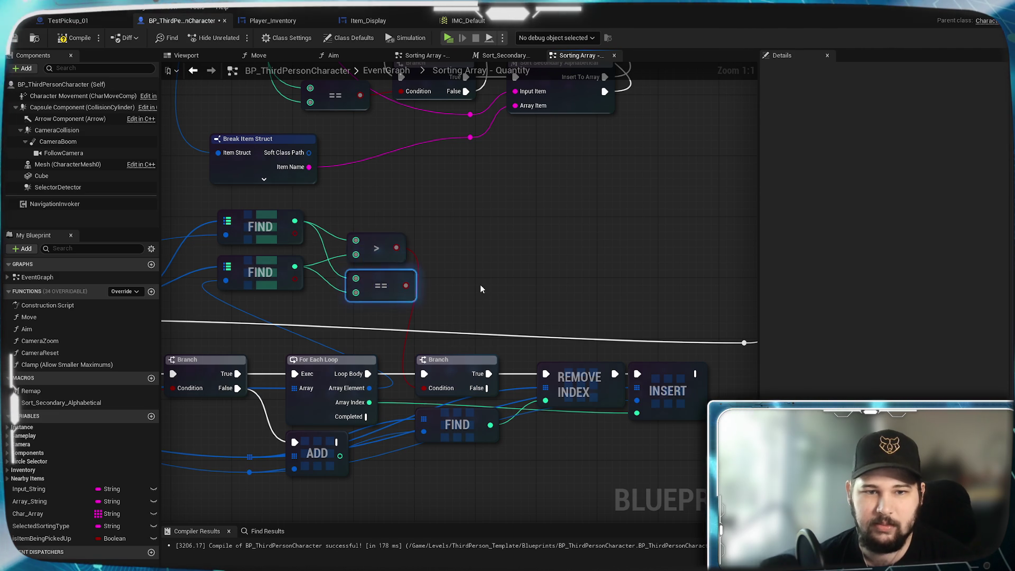
- Drive a new Branch below FIND from the == result, fed by the first Branch's False, and save
left_click_drag(480, 288, 491, 213)
mouse_move(422, 202)
left_mouse_down()
mouse_move(453, 259)
mouse_move(456, 404)
mouse_move(446, 388)
mouse_move(466, 391)
mouse_move(463, 384)
left_mouse_up()
key("b")
left_click_drag(492, 352, 476, 383)
mouse_move(505, 304)
left_mouse_down()
mouse_move(492, 399)
mouse_move(448, 397)
left_mouse_up()
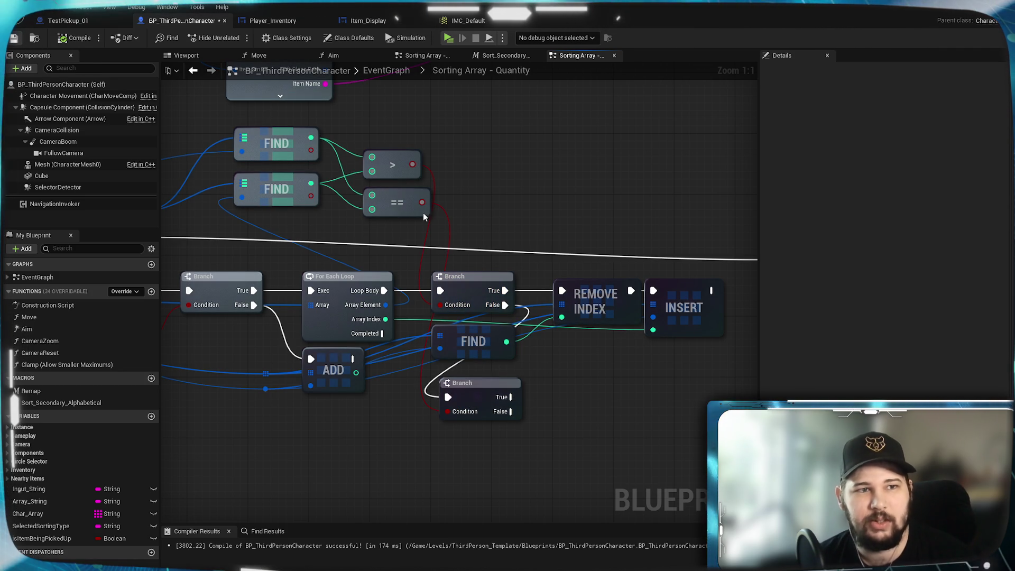
key("ctrl+s")
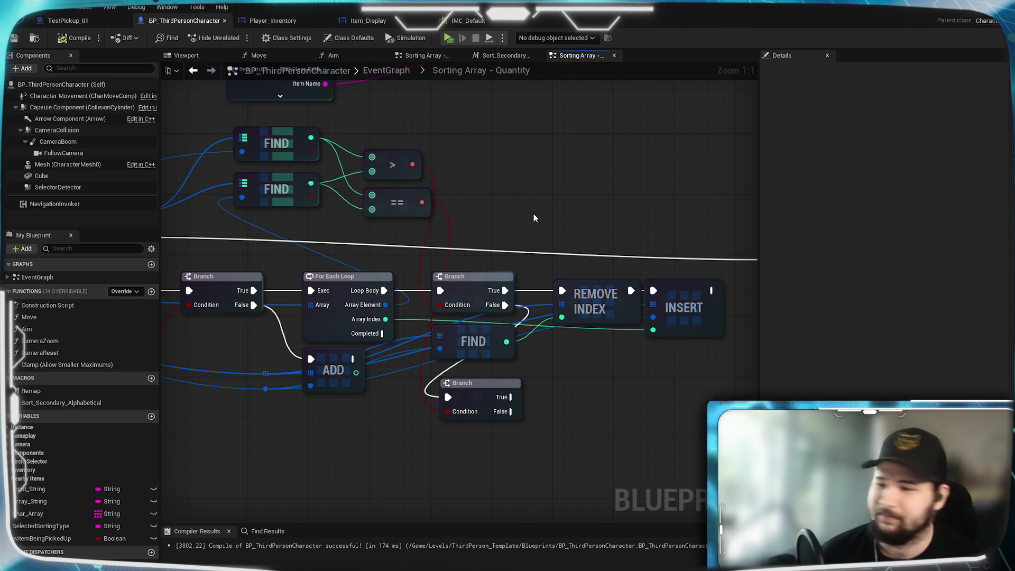
- Align the lower Branch node under FIND and save again
left_click_drag(476, 388, 468, 388)
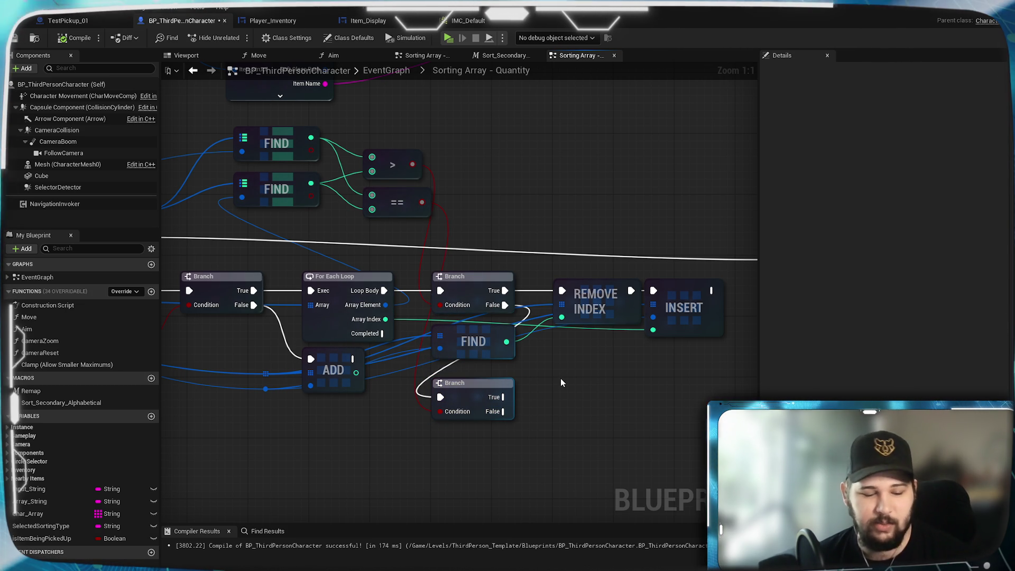
key("ctrl+s")
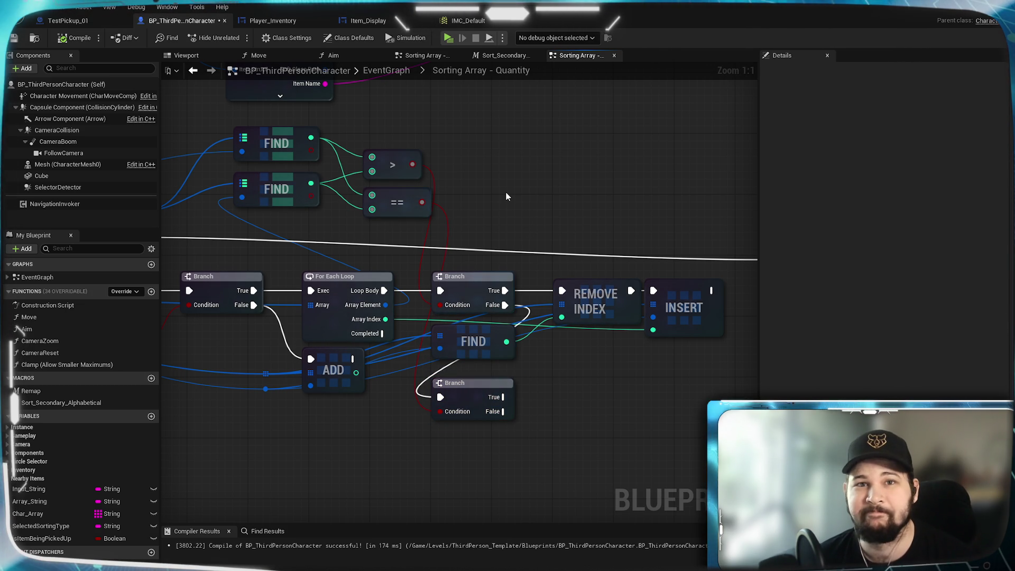
left_click_drag(471, 397, 470, 389)
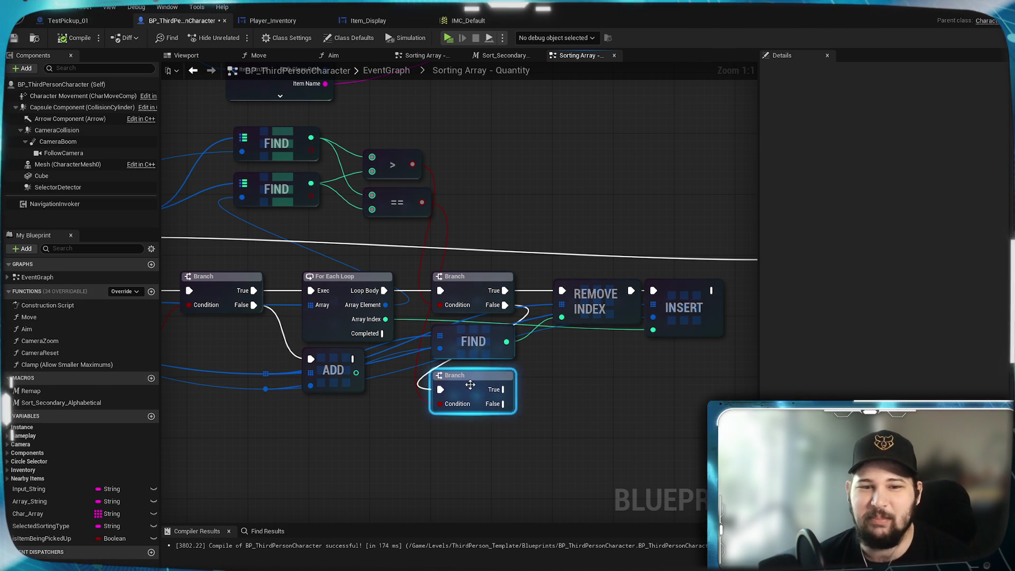
left_click(575, 380)
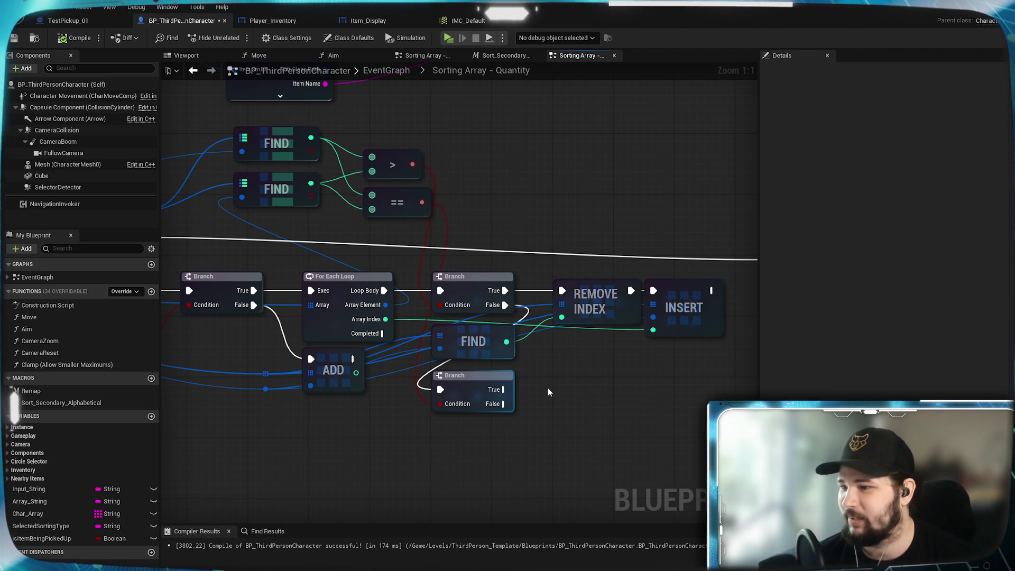
mouse_move(545, 398)
left_mouse_down()
mouse_move(521, 385)
mouse_move(493, 393)
mouse_move(487, 413)
left_mouse_up()
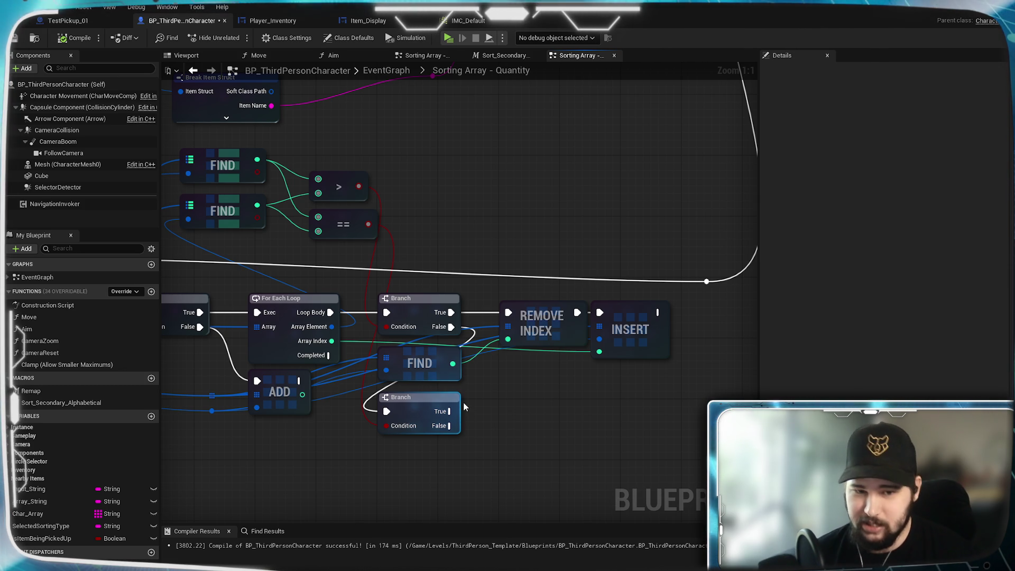
mouse_move(472, 150)
left_mouse_down()
mouse_move(466, 377)
mouse_move(440, 391)
left_mouse_up()
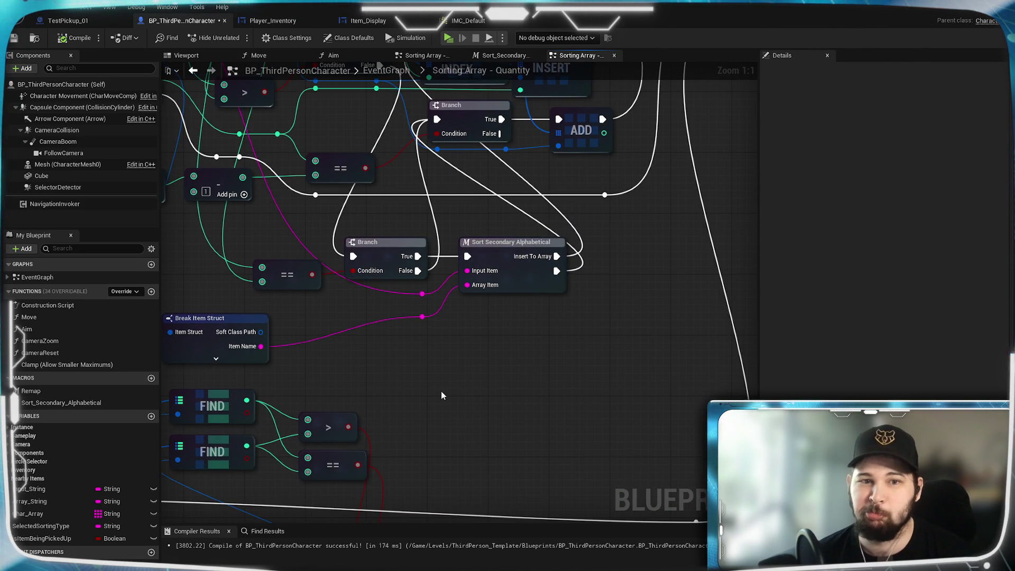
mouse_move(500, 252)
left_mouse_down()
mouse_move(607, 141)
mouse_move(525, 210)
left_mouse_up()
left_click_drag(463, 317, 422, 142)
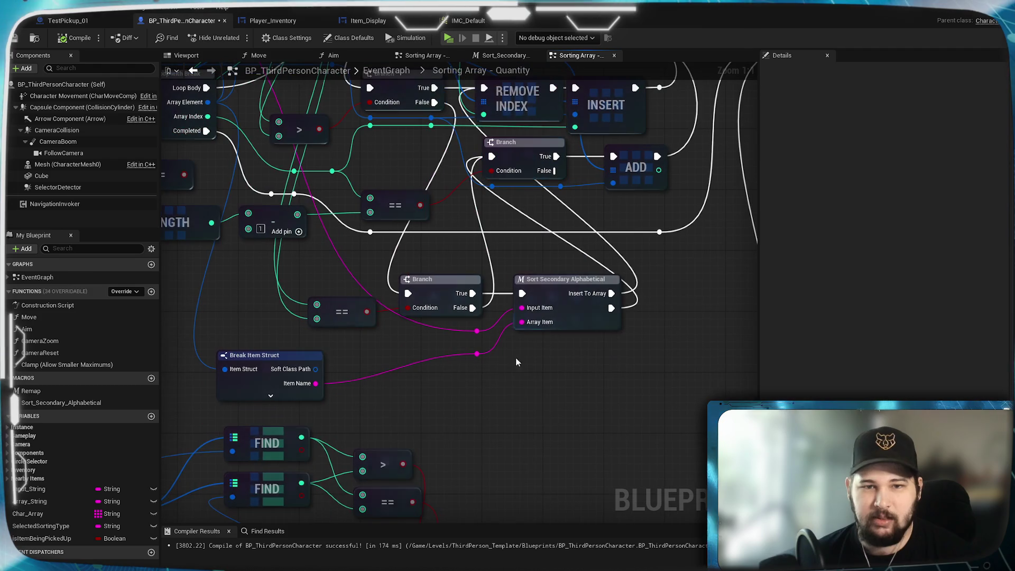
left_click_drag(385, 333, 623, 106)
mouse_move(263, 312)
left_mouse_down()
mouse_move(512, 290)
mouse_move(274, 160)
left_mouse_up()
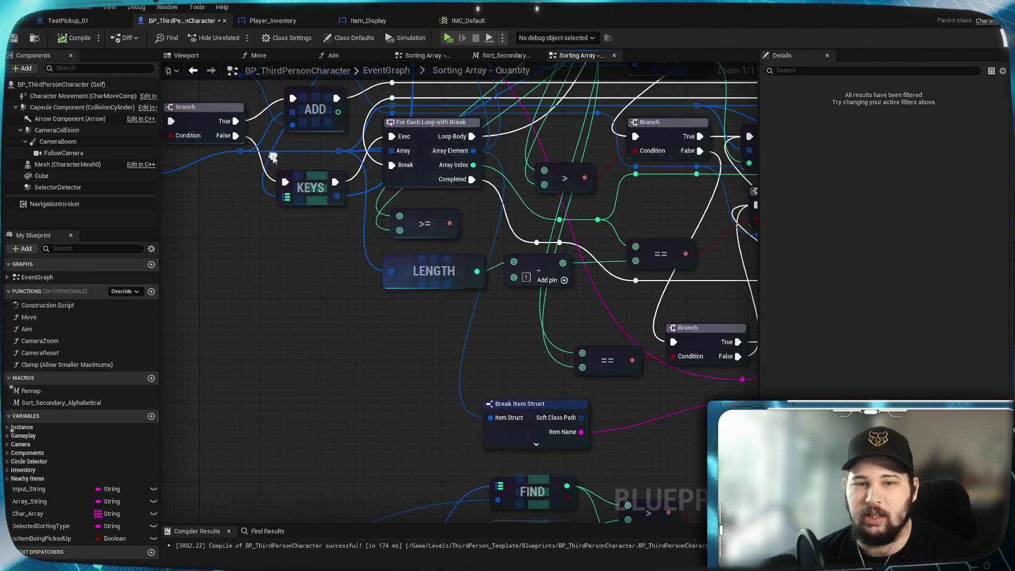
left_click_drag(528, 264, 227, 196)
left_click_drag(519, 418, 518, 169)
left_click_drag(530, 458, 513, 348)
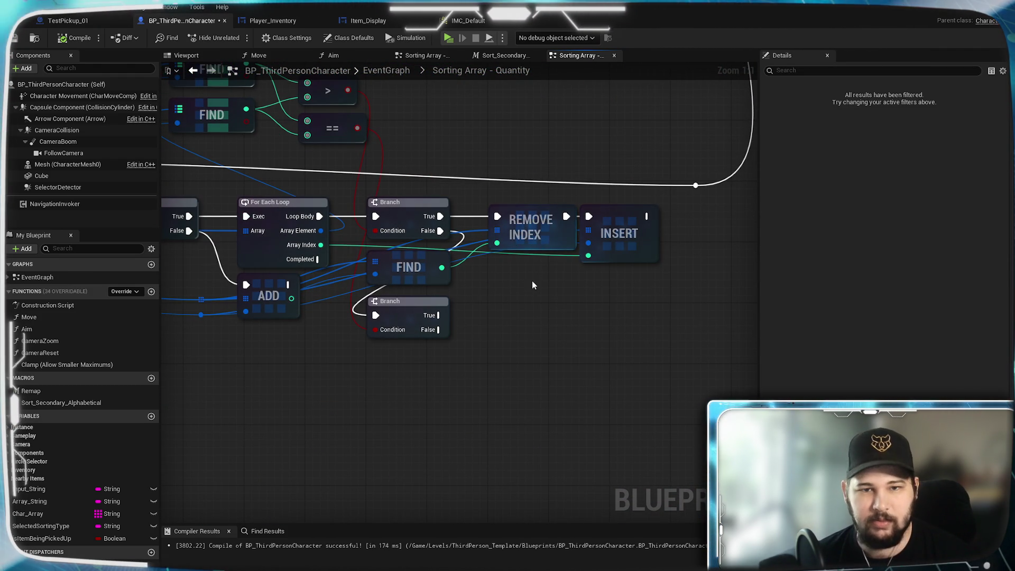
key("ctrl+v")
- Place the Sort Secondary Alphabetical macro beside the lower Branch, run from its True output
left_click_drag(554, 343, 523, 325)
left_click(529, 297)
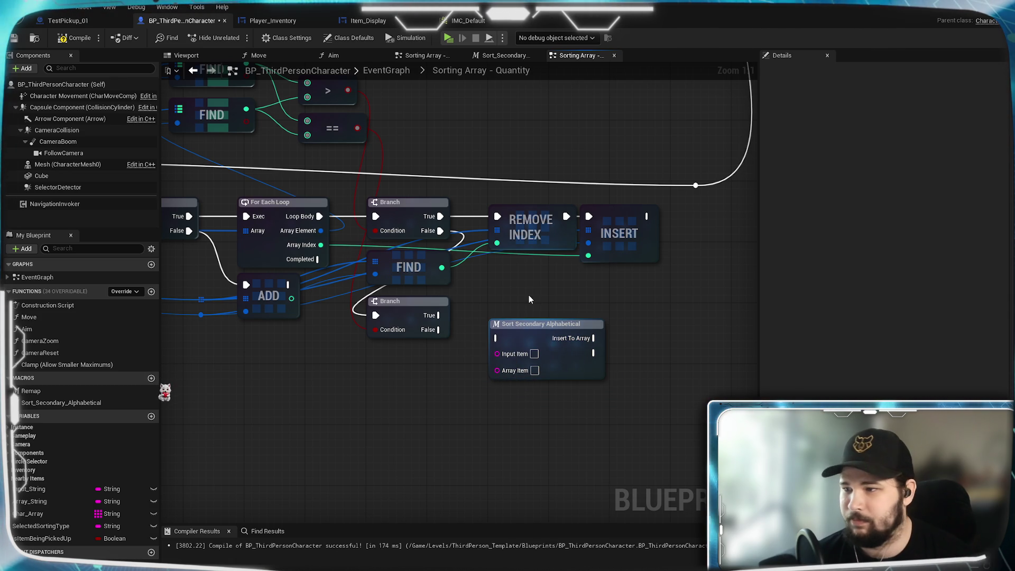
mouse_move(438, 315)
left_mouse_down()
mouse_move(497, 338)
mouse_move(519, 303)
left_mouse_up()
left_click(530, 286)
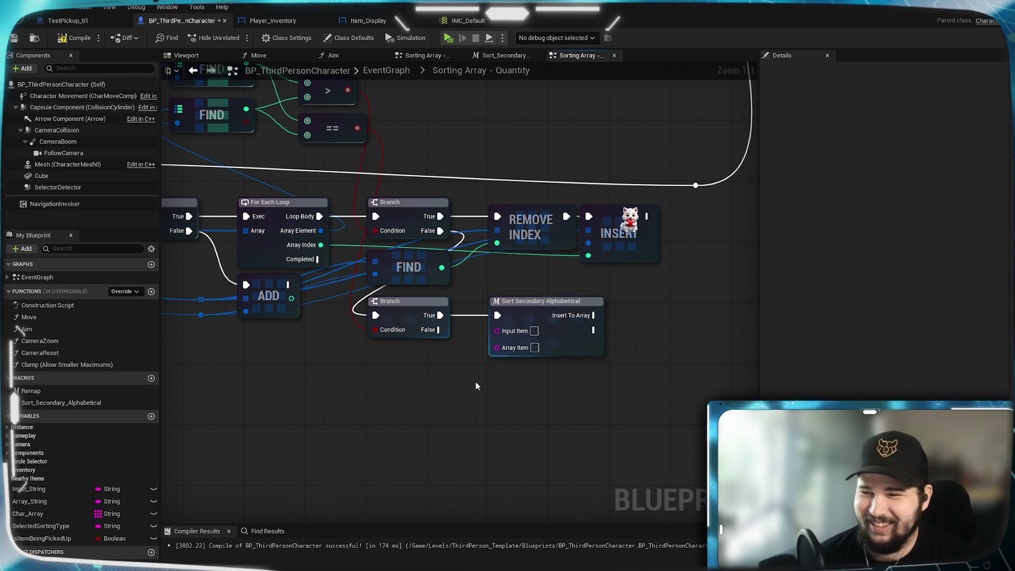
- Move to the CONTAINS and For Each Loop area and pull a wire from the item struct pin
mouse_move(455, 379)
left_mouse_down()
mouse_move(566, 476)
mouse_move(582, 560)
mouse_move(603, 570)
left_mouse_up()
left_click_drag(334, 234, 379, 498)
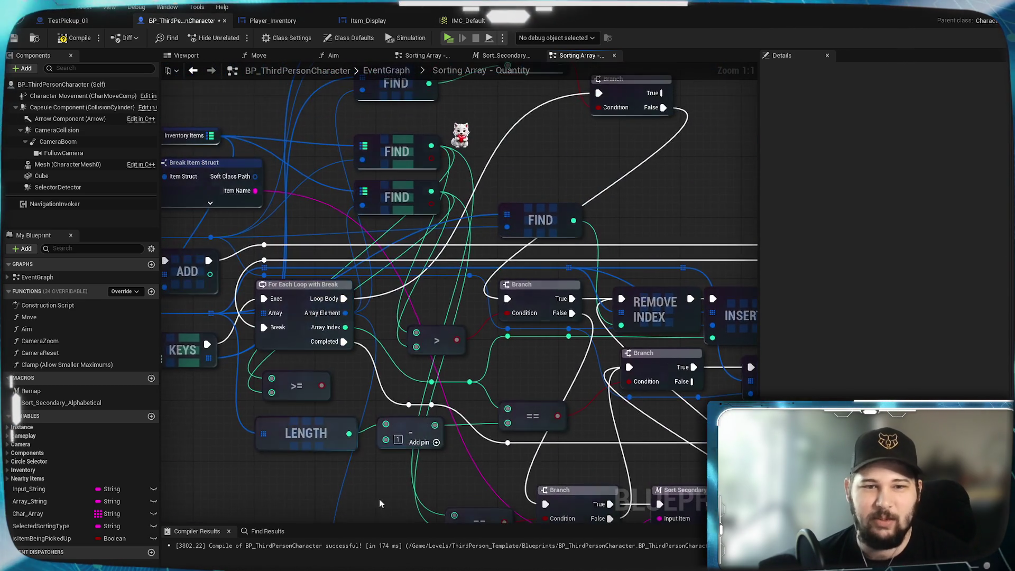
left_click_drag(349, 455, 494, 550)
mouse_move(424, 566)
left_mouse_down()
mouse_move(415, 403)
mouse_move(426, 570)
mouse_move(389, 295)
mouse_move(430, 328)
mouse_move(484, 331)
mouse_move(303, 312)
mouse_move(305, 300)
left_mouse_up()
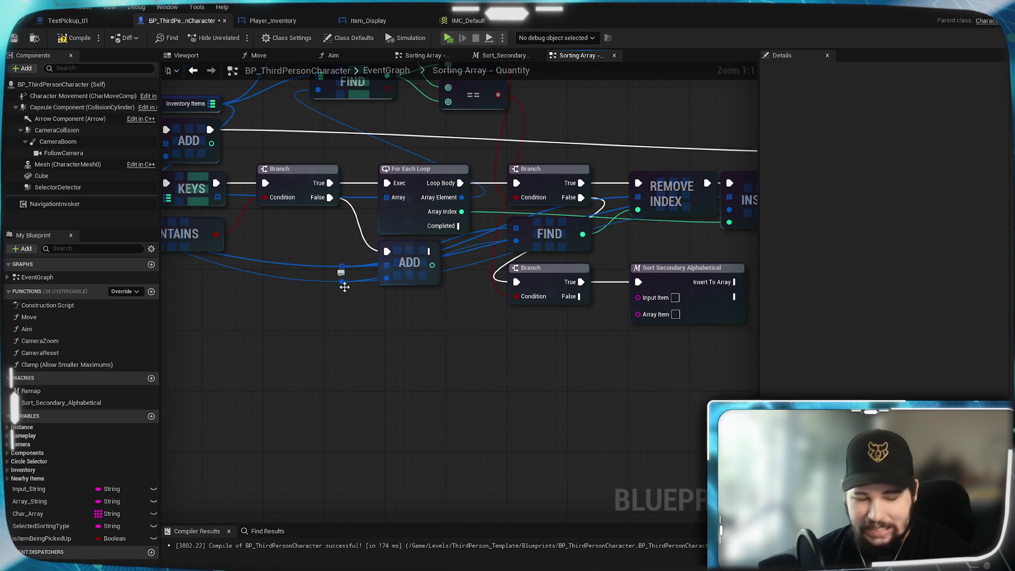
mouse_move(345, 285)
left_mouse_down()
mouse_move(491, 334)
mouse_move(459, 401)
left_mouse_up()
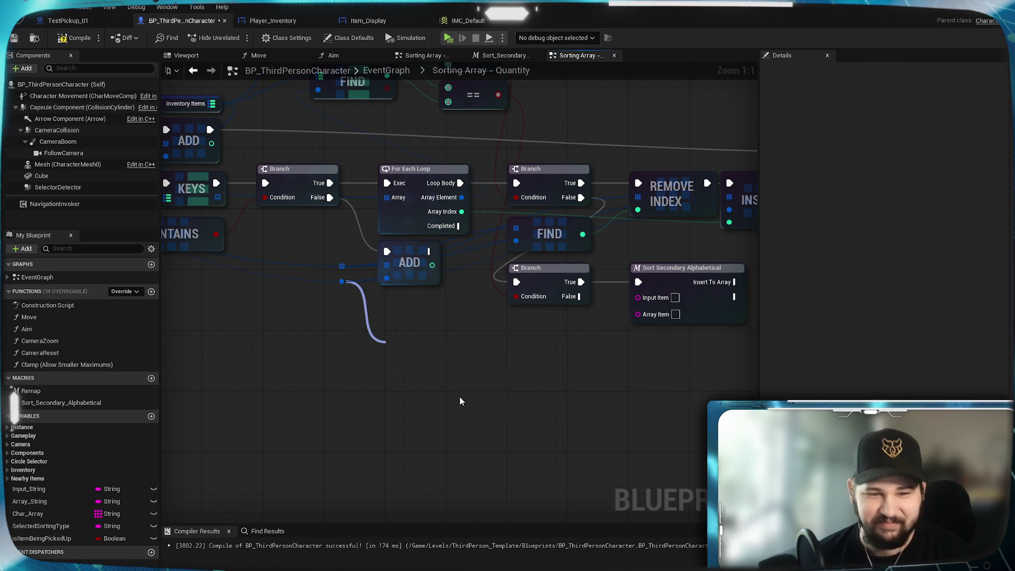
- Connect the first Break Item Struct's Item Name to the macro's Input Item
scroll(472, 438, "down", 10)
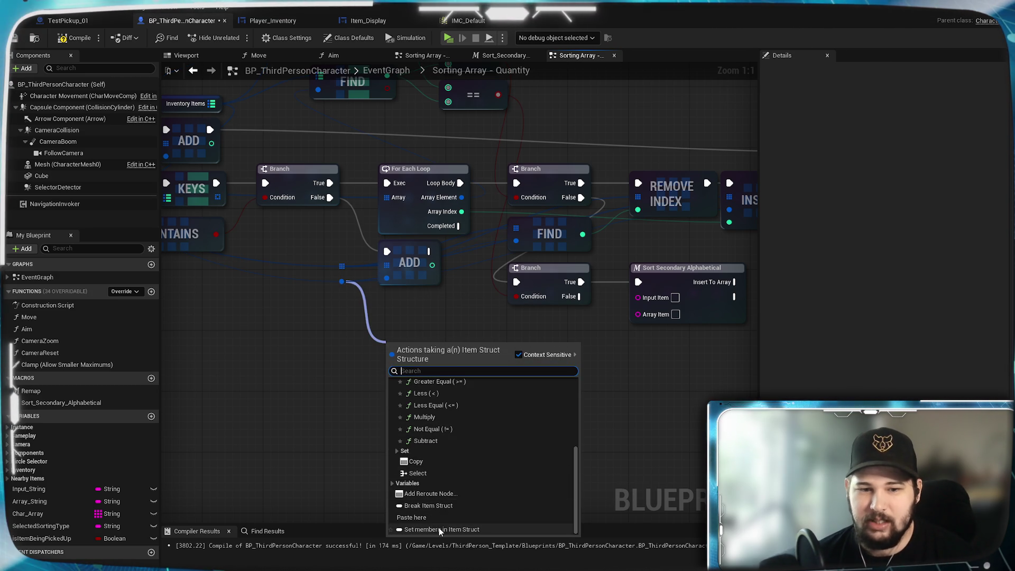
key("Escape")
scroll(486, 417, "down", 12)
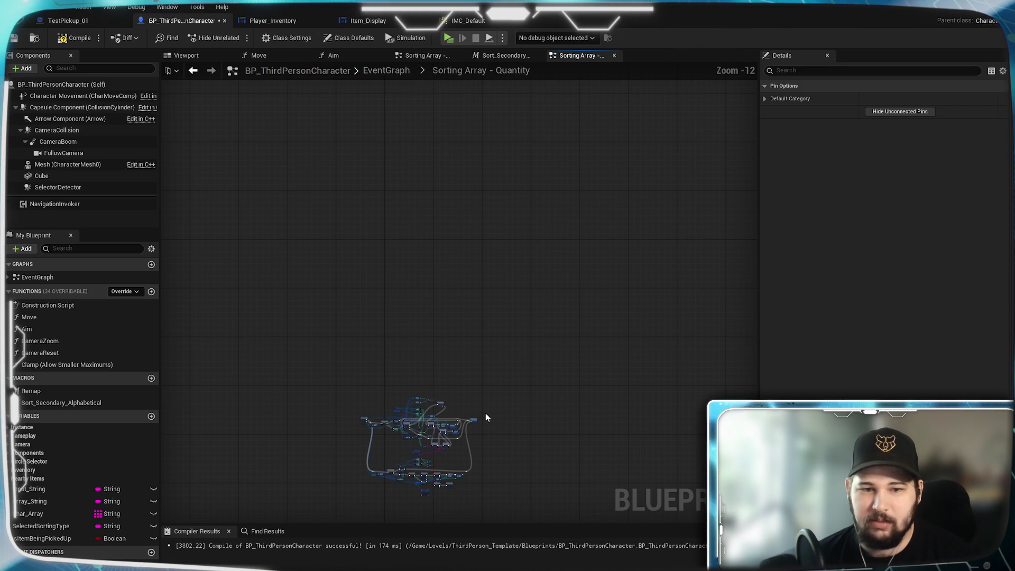
scroll(396, 219, "up", 12)
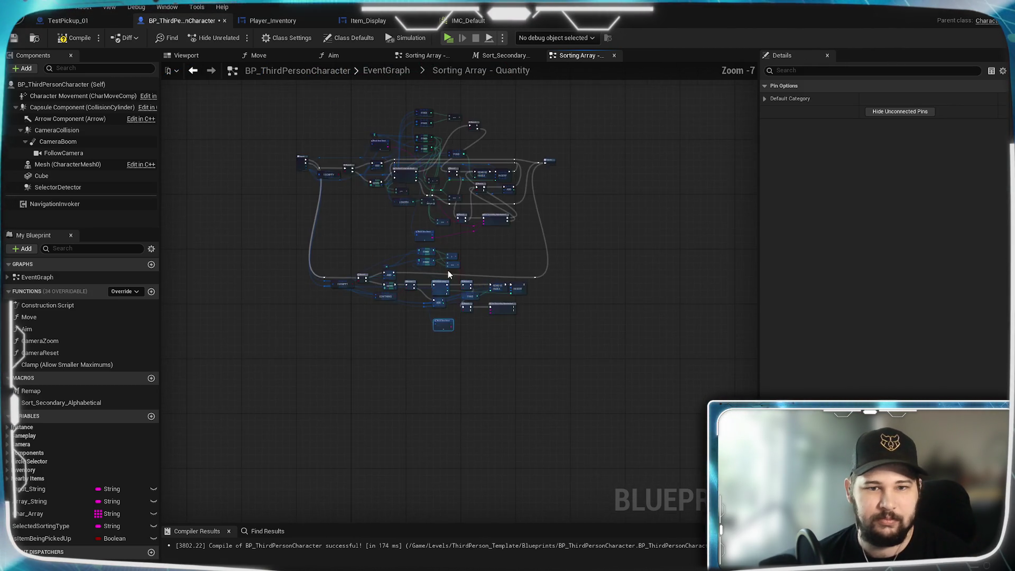
left_click_drag(316, 270, 359, 299)
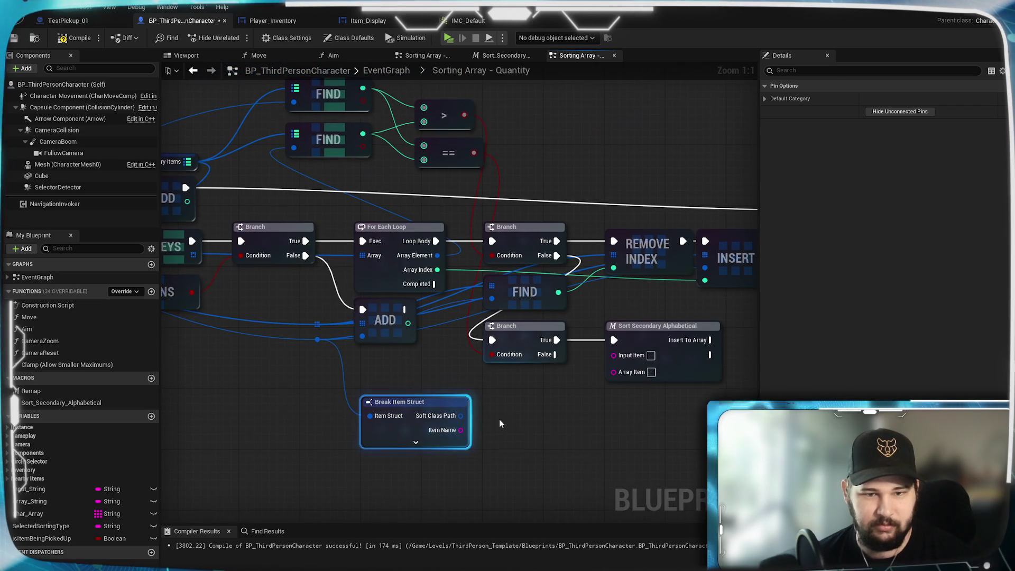
left_click_drag(436, 410, 620, 379)
left_click(529, 412)
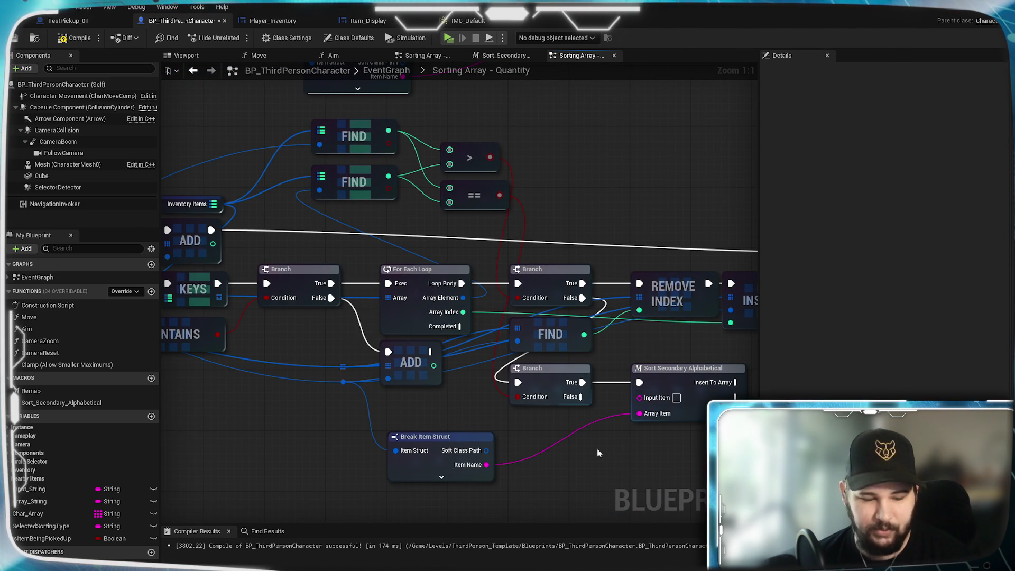
key("ctrl+z")
left_click_drag(485, 467, 640, 397)
- Break the loop's Array Element into a second Item Struct and wire its Item Name to Array Item
mouse_move(430, 200)
left_mouse_down()
mouse_move(347, 477)
mouse_move(367, 403)
left_mouse_up()
scroll(435, 476, "down", 5)
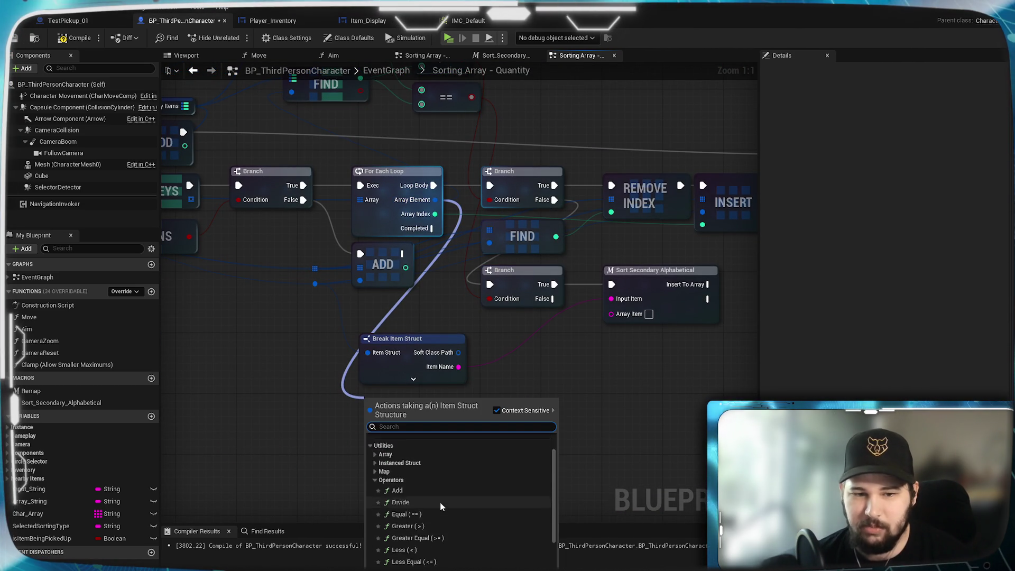
left_click(442, 501)
mouse_move(458, 427)
left_mouse_down()
mouse_move(555, 377)
mouse_move(611, 314)
left_mouse_up()
mouse_move(531, 444)
left_mouse_down()
mouse_move(546, 422)
mouse_move(548, 328)
left_mouse_up()
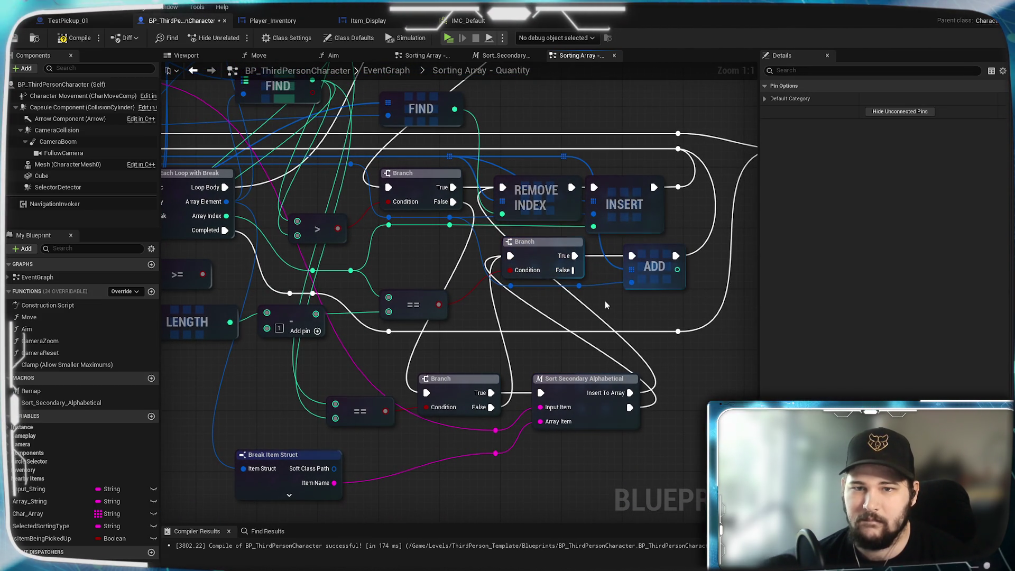
mouse_move(558, 313)
left_mouse_down()
mouse_move(209, 202)
mouse_move(553, 340)
mouse_move(497, 324)
mouse_move(560, 241)
mouse_move(519, 295)
left_mouse_up()
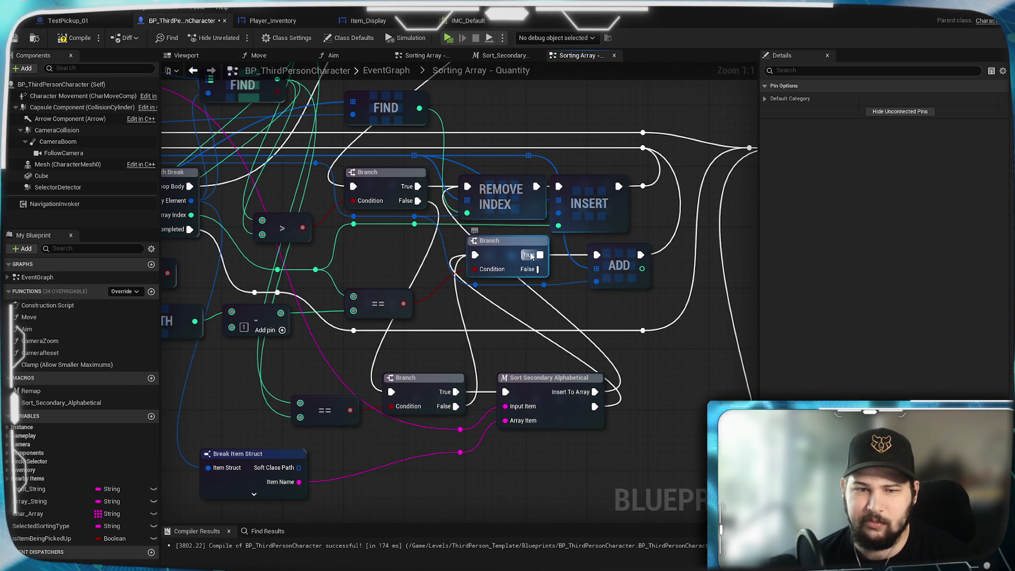
mouse_move(531, 256)
left_mouse_down()
mouse_move(553, 292)
mouse_move(563, 364)
left_mouse_up()
- Paste the copied Branch and ADD nodes and arrange them beside the macro
key("ctrl+v")
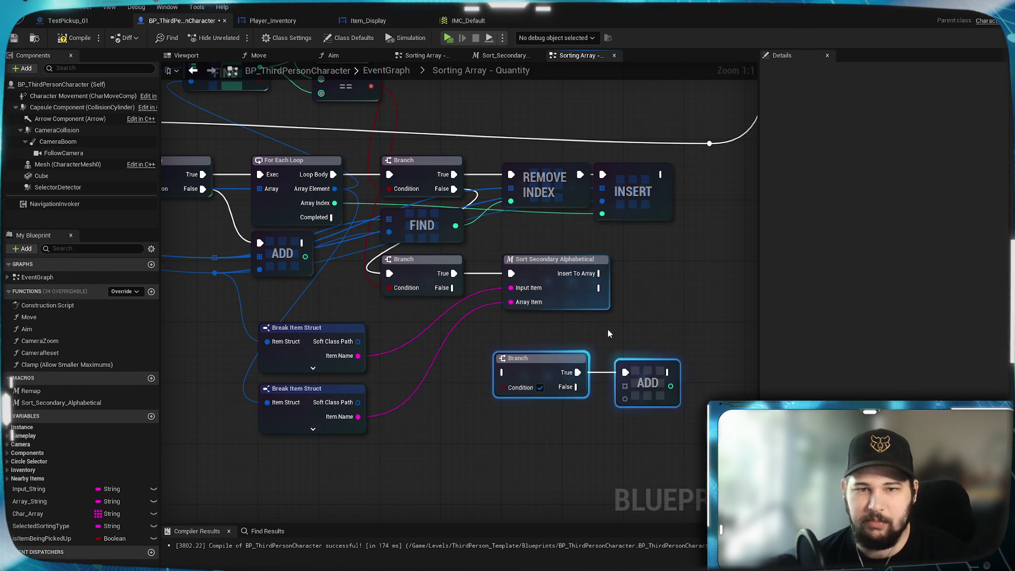
left_click_drag(539, 365, 610, 337)
left_click_drag(546, 282, 544, 426)
mouse_move(751, 391)
left_mouse_down()
mouse_move(560, 315)
mouse_move(553, 267)
left_mouse_up()
mouse_move(554, 153)
left_mouse_down()
mouse_move(581, 317)
mouse_move(632, 432)
left_mouse_up()
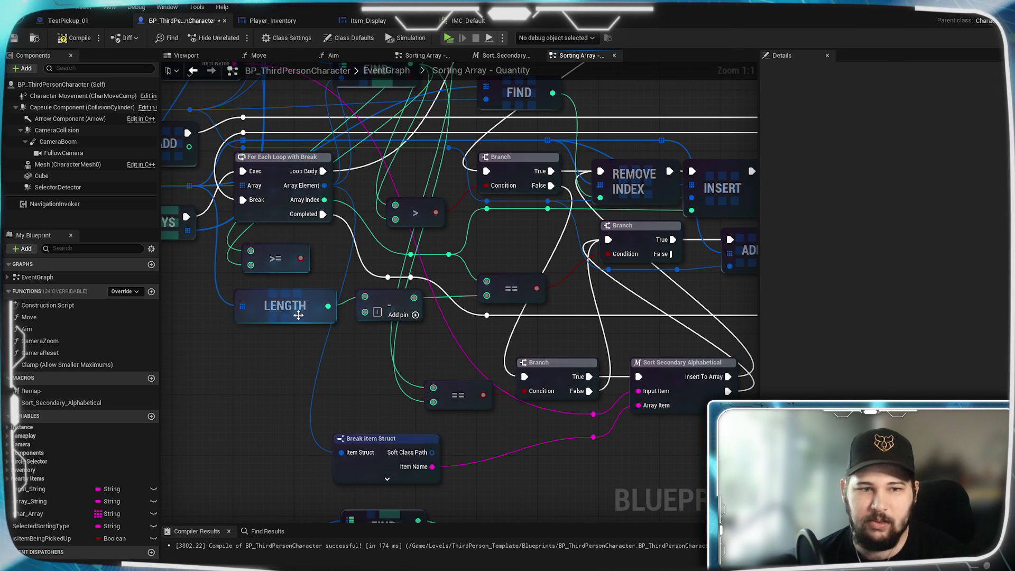
- Paste the LENGTH and subtract nodes above the two Break Item Struct nodes
left_click_drag(350, 354, 414, 379)
mouse_move(410, 433)
left_mouse_down()
mouse_move(479, 83)
mouse_move(426, 231)
mouse_move(310, 388)
mouse_move(216, 298)
left_mouse_up()
key("ctrl+v")
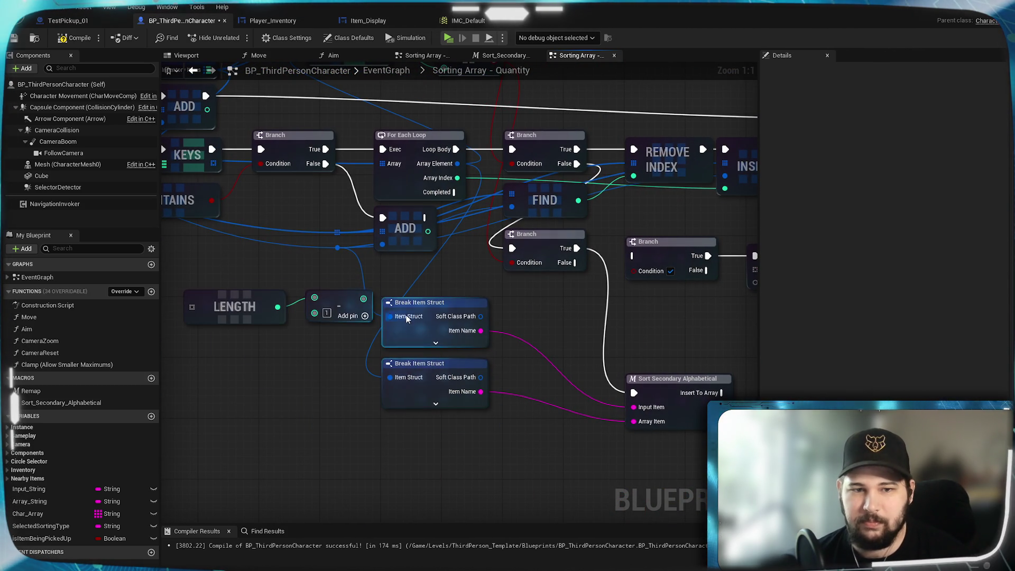
left_click_drag(365, 288, 428, 397)
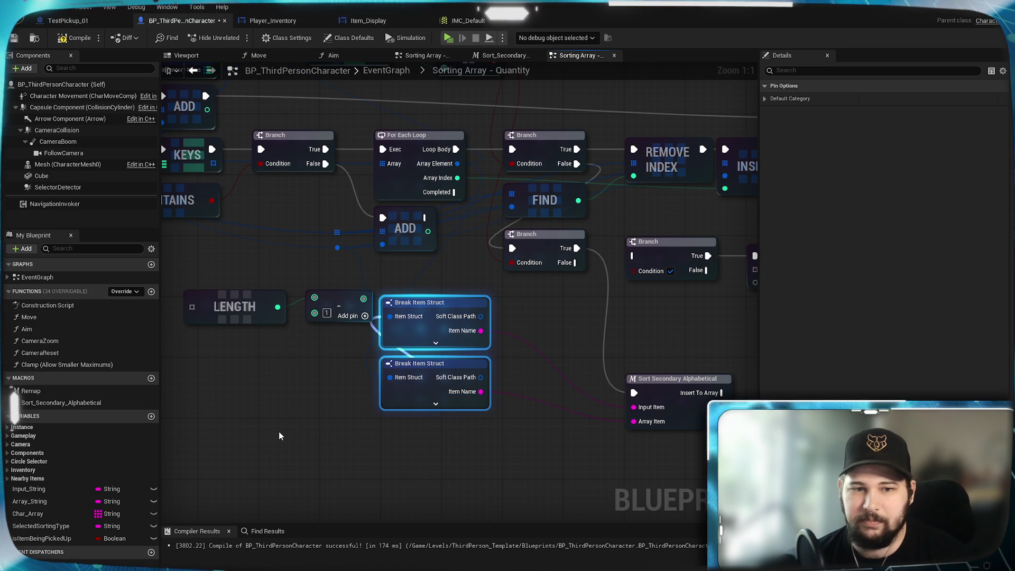
left_click(494, 466)
left_click_drag(493, 466, 373, 291)
left_click_drag(432, 308, 432, 369)
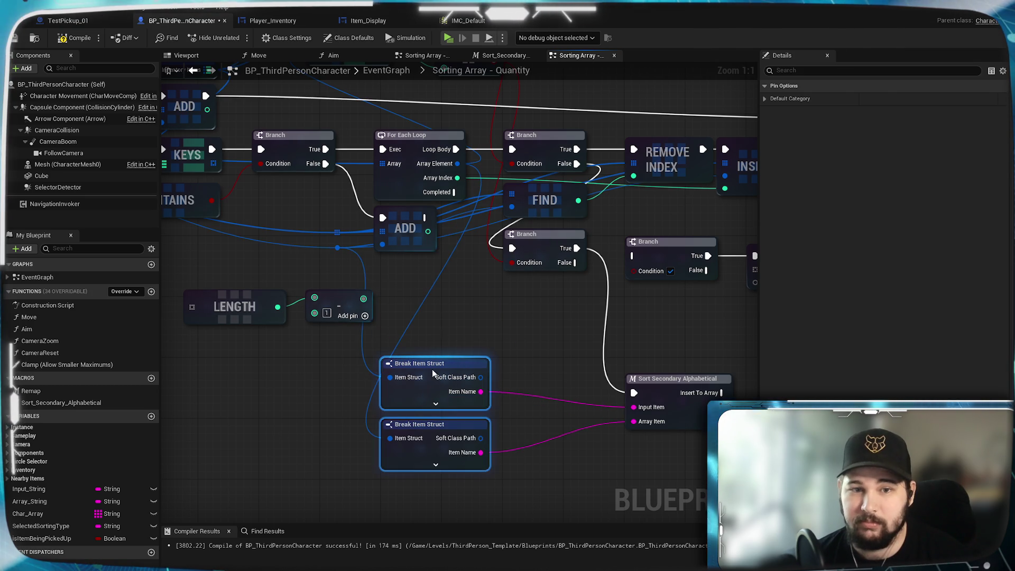
left_click(372, 329)
left_click_drag(343, 340, 175, 288)
mouse_move(251, 309)
left_mouse_down()
mouse_move(463, 309)
mouse_move(308, 356)
mouse_move(437, 310)
left_mouse_up()
left_click(254, 323)
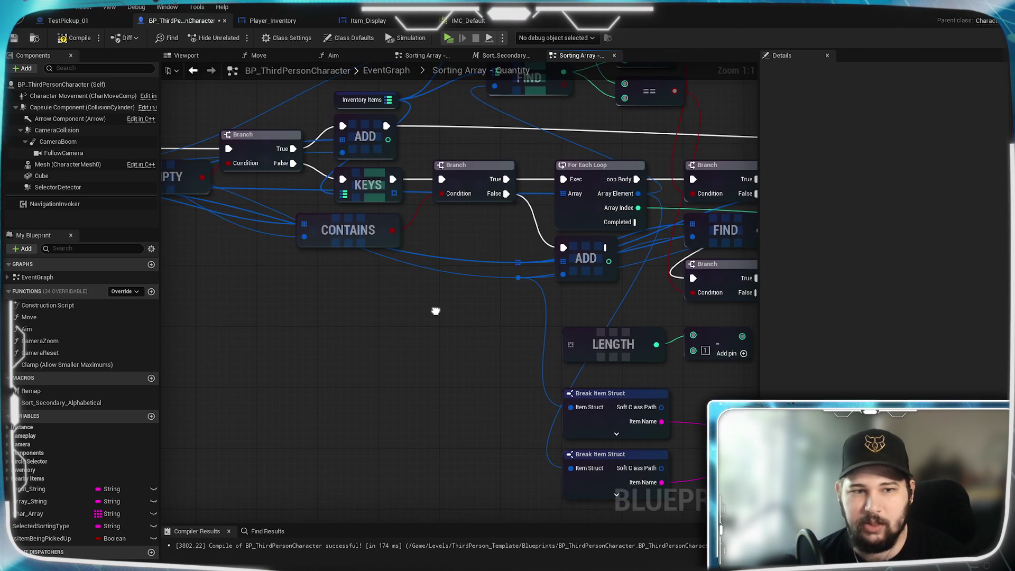
- Shift the new Branch and ADD nodes further right in the loop section
mouse_move(514, 339)
left_mouse_down()
mouse_move(426, 323)
mouse_move(202, 371)
mouse_move(640, 334)
mouse_move(297, 334)
mouse_move(539, 333)
mouse_move(429, 313)
mouse_move(368, 320)
mouse_move(338, 521)
left_mouse_up()
mouse_move(324, 92)
left_mouse_down()
mouse_move(392, 259)
mouse_move(583, 302)
mouse_move(602, 290)
left_mouse_up()
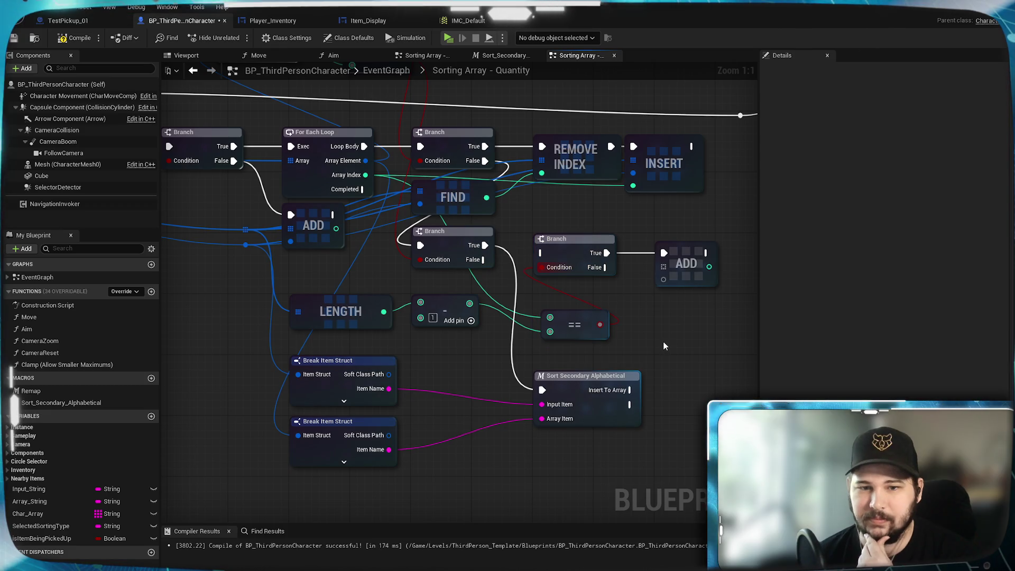
left_click_drag(711, 386, 575, 399)
mouse_move(592, 365)
left_mouse_down()
mouse_move(407, 296)
mouse_move(552, 299)
left_mouse_up()
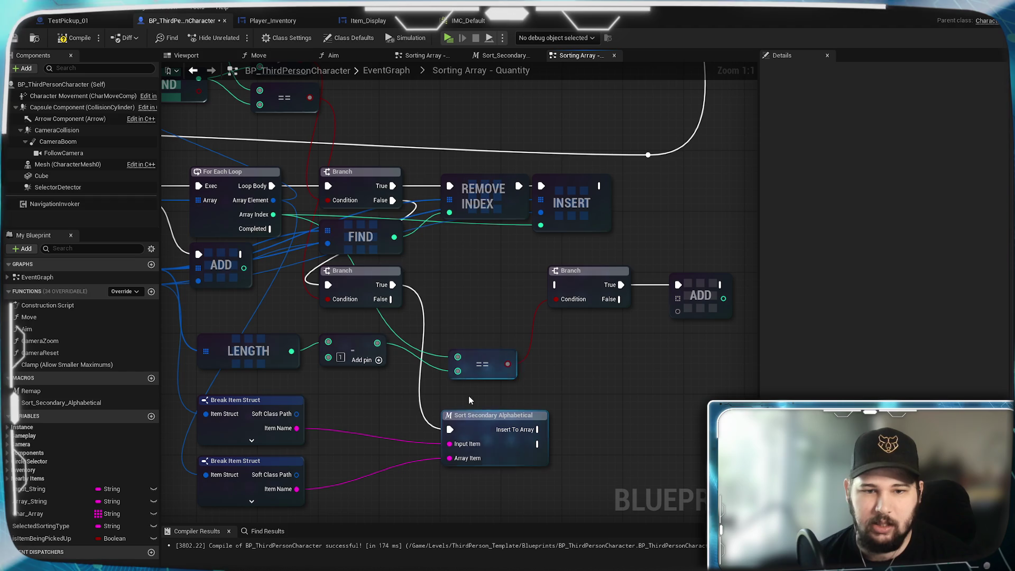
- Wire the secondary sort's output into the Branch and Insert To Array back to REMOVE INDEX
left_click_drag(390, 298, 559, 286)
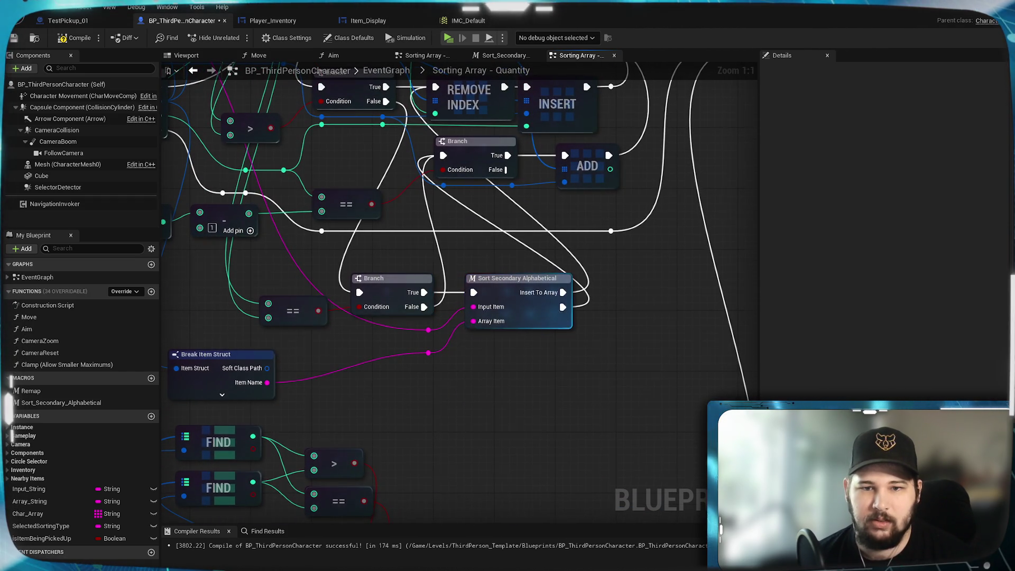
scroll(460, 233, "up", 2)
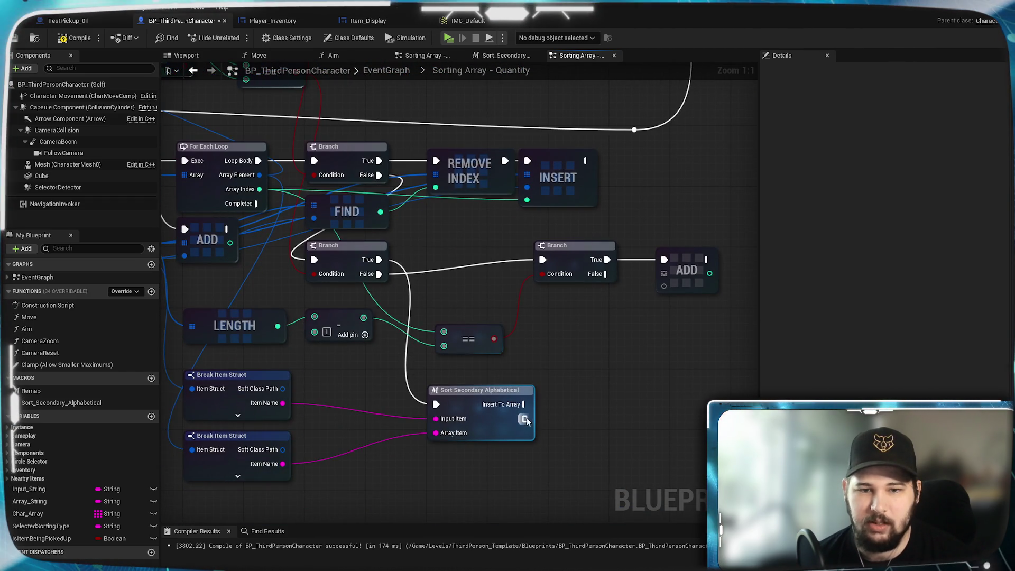
left_click_drag(524, 420, 542, 259)
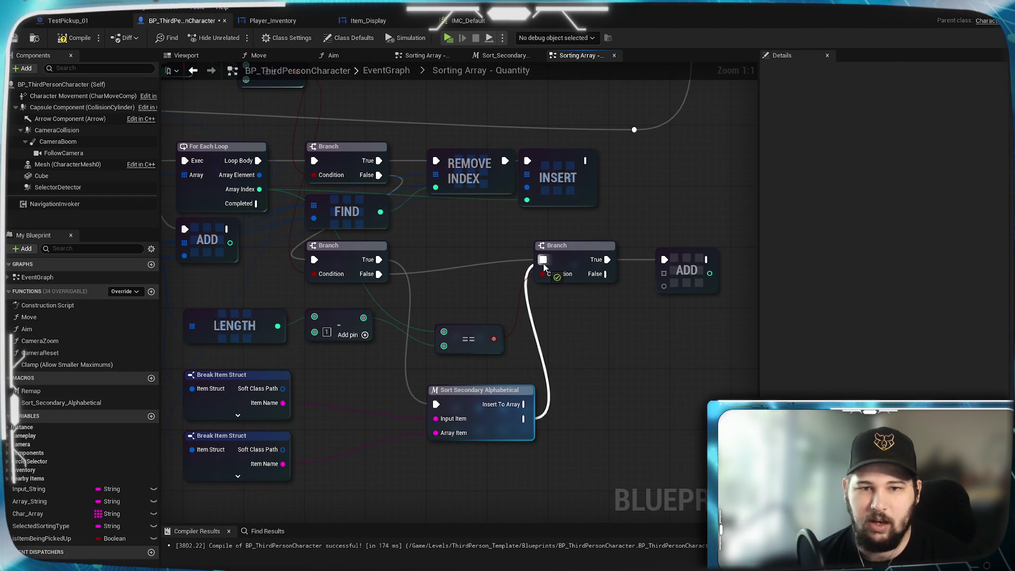
left_click_drag(601, 452, 513, 209)
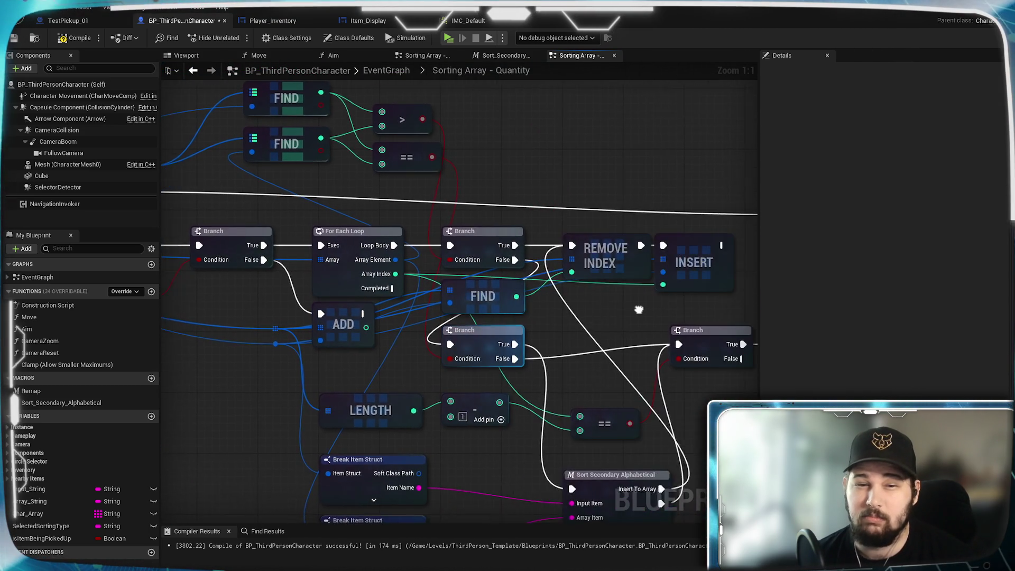
left_click_drag(400, 241, 400, 263)
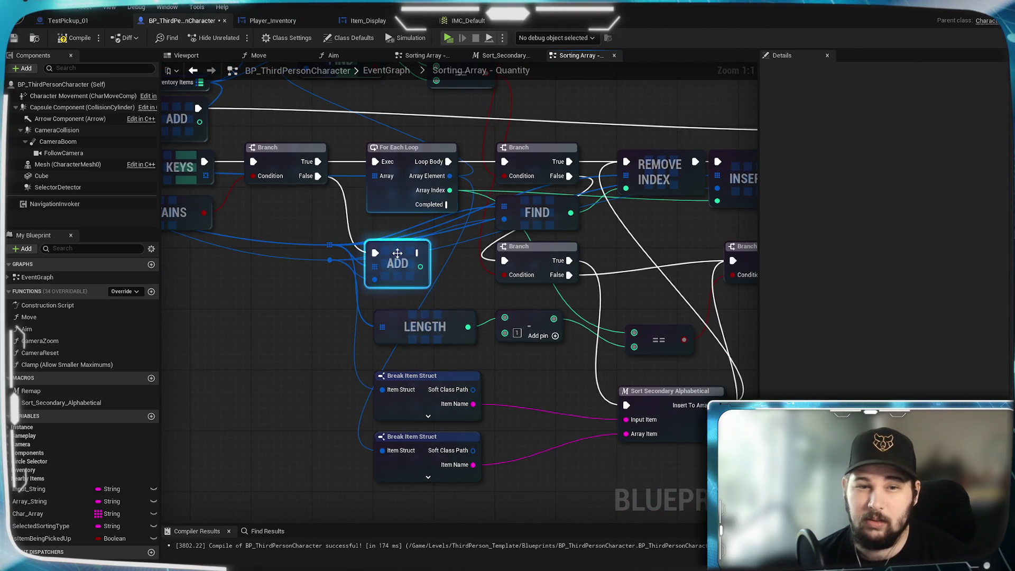
left_click(405, 202)
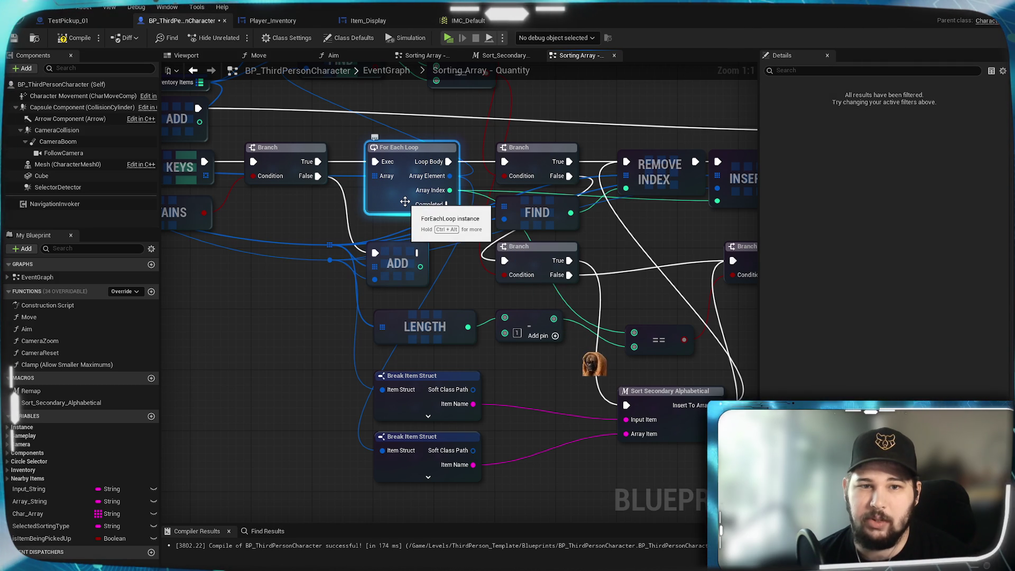
right_click(405, 201)
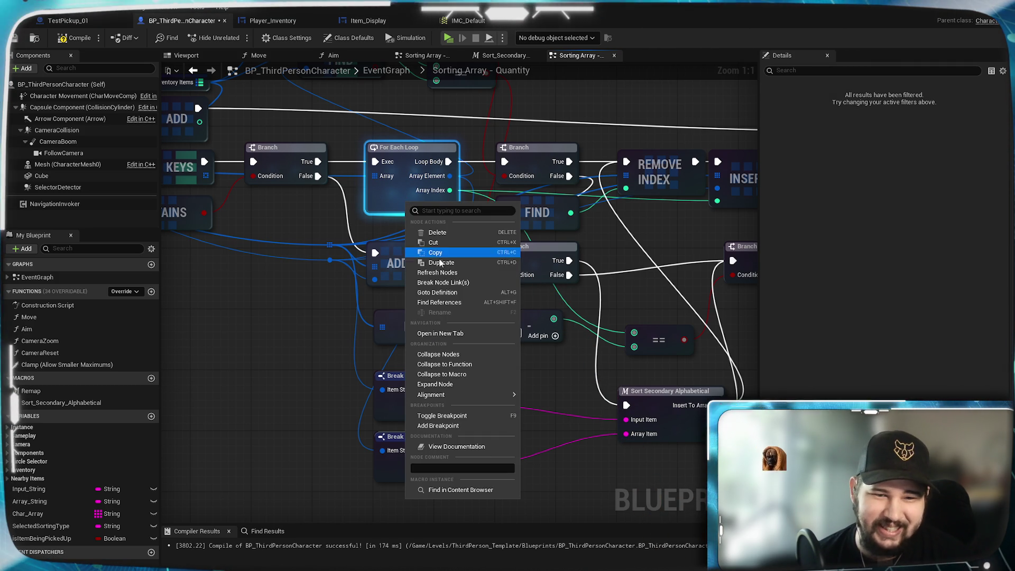
left_click(413, 149)
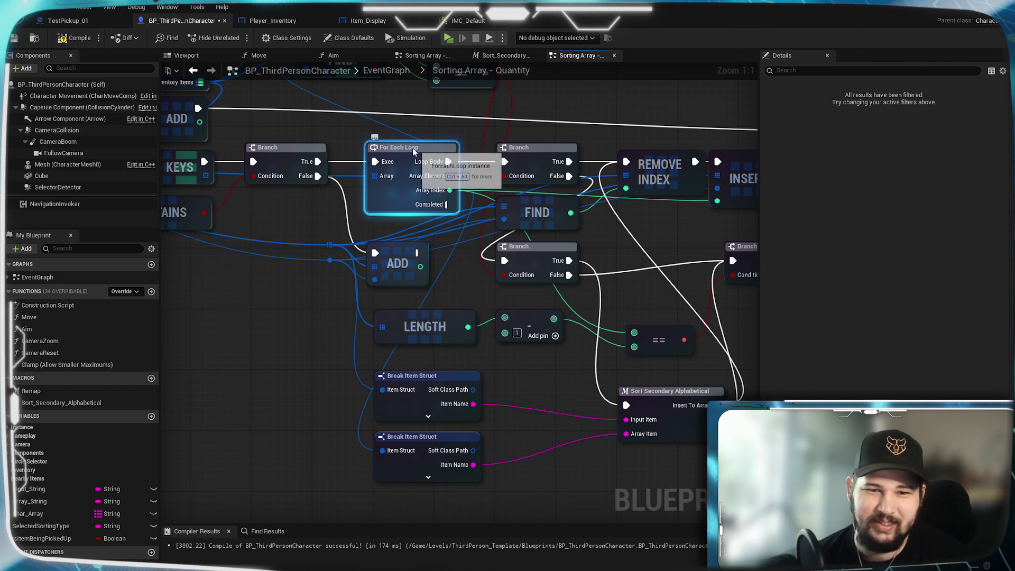
right_click(413, 151)
mouse_move(455, 341)
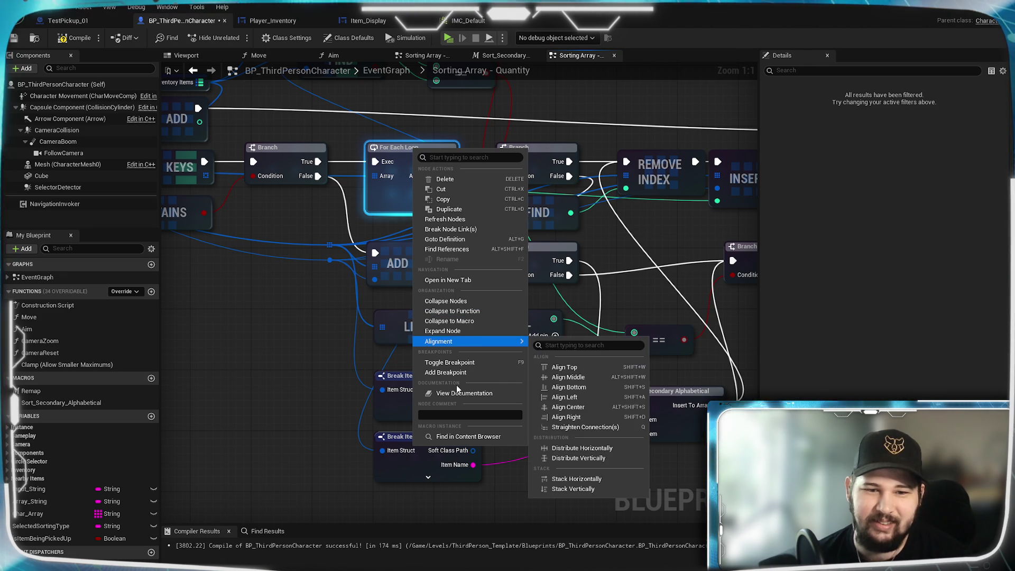
key("Escape")
mouse_move(385, 101)
left_mouse_down()
mouse_move(432, 392)
mouse_move(385, 500)
mouse_move(408, 543)
mouse_move(487, 439)
mouse_move(517, 130)
mouse_move(239, 168)
mouse_move(372, 168)
mouse_move(476, 230)
left_mouse_up()
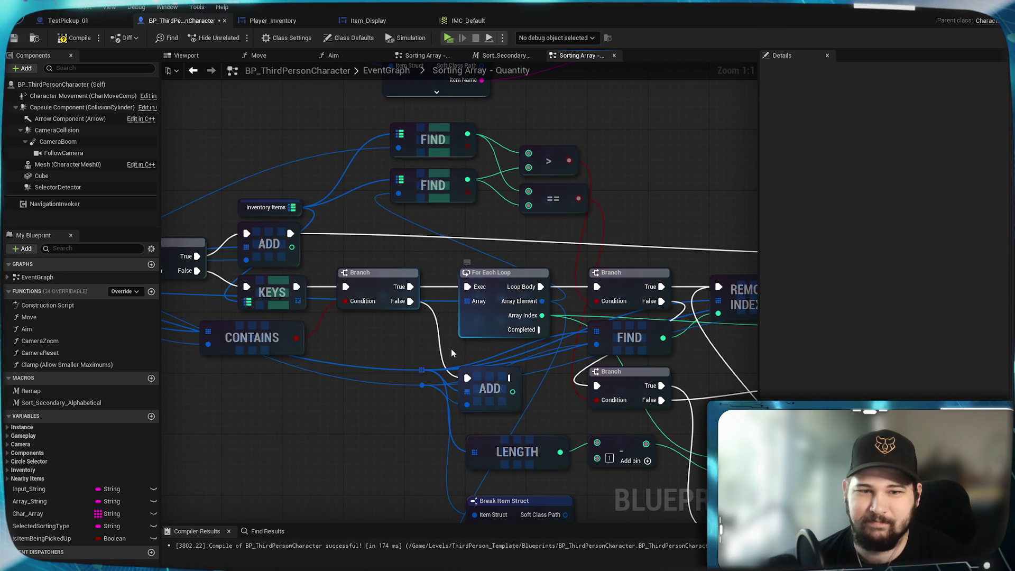
mouse_move(451, 350)
left_mouse_down()
mouse_move(403, 124)
mouse_move(425, 419)
mouse_move(417, 299)
mouse_move(444, 284)
mouse_move(514, 281)
mouse_move(682, 231)
mouse_move(614, 223)
left_mouse_up()
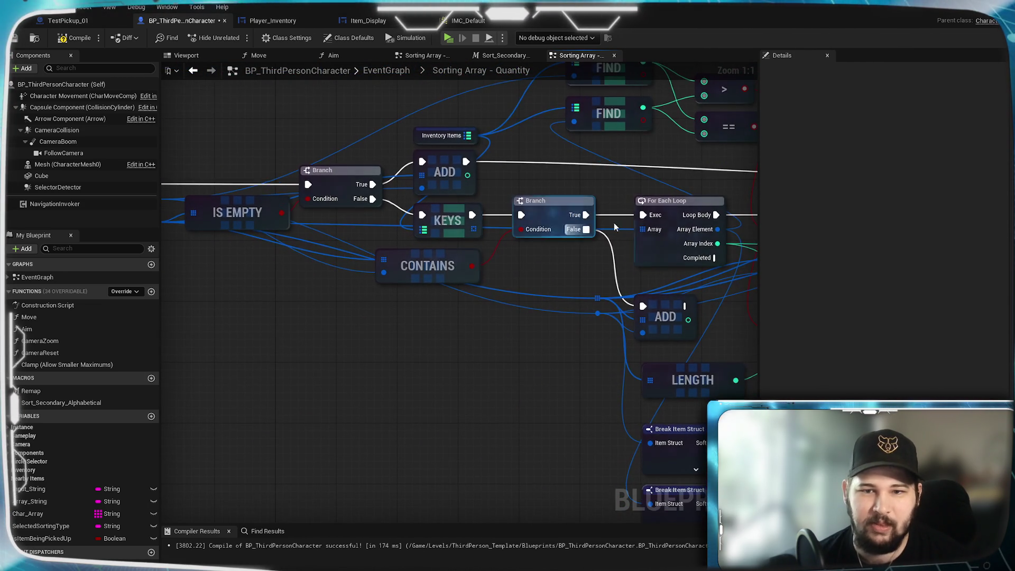
mouse_move(170, 229)
left_mouse_down()
mouse_move(339, 225)
mouse_move(468, 344)
mouse_move(589, 388)
left_mouse_up()
- Add a For Each Loop with Break node to the graph
type("for ")
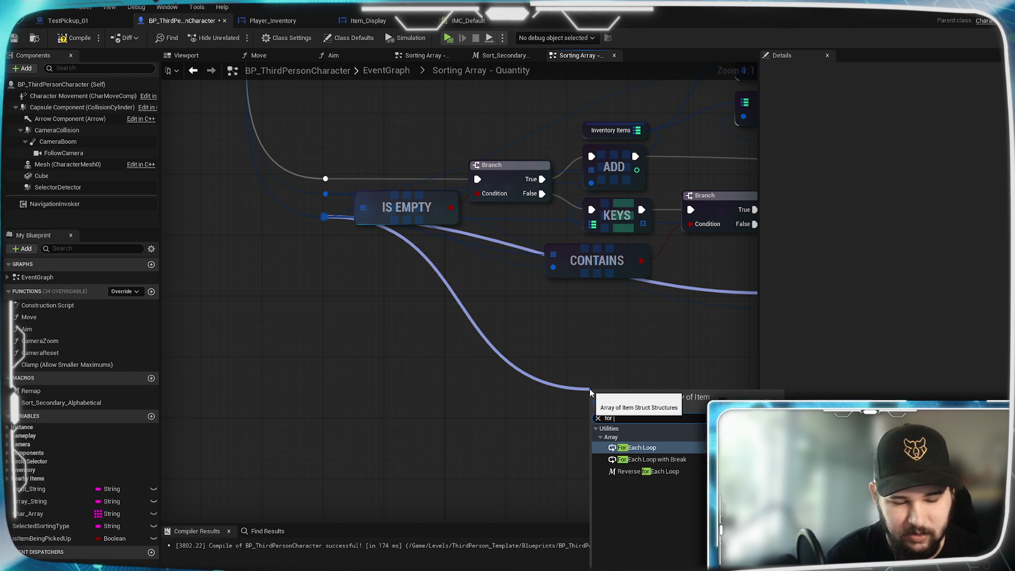
type("each")
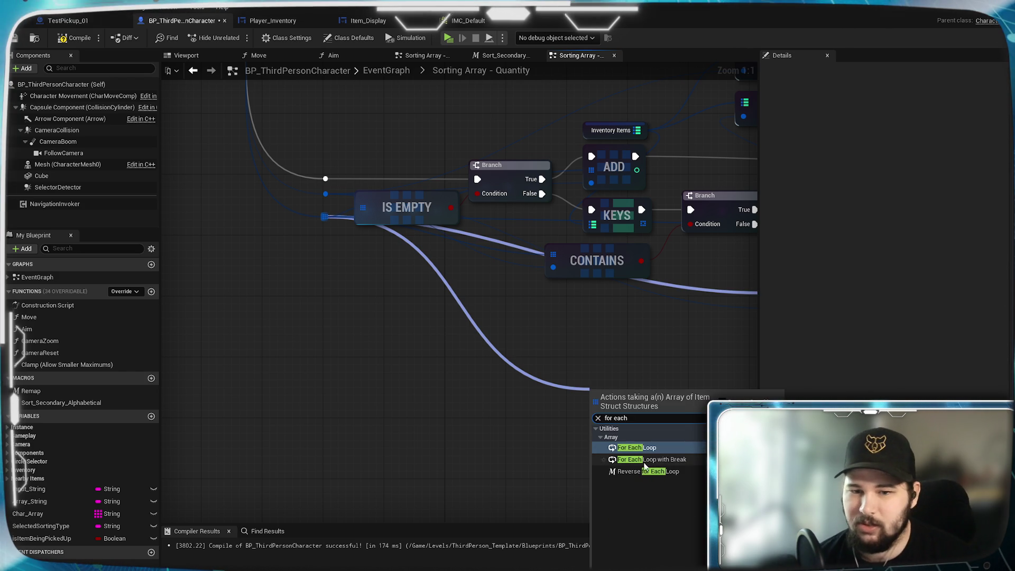
left_click(650, 460)
left_click_drag(663, 341, 284, 349)
left_click_drag(276, 403, 353, 345)
left_click_drag(312, 423, 257, 446)
left_click(301, 328)
- Connect Branch True to the new loop's Exec and reroute Array Index to the == comparison
left_click_drag(301, 329, 397, 328)
mouse_move(417, 245)
left_mouse_down()
mouse_move(383, 358)
mouse_move(343, 381)
left_mouse_up()
mouse_move(433, 381)
left_mouse_down()
mouse_move(334, 409)
mouse_move(376, 360)
left_mouse_up()
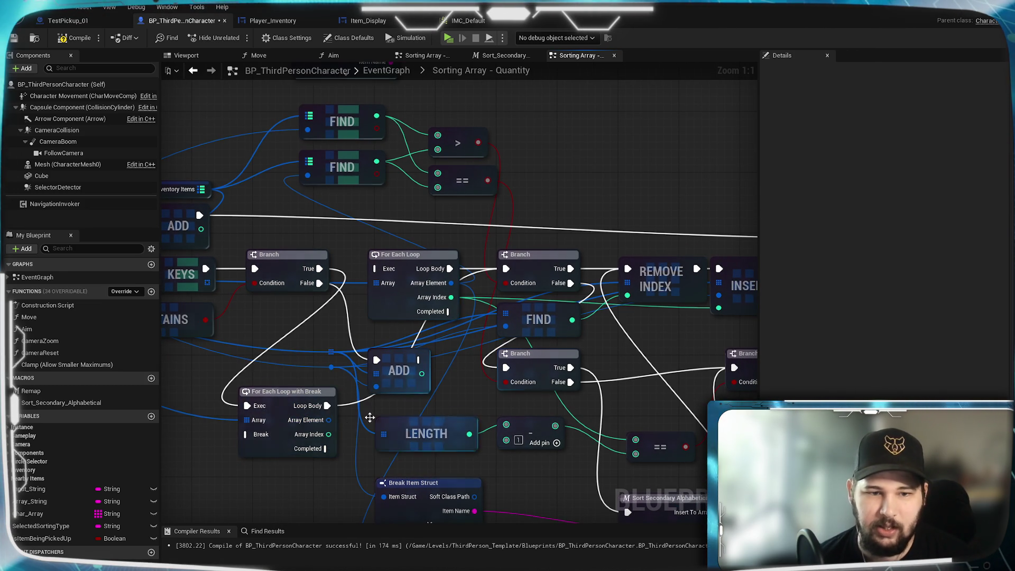
left_click_drag(461, 385, 479, 237)
mouse_move(345, 294)
left_mouse_down()
mouse_move(266, 406)
mouse_move(656, 272)
left_mouse_up()
mouse_move(267, 397)
left_mouse_down()
mouse_move(459, 313)
mouse_move(602, 407)
mouse_move(573, 403)
left_mouse_up()
mouse_move(353, 367)
left_mouse_down()
mouse_move(392, 356)
mouse_move(439, 370)
mouse_move(445, 402)
left_mouse_up()
- Delete the old For Each Loop and move the new loop between the Branches
left_click_drag(436, 259, 435, 251)
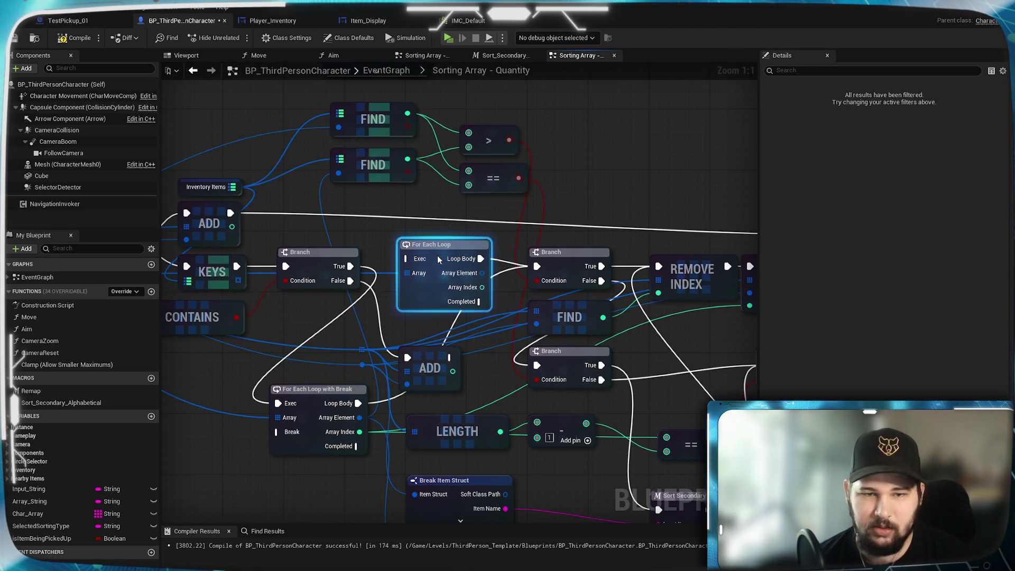
key("Delete")
mouse_move(320, 401)
left_mouse_down()
mouse_move(449, 314)
mouse_move(449, 264)
left_mouse_up()
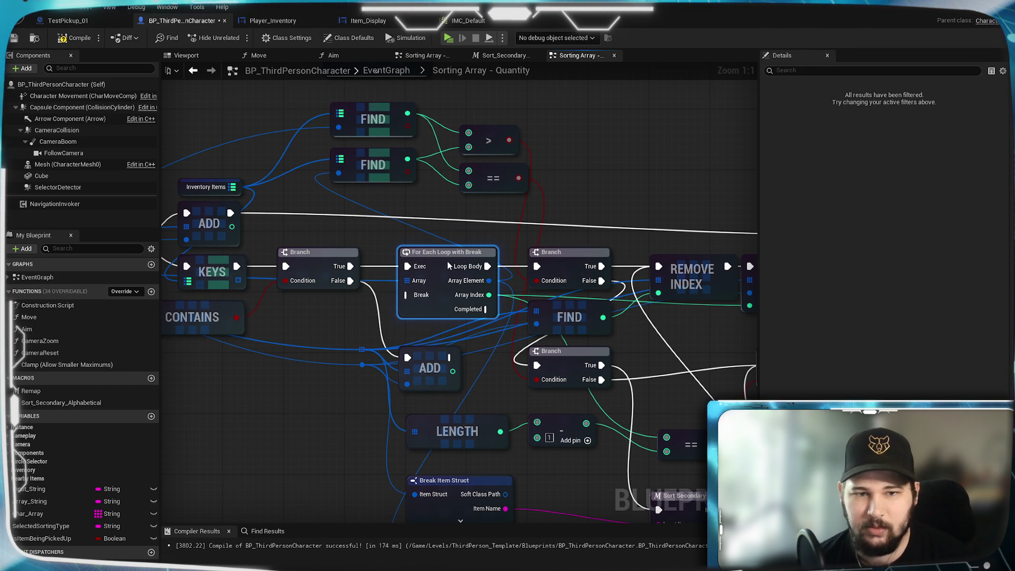
- Wire the ADD node and start a connection from the loop's Completed output
mouse_move(689, 200)
left_mouse_down()
mouse_move(415, 184)
mouse_move(599, 191)
left_mouse_up()
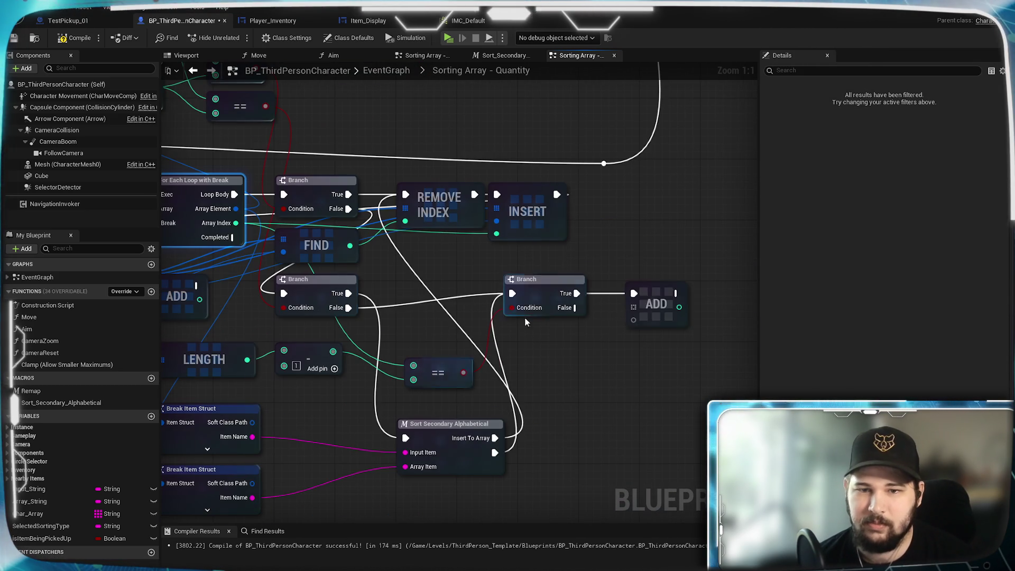
mouse_move(682, 292)
left_mouse_down()
mouse_move(87, 255)
mouse_move(164, 254)
mouse_move(462, 313)
left_mouse_up()
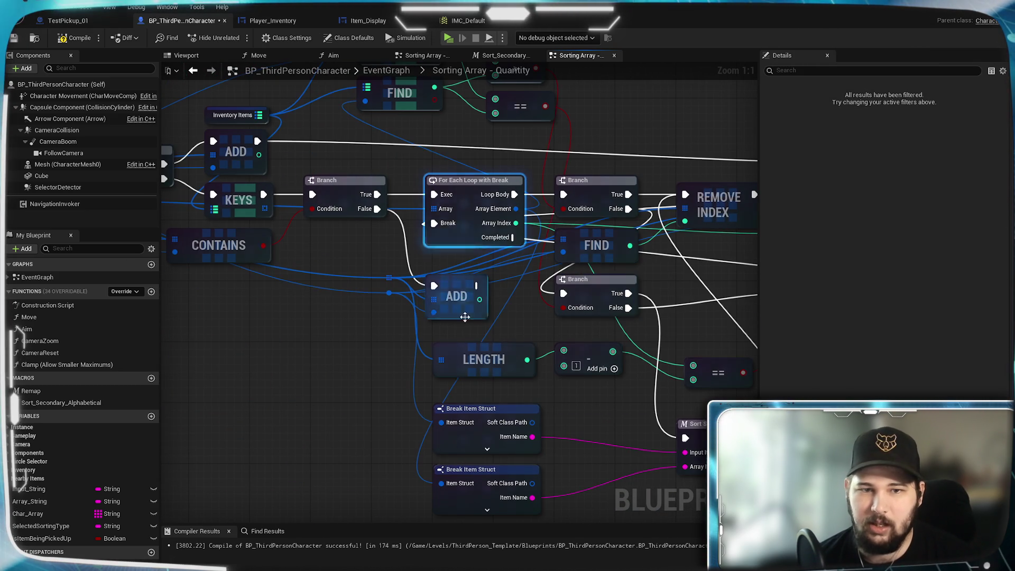
mouse_move(655, 302)
left_mouse_down()
mouse_move(345, 409)
mouse_move(399, 539)
mouse_move(275, 354)
mouse_move(438, 261)
mouse_move(521, 302)
left_mouse_up()
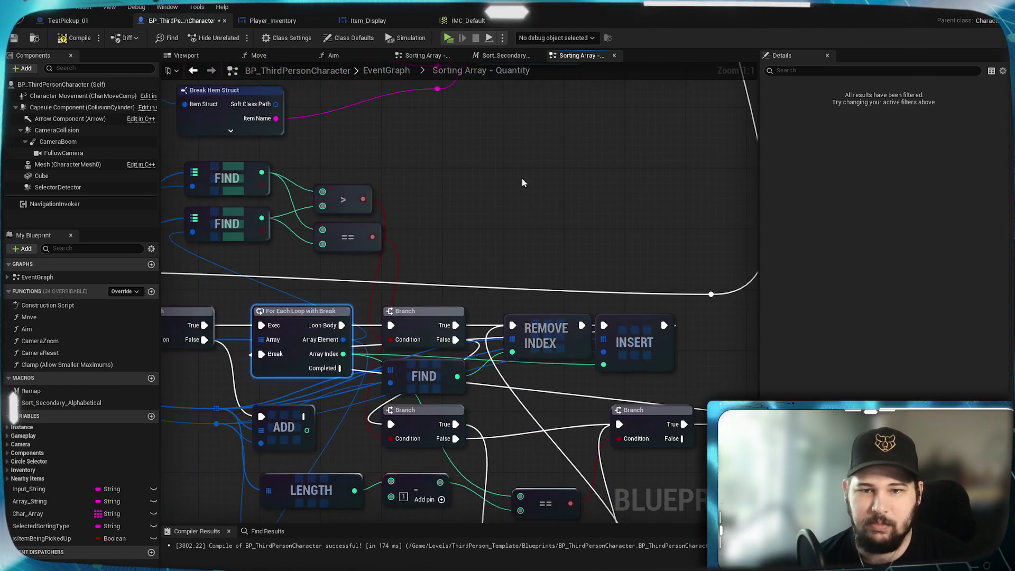
mouse_move(340, 368)
left_mouse_down()
mouse_move(729, 313)
mouse_move(711, 294)
left_mouse_up()
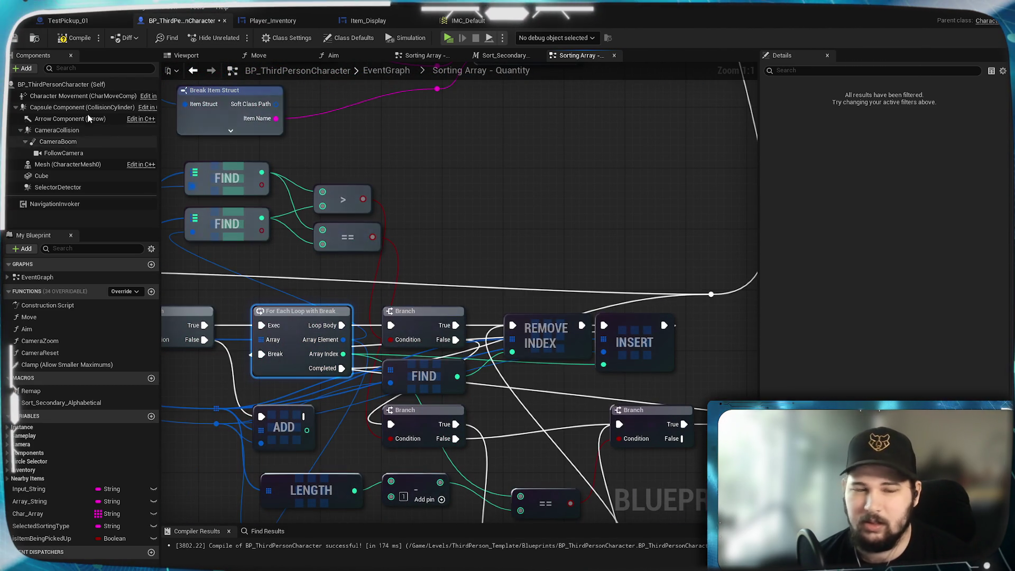
- Compile and reconnect the pins of the ADD node showing the undetermined-type error
key("F7")
left_click_drag(582, 362, 360, 241)
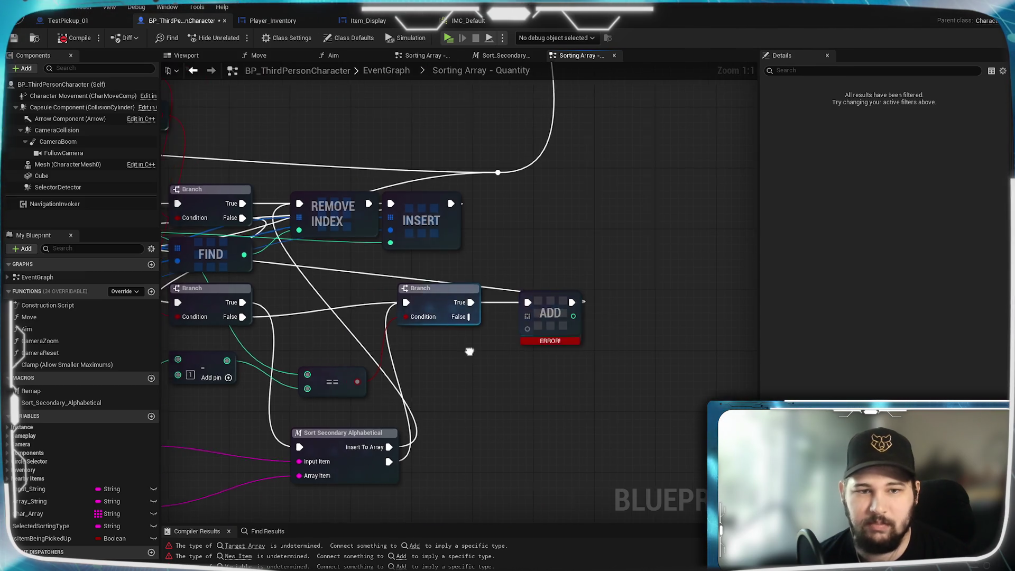
left_click_drag(516, 323, 227, 238)
left_click_drag(705, 259, 601, 259)
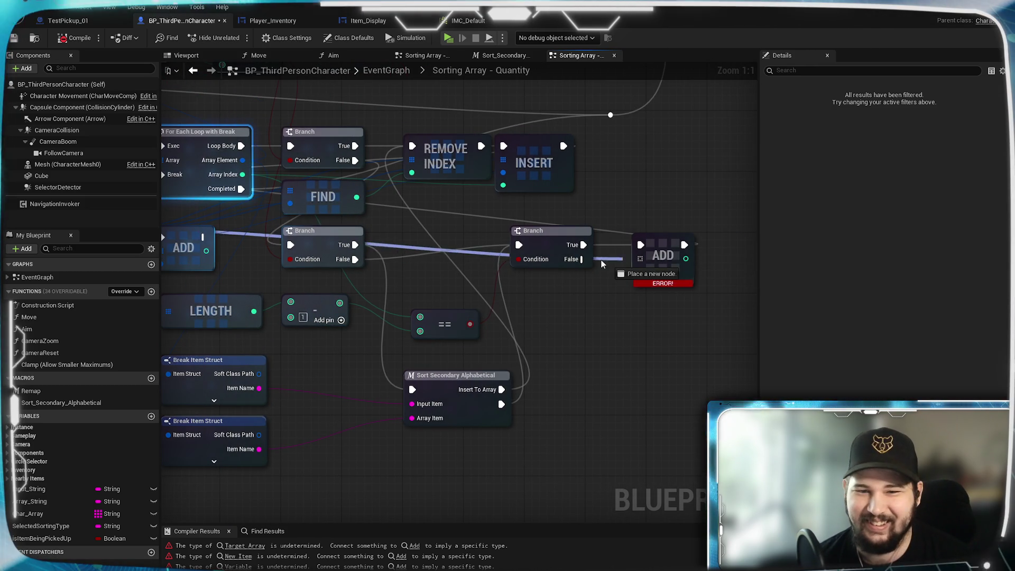
left_click_drag(461, 177, 506, 291)
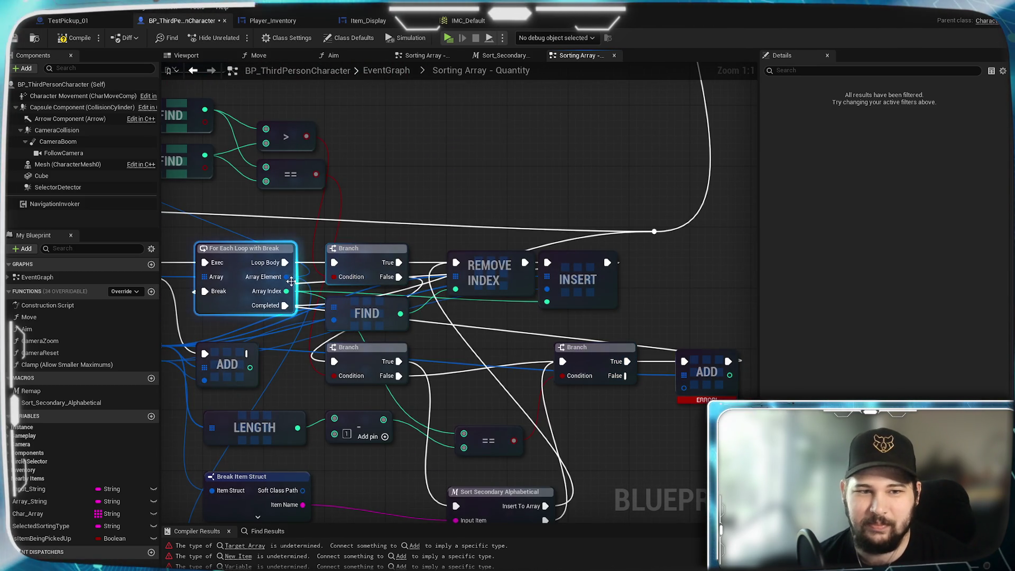
mouse_move(179, 362)
left_mouse_down()
mouse_move(492, 272)
mouse_move(483, 265)
mouse_move(391, 300)
mouse_move(105, 48)
left_mouse_up()
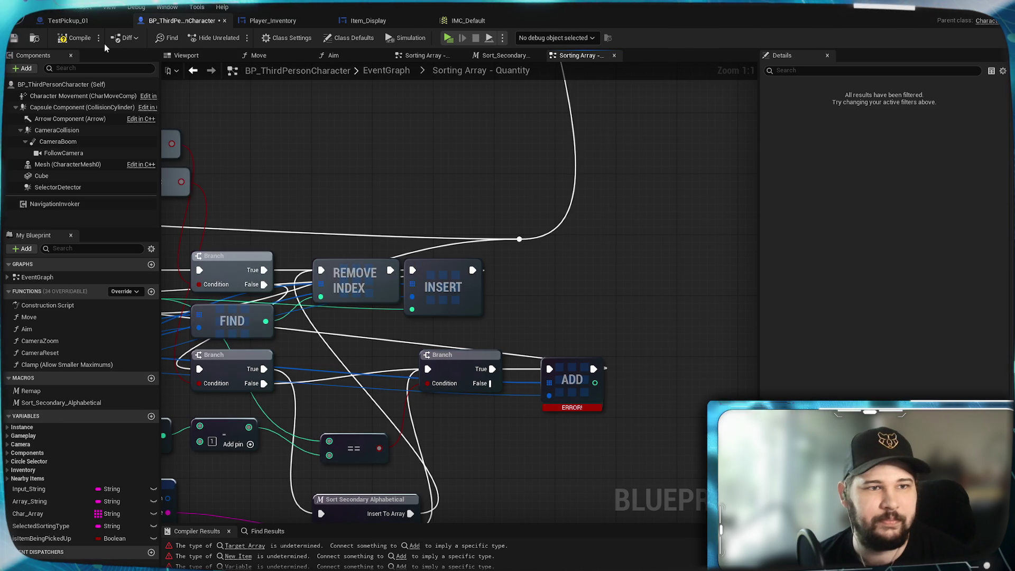
- Recompile and save the blueprint, then review the rewired loop and sort section
key("F7")
key("ctrl+s")
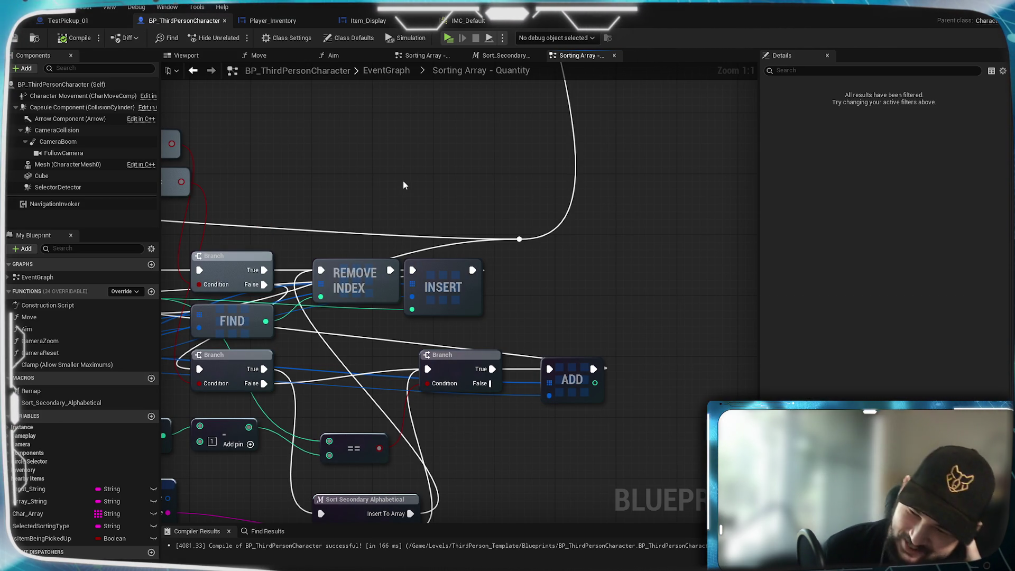
mouse_move(403, 180)
left_mouse_down()
mouse_move(529, 191)
mouse_move(462, 166)
left_mouse_up()
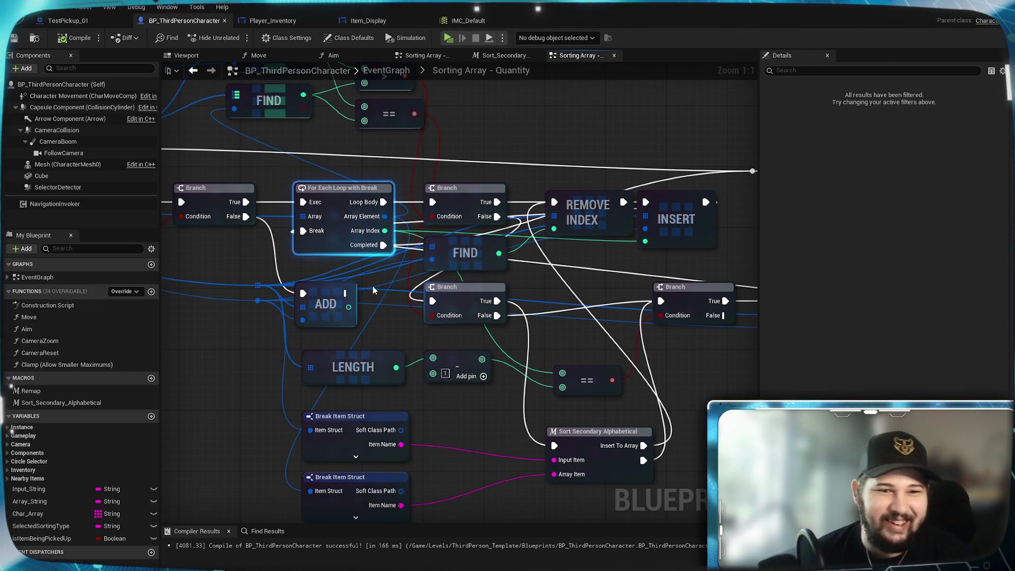
mouse_move(505, 299)
left_mouse_down()
mouse_move(528, 406)
mouse_move(628, 303)
left_mouse_up()
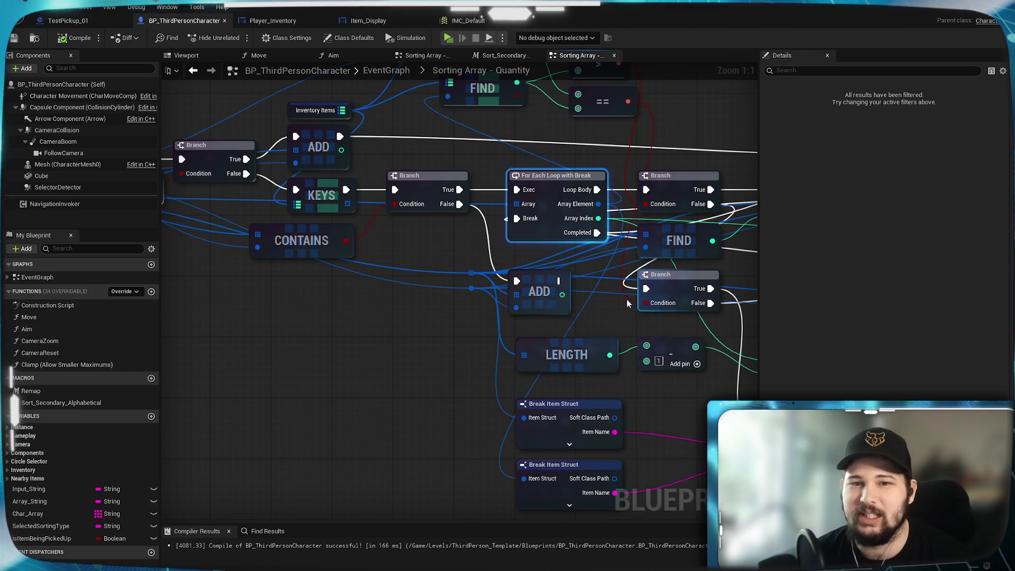
mouse_move(512, 328)
left_mouse_down()
mouse_move(607, 394)
mouse_move(319, 319)
left_mouse_up()
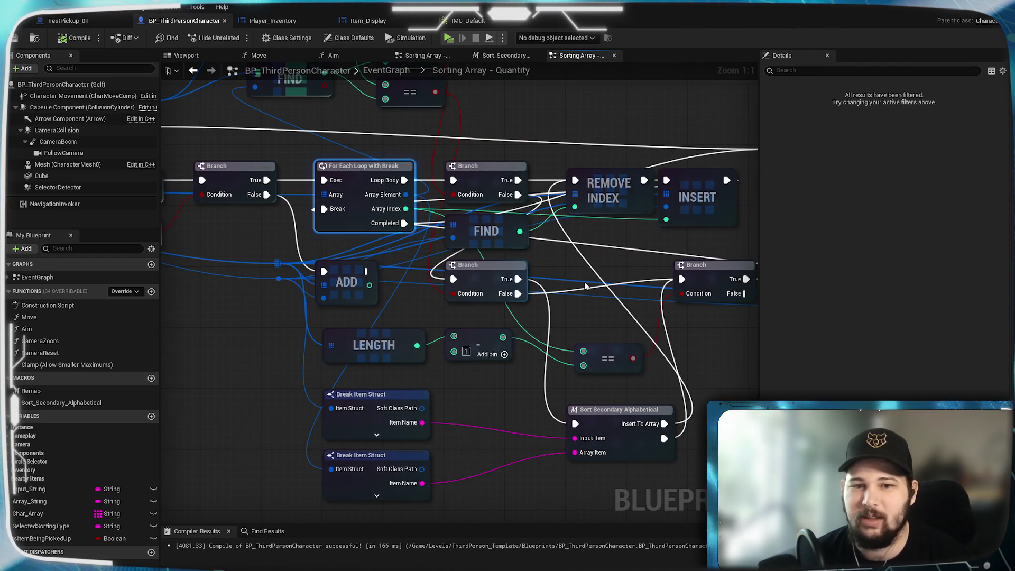
mouse_move(569, 273)
left_mouse_down()
mouse_move(570, 390)
mouse_move(529, 341)
left_mouse_up()
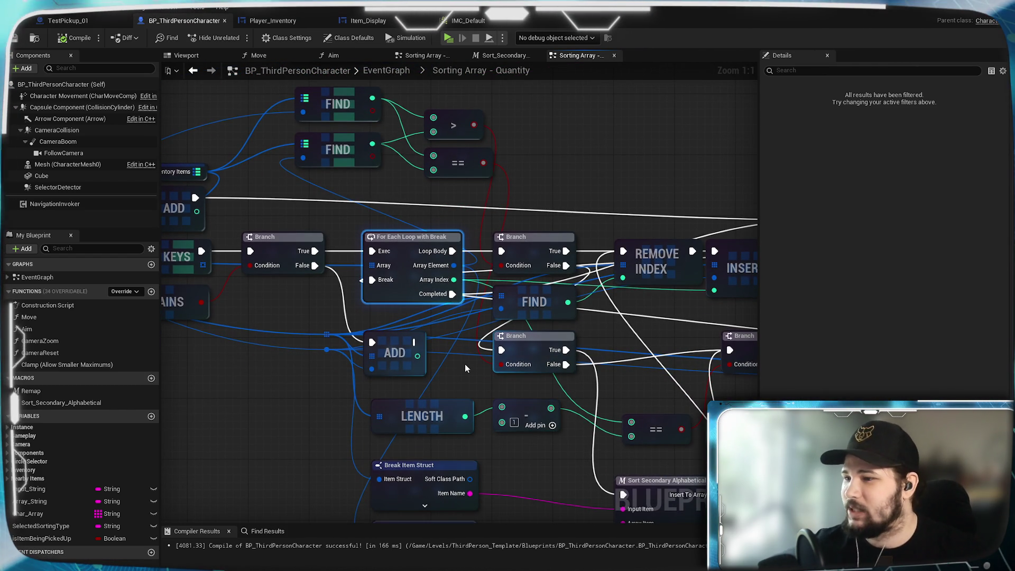
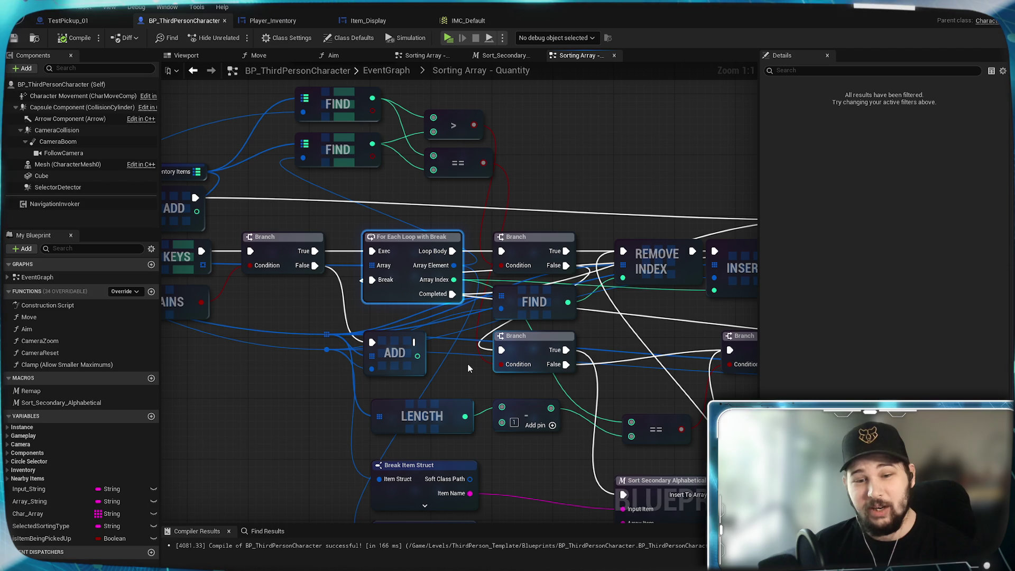
- Play-test a new game, collect the red pickup, open the inventory, then stop the play-test
mouse_move(528, 391)
left_mouse_down()
mouse_move(461, 394)
mouse_move(538, 336)
left_mouse_up()
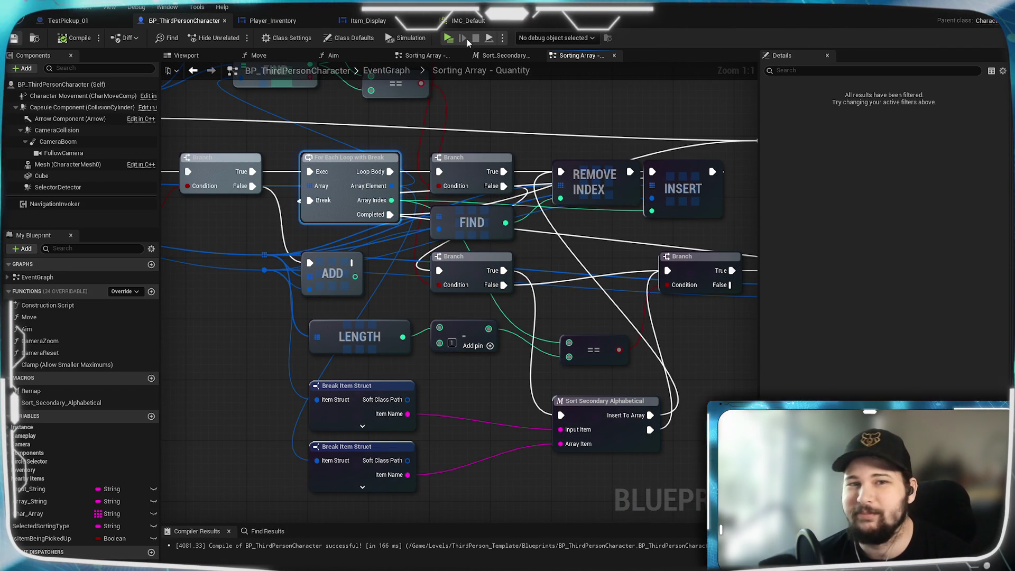
left_click(449, 40)
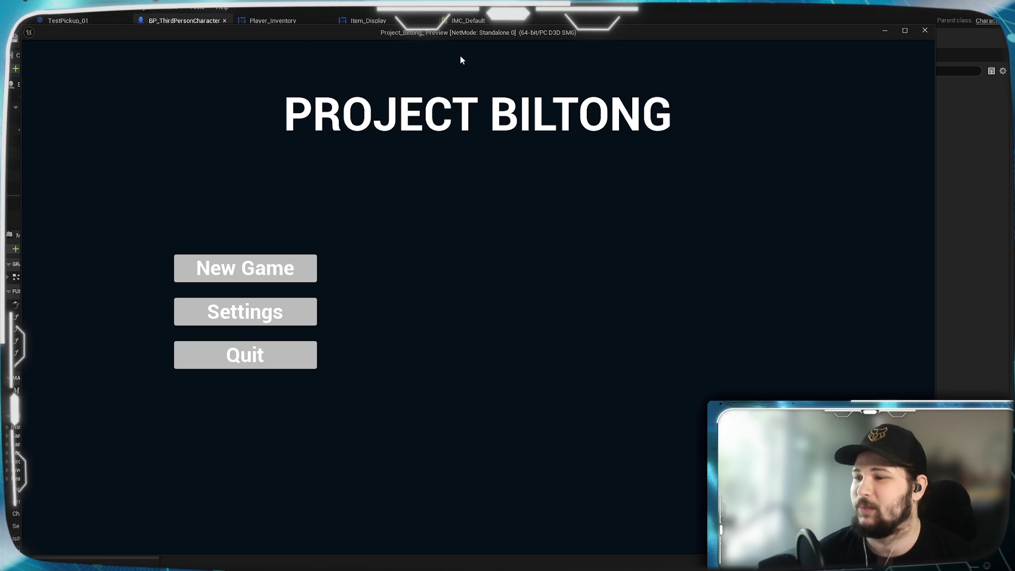
left_click(259, 271)
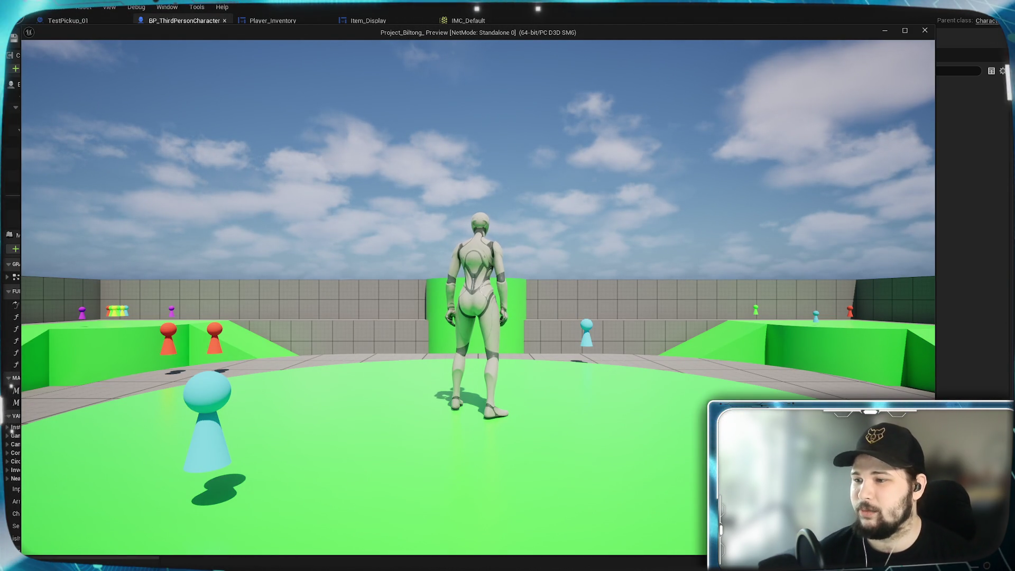
key("w")
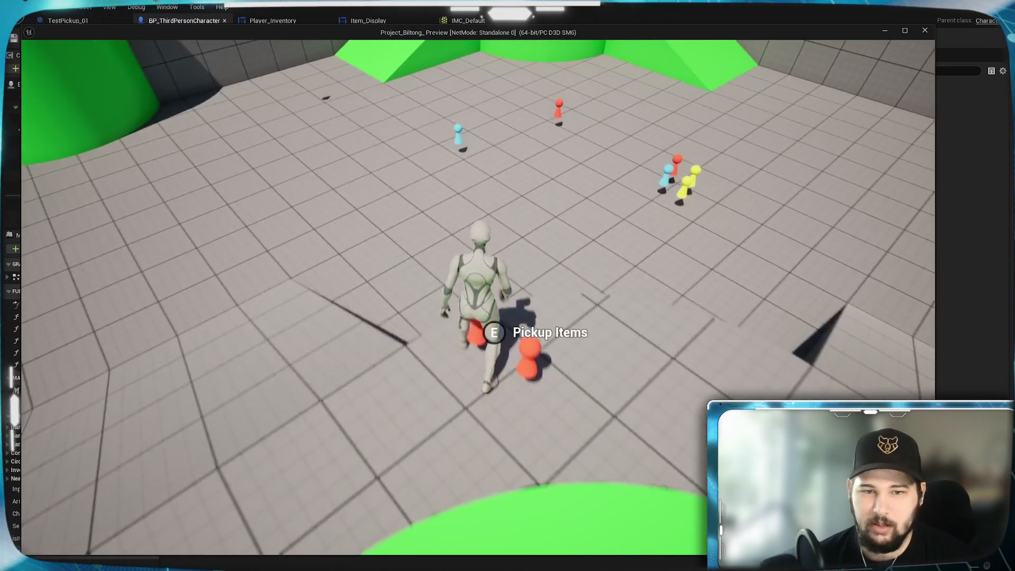
key("e")
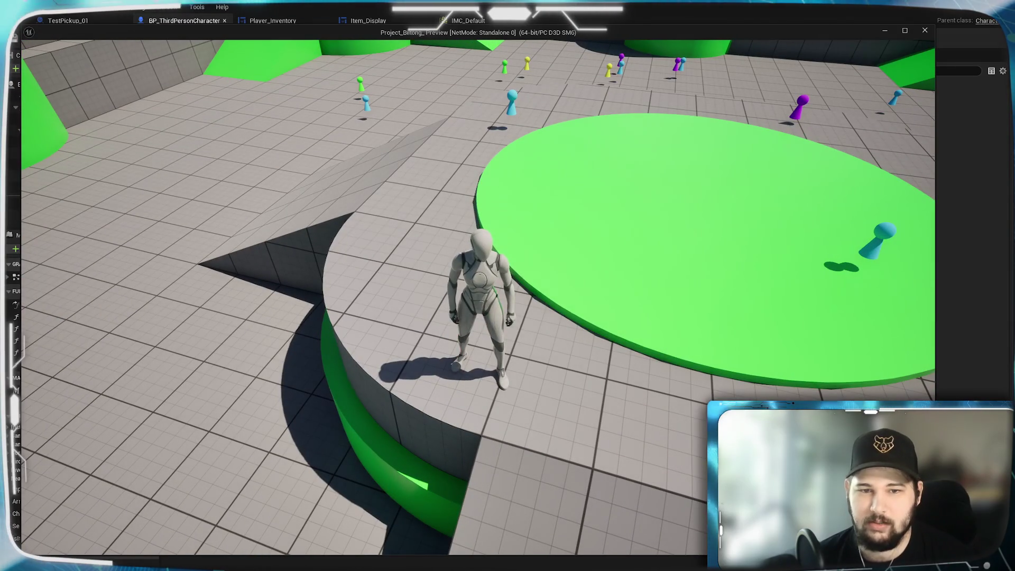
key("w")
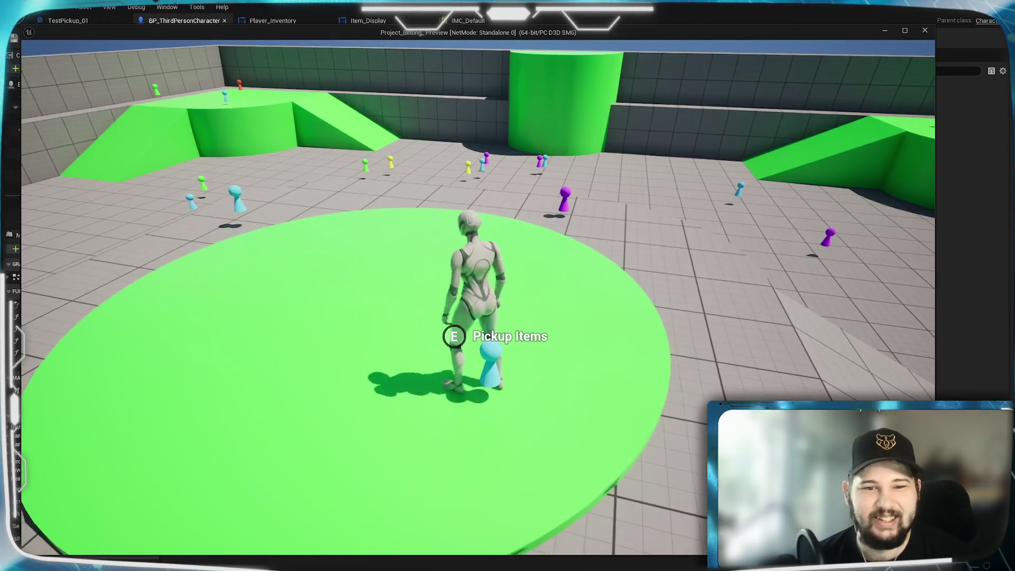
key("w")
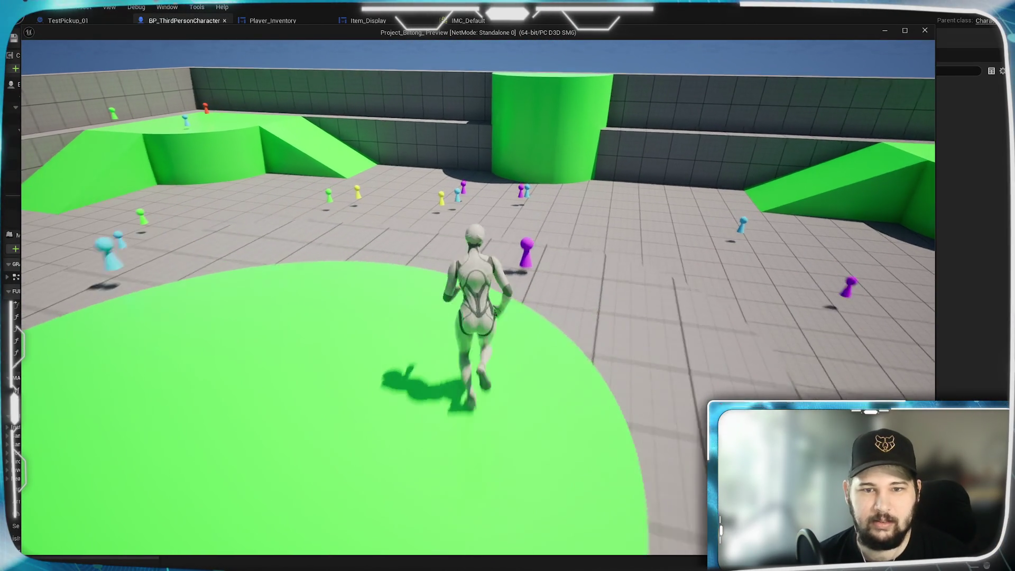
key("w")
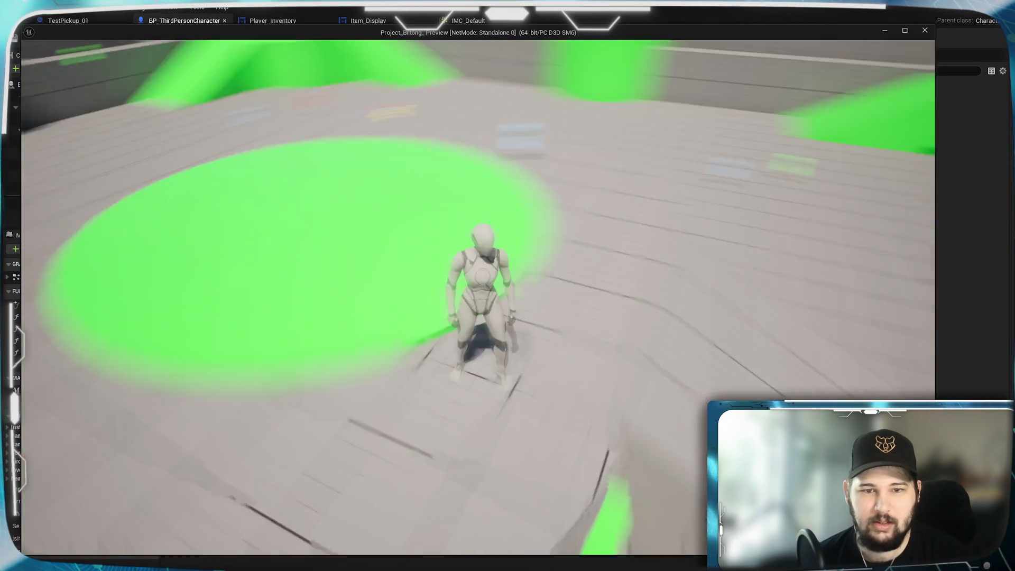
key("i")
key("Escape")
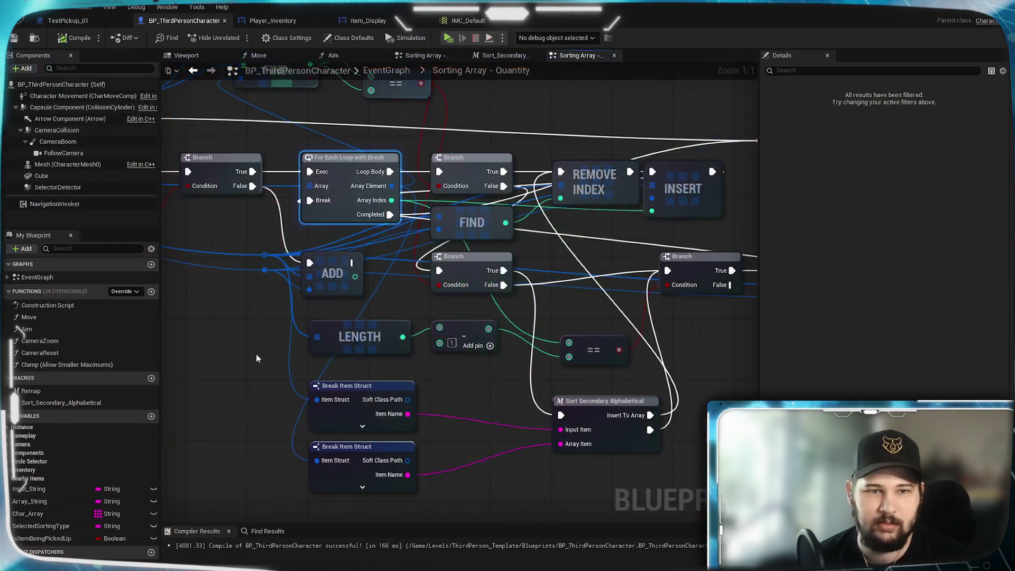
- Go back to the top-level EventGraph and pan to the Alphabetical, Quantity, Weight (Total) and Value sorting nodes
scroll(285, 340, "down", 3)
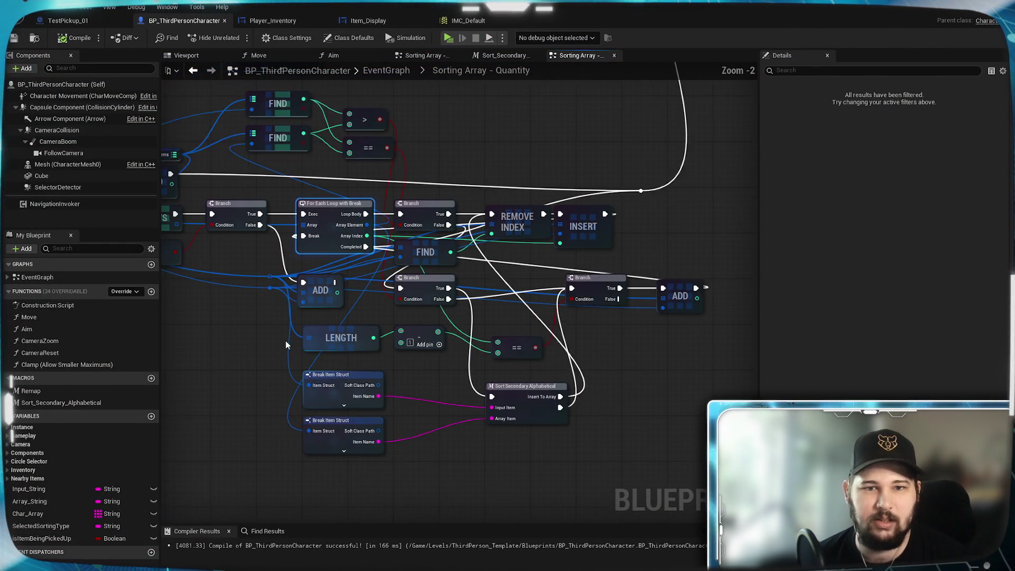
mouse_move(383, 306)
left_mouse_down()
mouse_move(355, 394)
mouse_move(585, 197)
mouse_move(361, 186)
mouse_move(514, 347)
mouse_move(566, 426)
mouse_move(669, 84)
left_mouse_up()
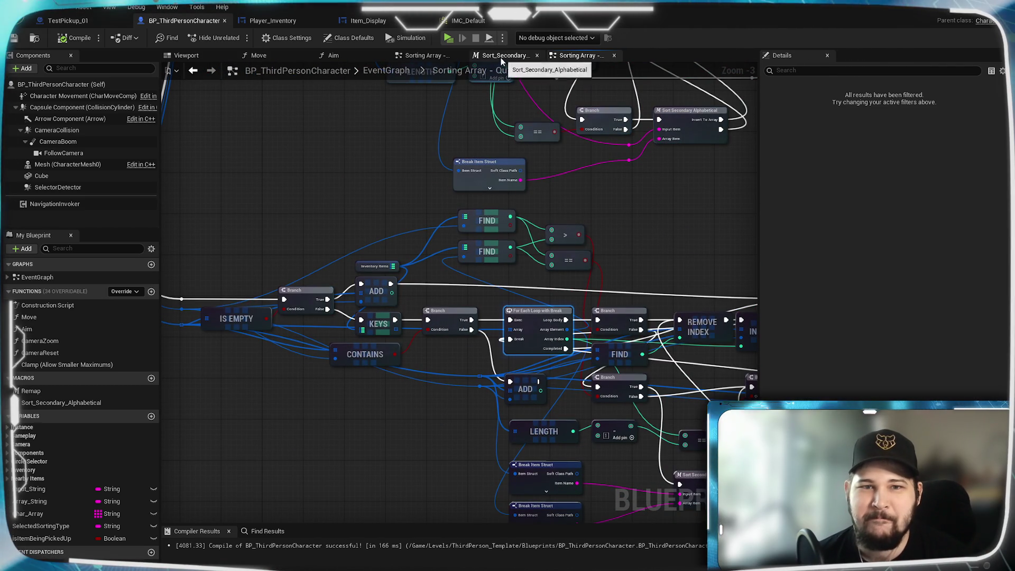
left_click(387, 70)
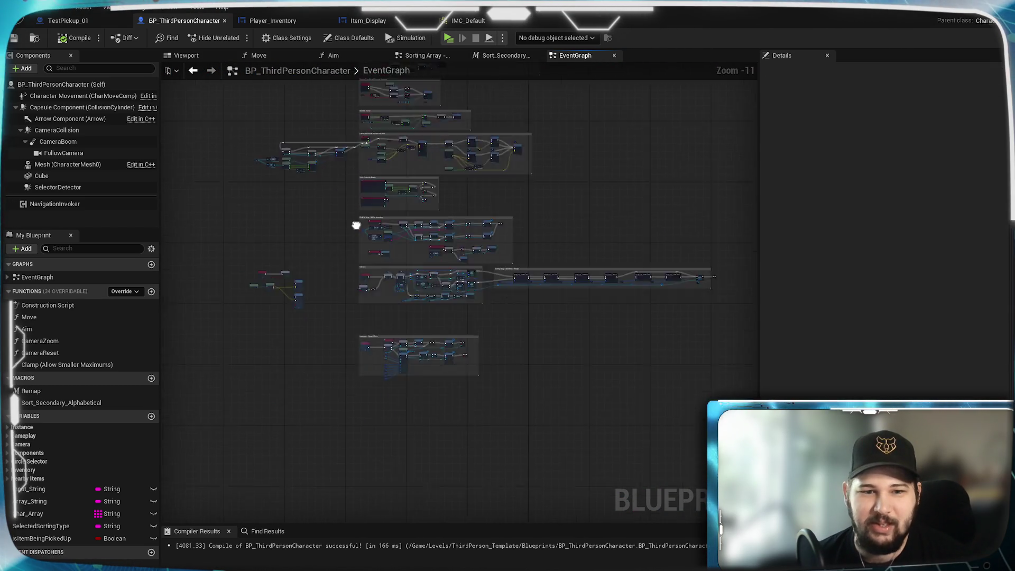
scroll(371, 161, "up", 8)
mouse_move(666, 325)
left_mouse_down()
mouse_move(465, 450)
mouse_move(402, 378)
mouse_move(490, 107)
mouse_move(647, 317)
mouse_move(731, 286)
mouse_move(479, 350)
mouse_move(500, 360)
mouse_move(424, 283)
left_mouse_up()
left_click_drag(351, 269, 227, 279)
left_click_drag(582, 285, 222, 311)
left_click_drag(211, 265, 527, 259)
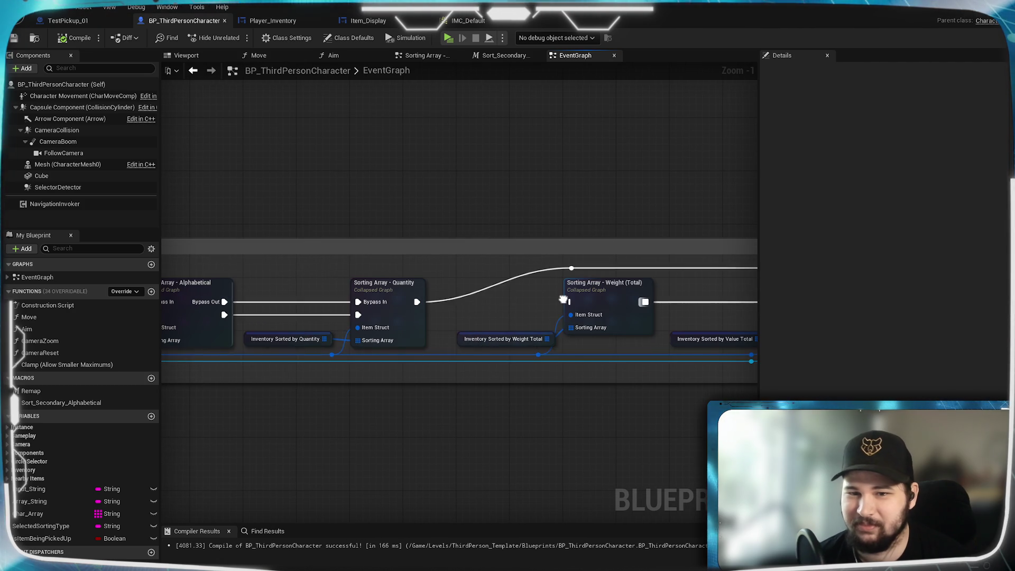
mouse_move(335, 280)
left_mouse_down()
mouse_move(526, 259)
mouse_move(317, 261)
left_mouse_up()
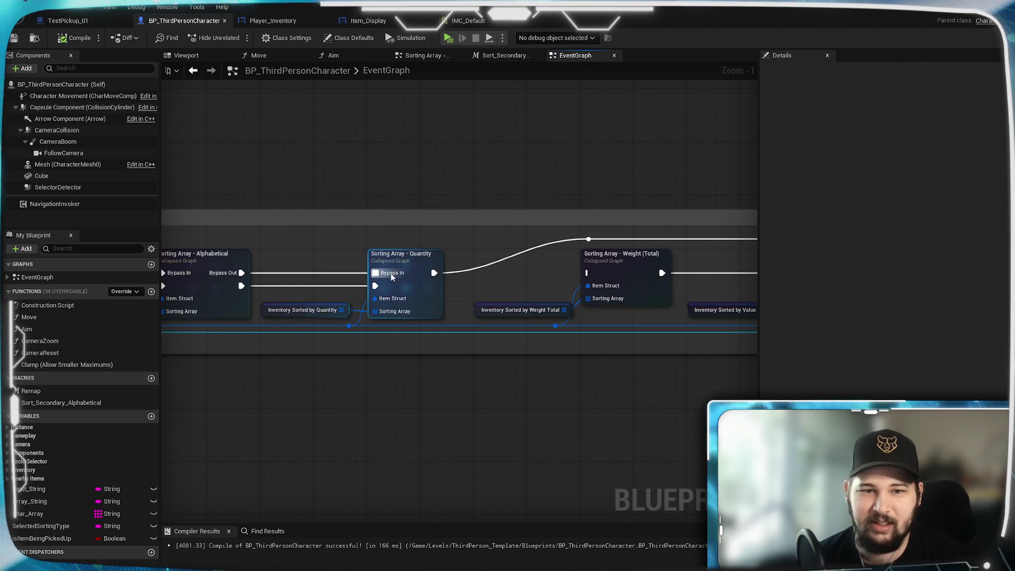
- Open the Sorting Array - Quantity graph, inspect its FIND and ADD nodes, and save BP_ThirdPersonCharacter
double_click(422, 291)
mouse_move(382, 339)
left_mouse_down()
mouse_move(634, 347)
mouse_move(584, 492)
mouse_move(331, 181)
mouse_move(517, 226)
mouse_move(247, 338)
mouse_move(657, 201)
mouse_move(675, 207)
mouse_move(646, 363)
mouse_move(581, 193)
left_mouse_up()
scroll(495, 338, "up", 3)
left_click_drag(495, 337, 203, 360)
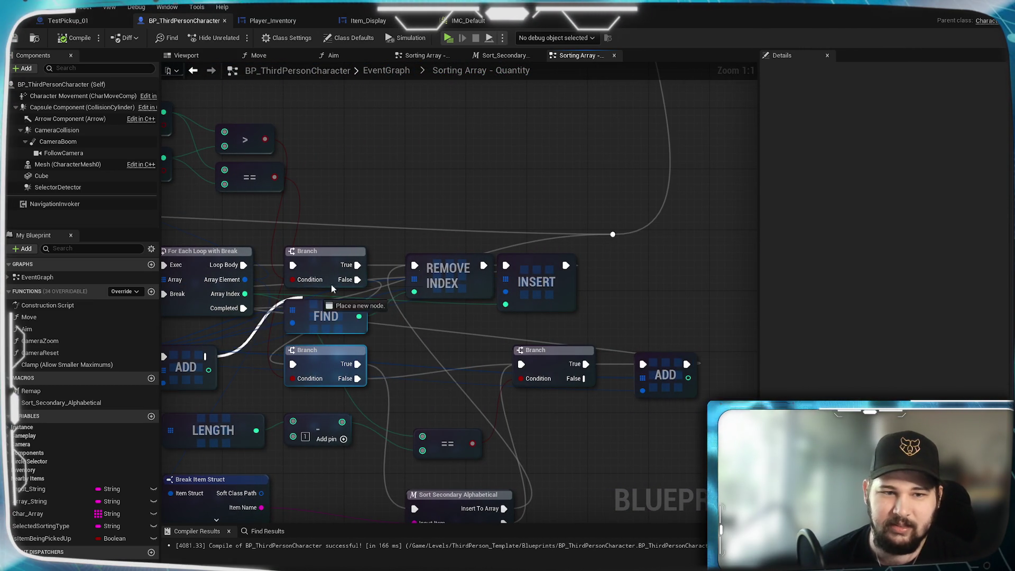
mouse_move(390, 177)
left_mouse_down()
mouse_move(657, 192)
mouse_move(531, 216)
left_mouse_up()
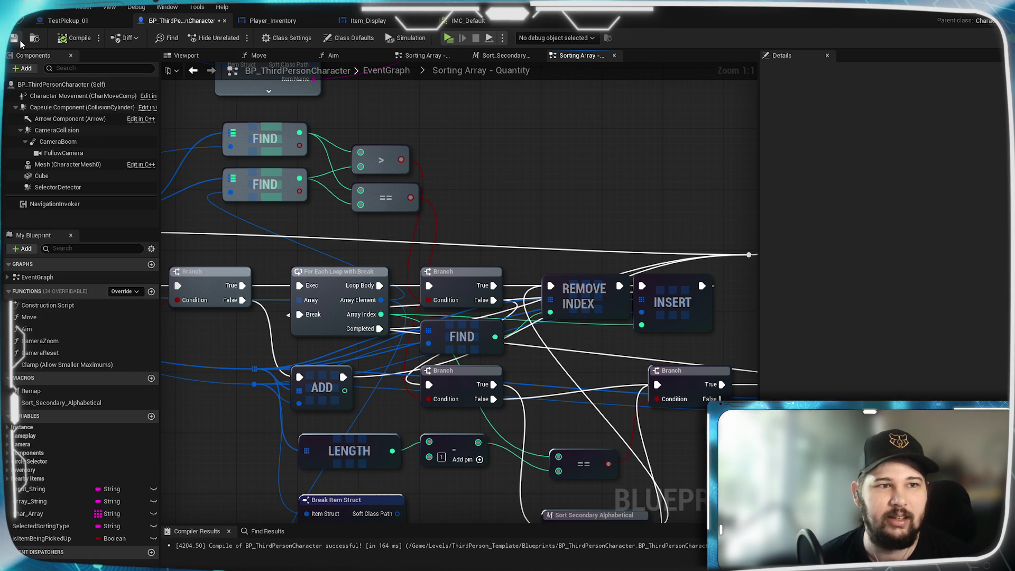
key("ctrl+s")
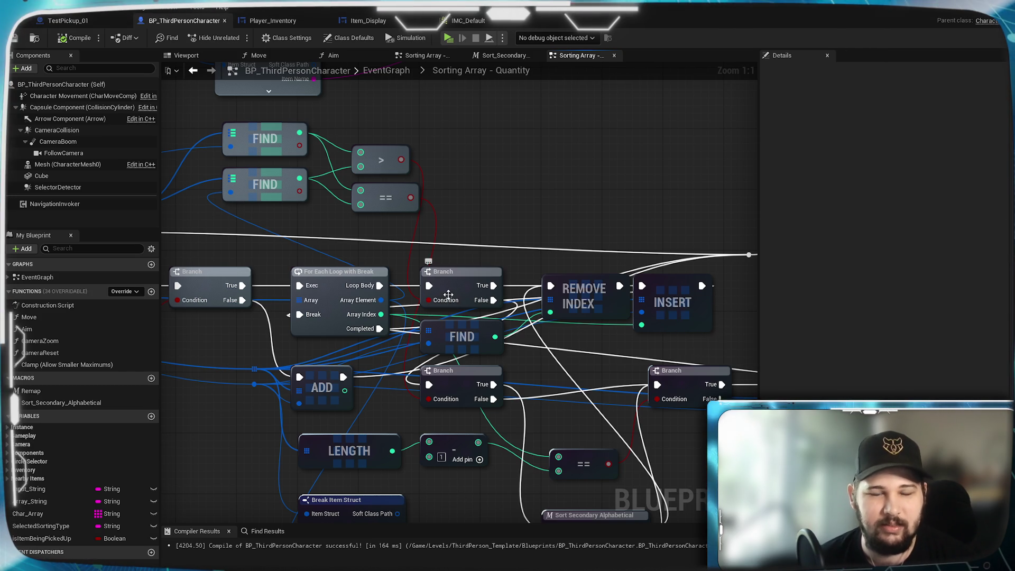
- Launch a new play-test game, run through the pickup cluster, and open the inventory showing 30 stacks
left_click(448, 38)
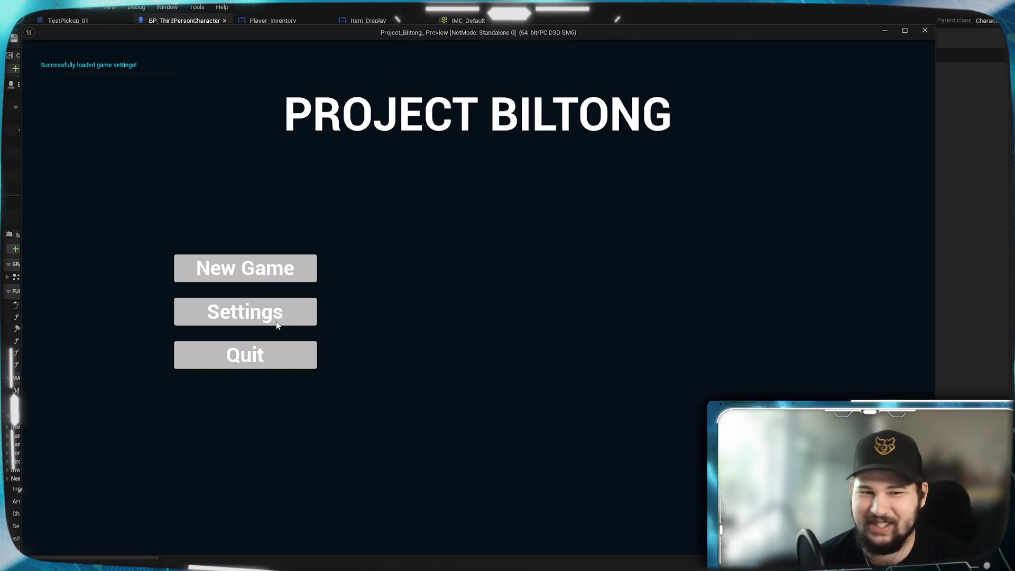
left_click(245, 268)
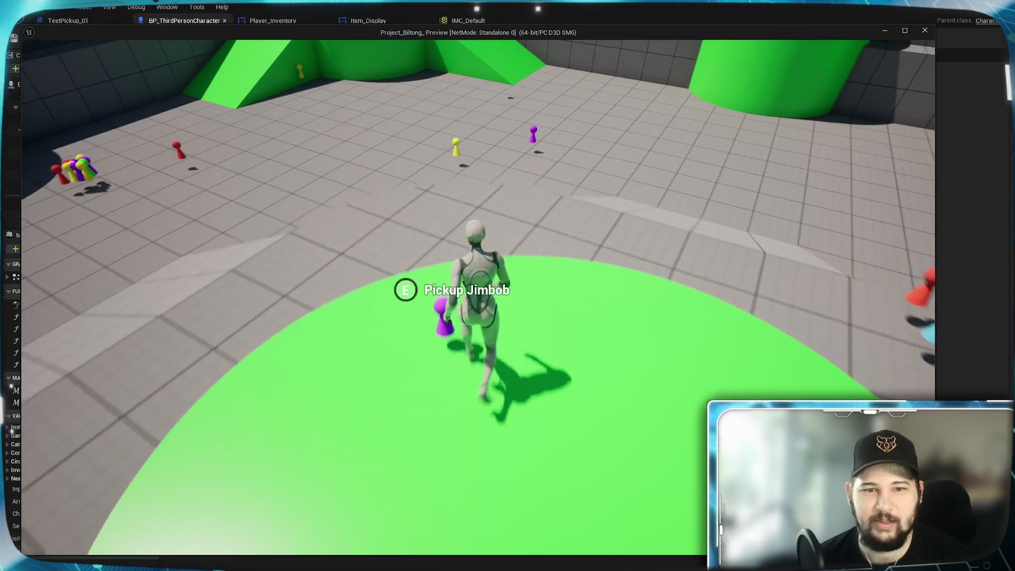
key("w")
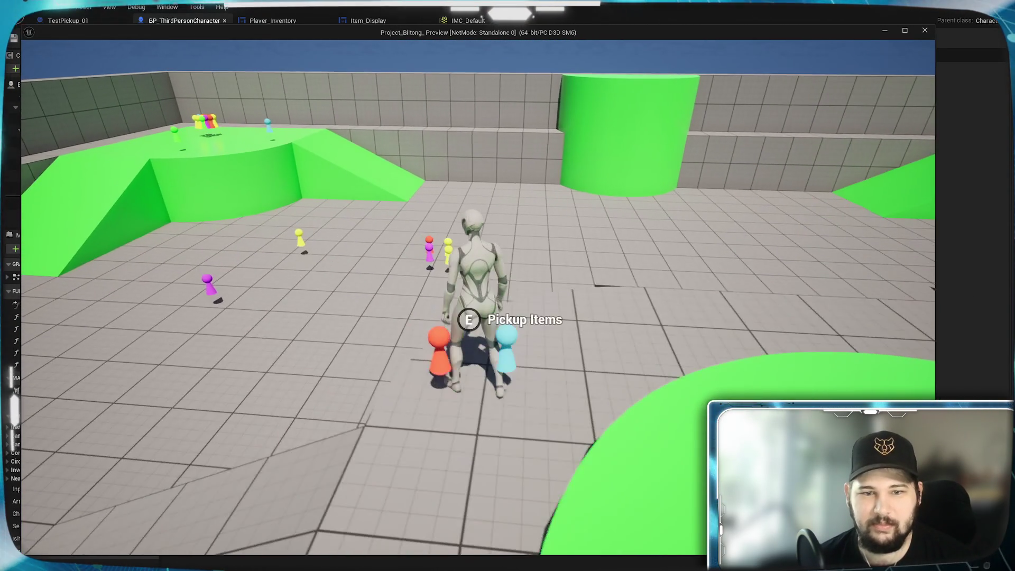
key("w")
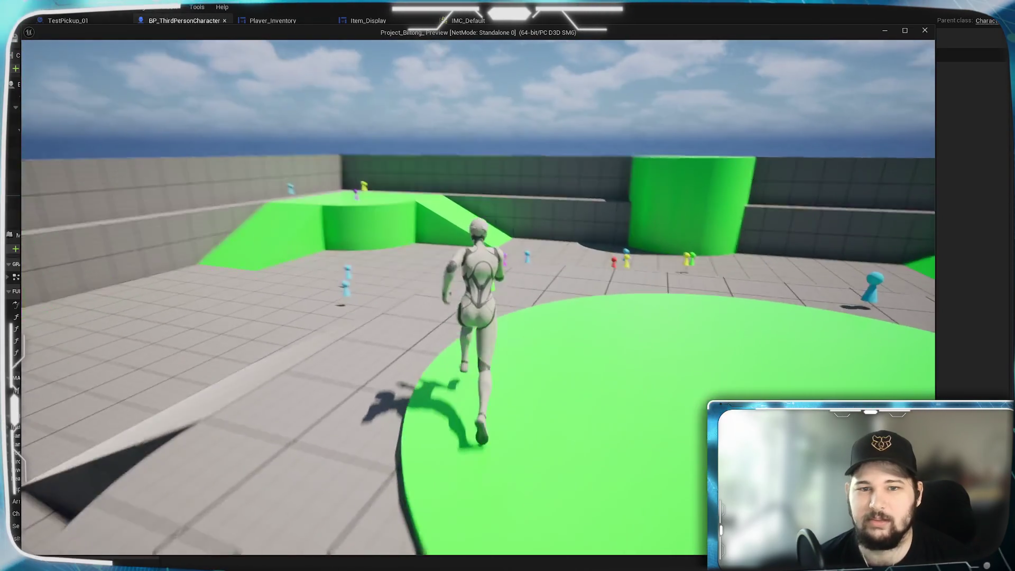
key("w")
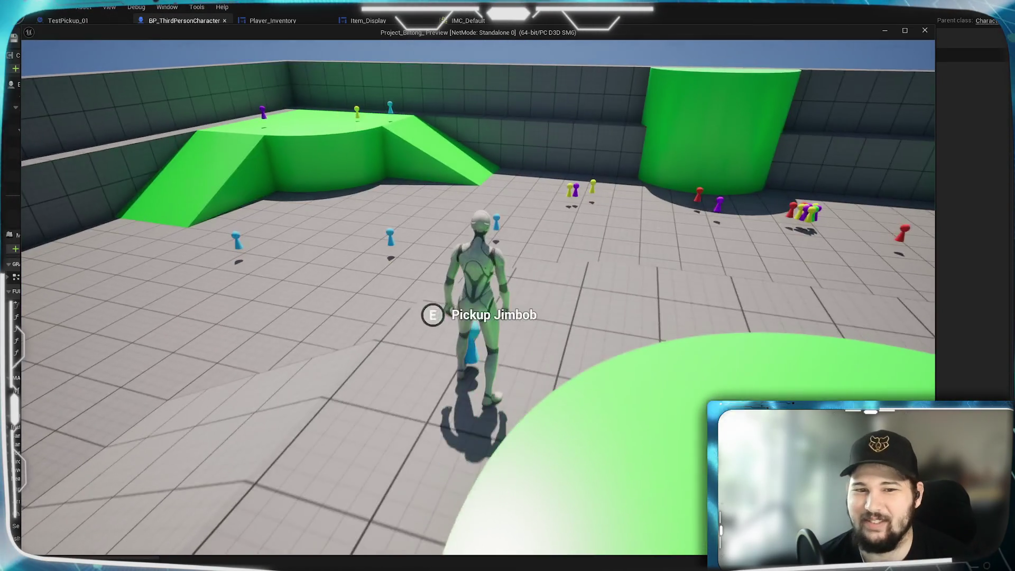
key("w")
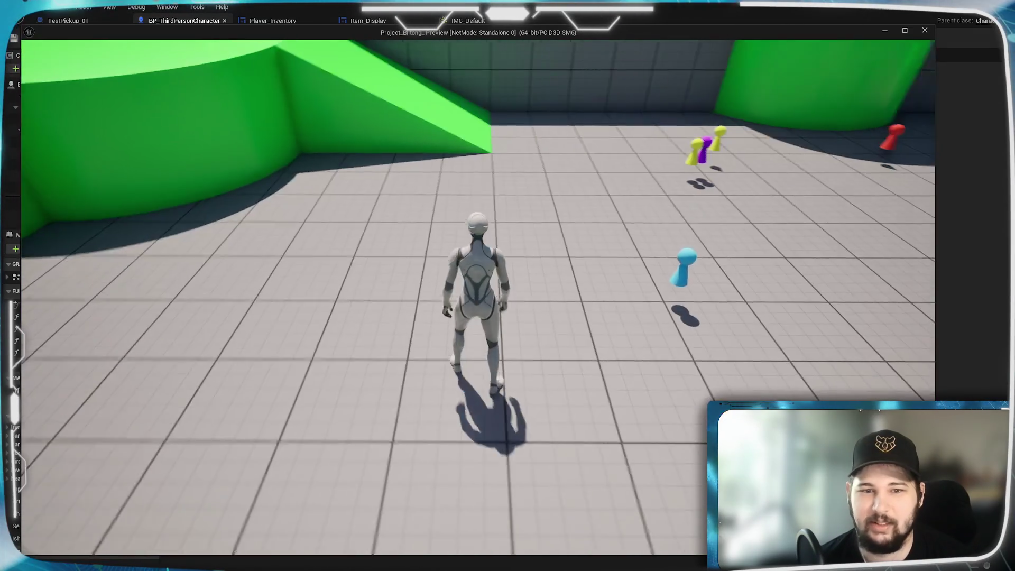
key("w")
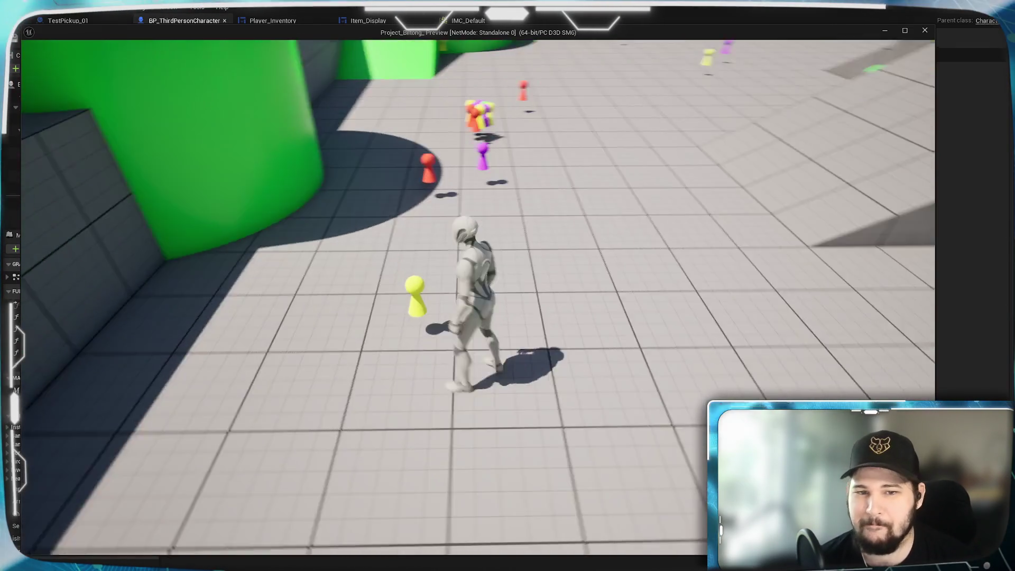
key("w")
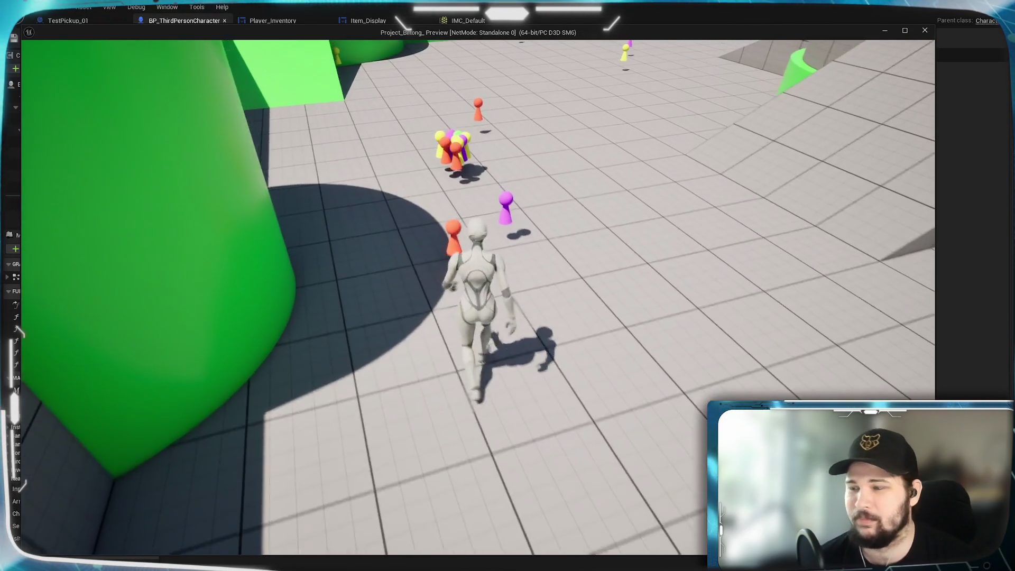
key("w")
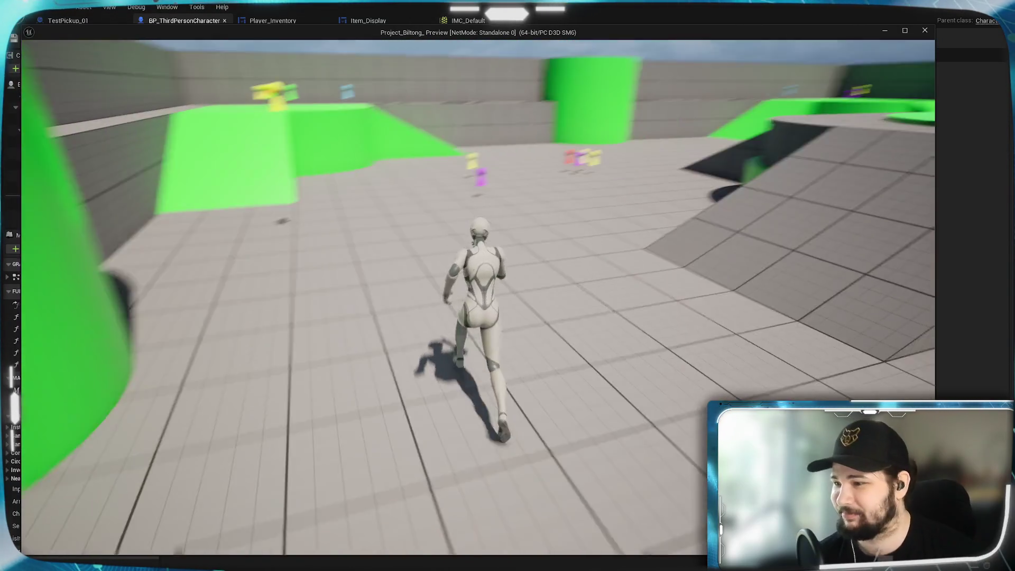
key("w")
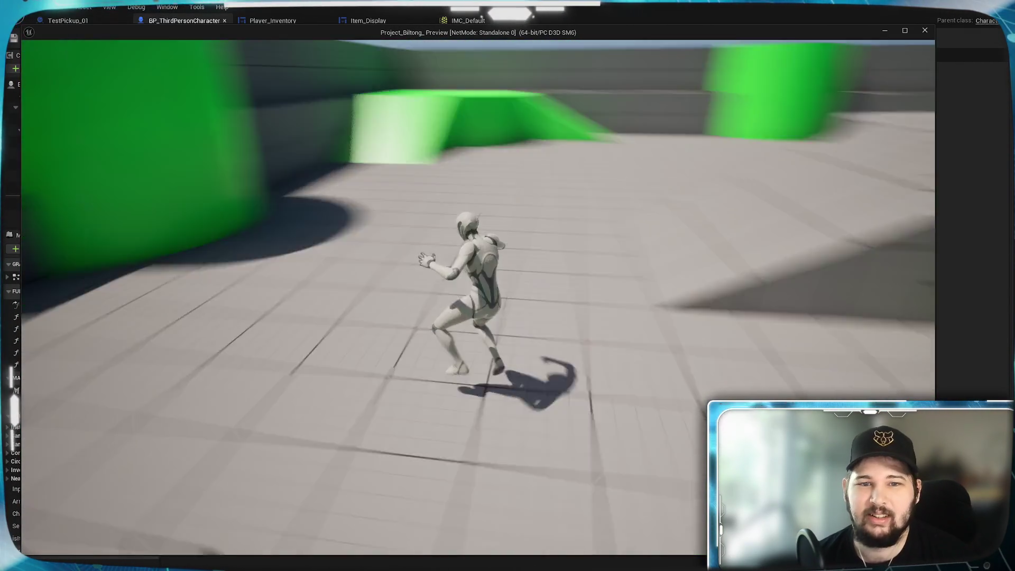
key("Tab")
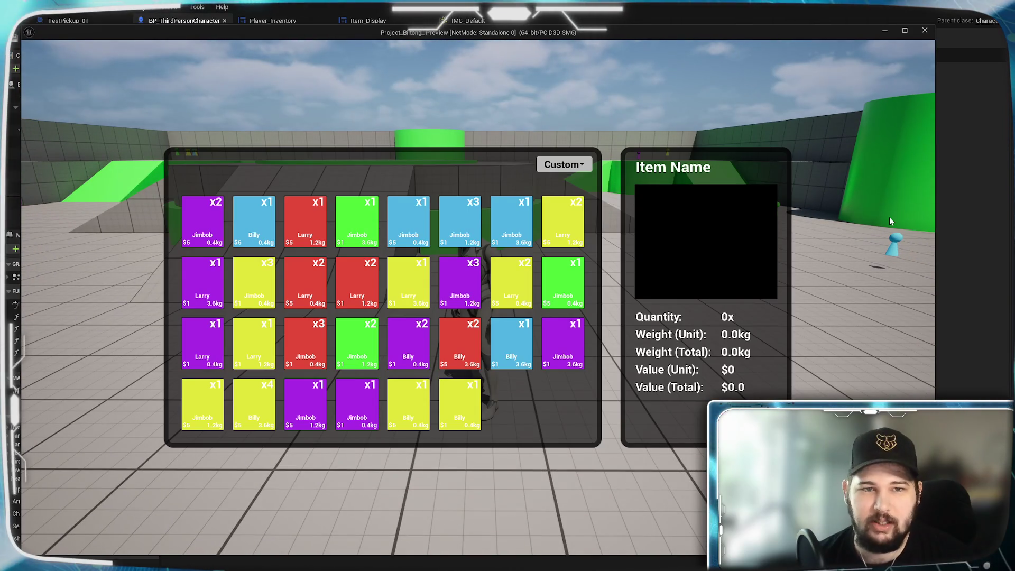
- Sort the inventory by Quantity (x4 down to x1), then close the game preview
left_click(564, 165)
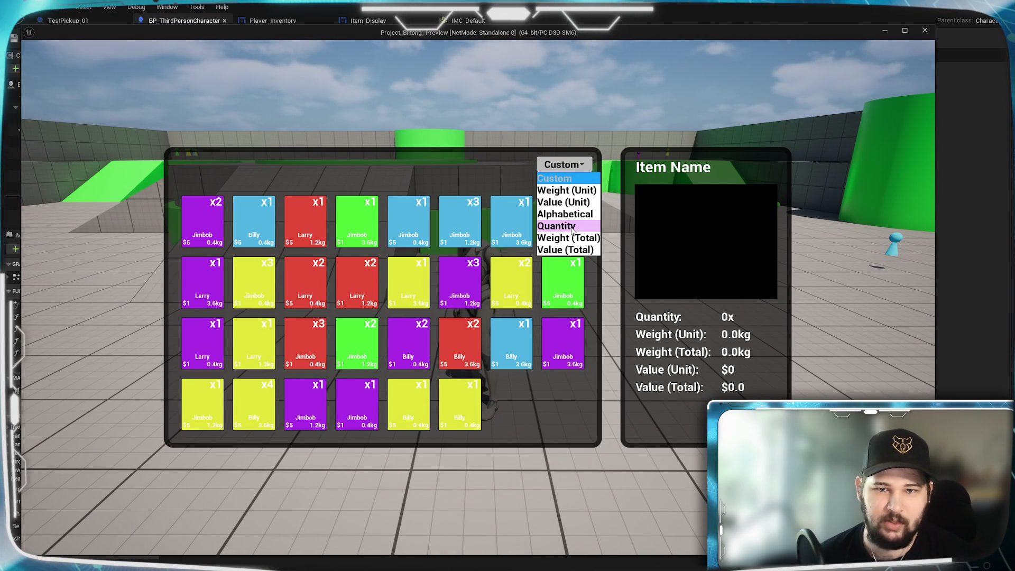
left_click(571, 228)
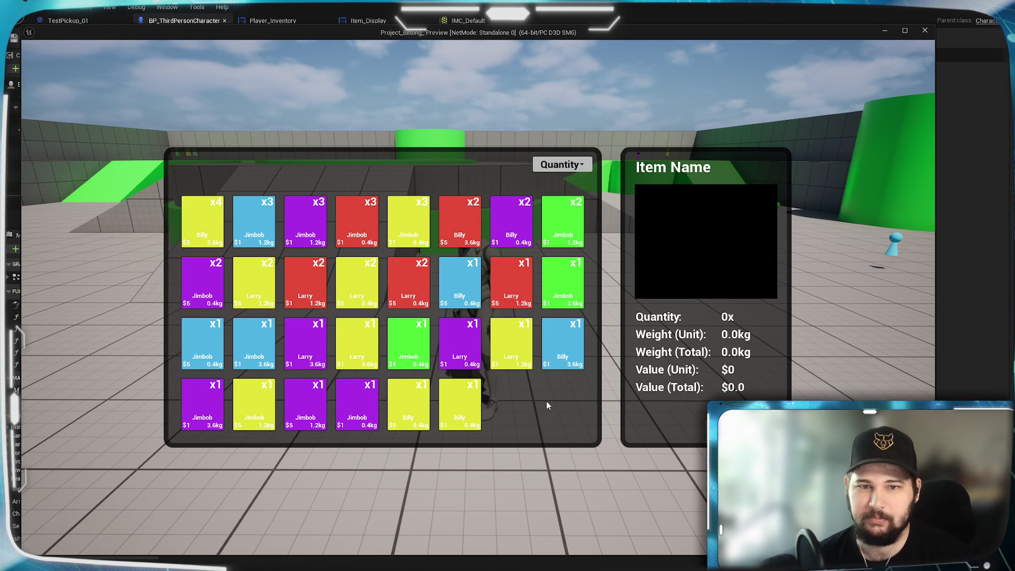
key("Escape")
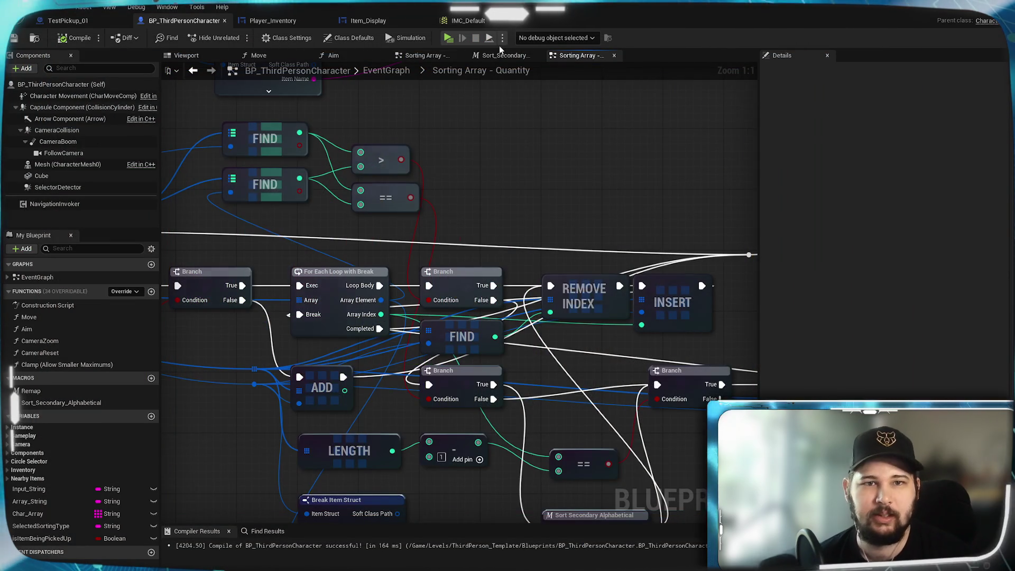
- Start a new play-test game, pick up Larry and Jimbob, and briefly check the inventory
left_click(447, 38)
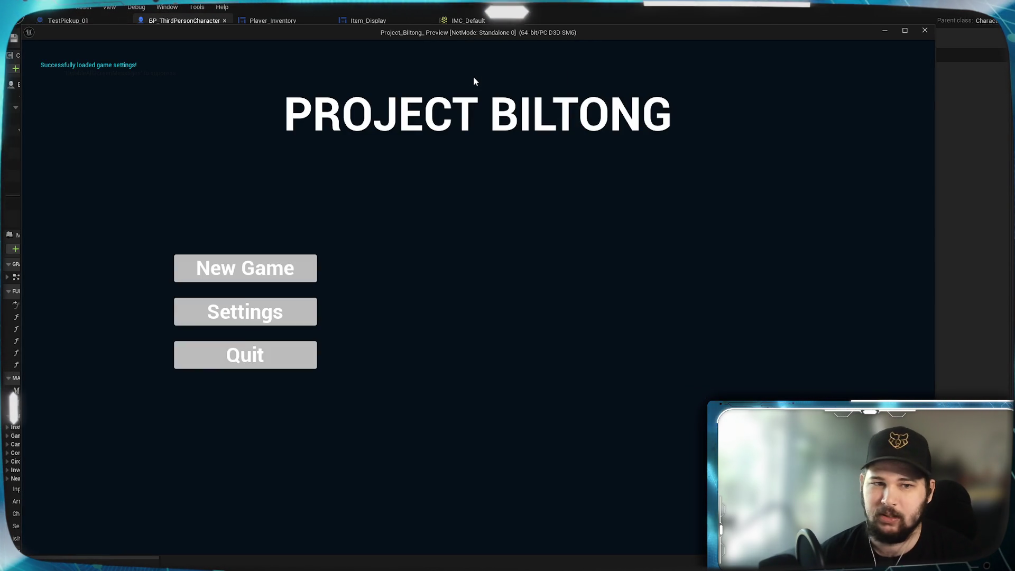
left_click(241, 269)
key("a")
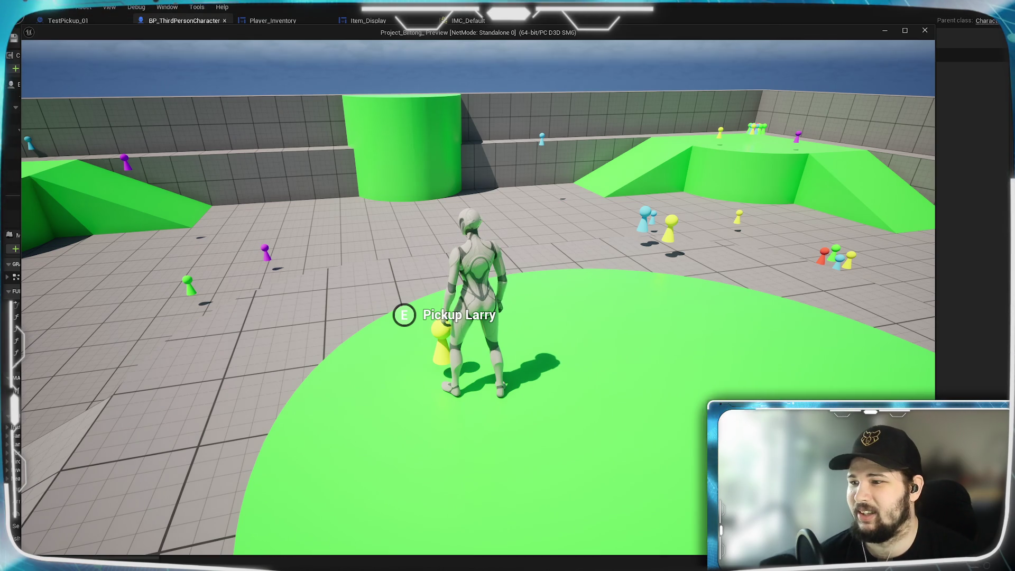
key("e")
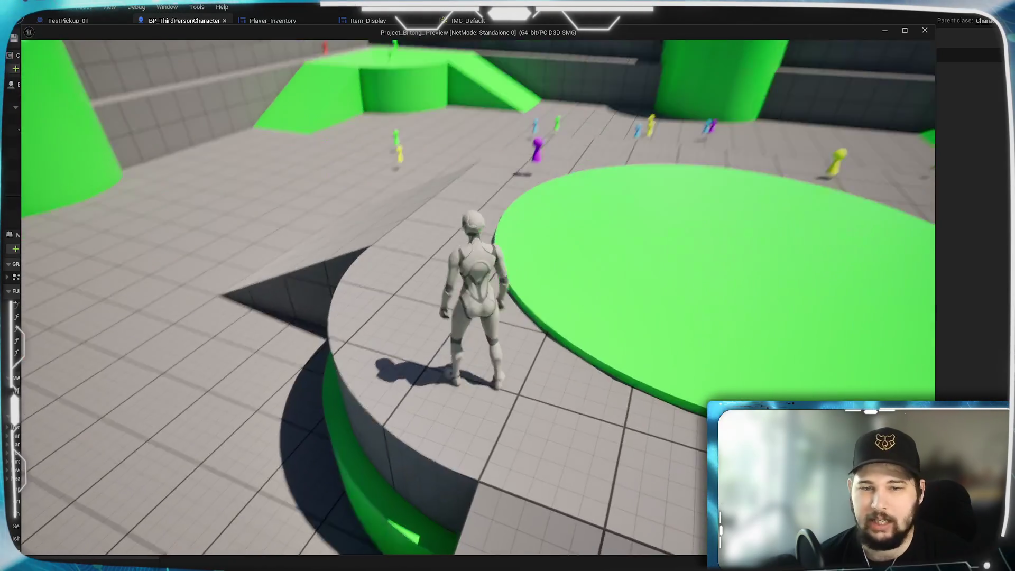
key("w")
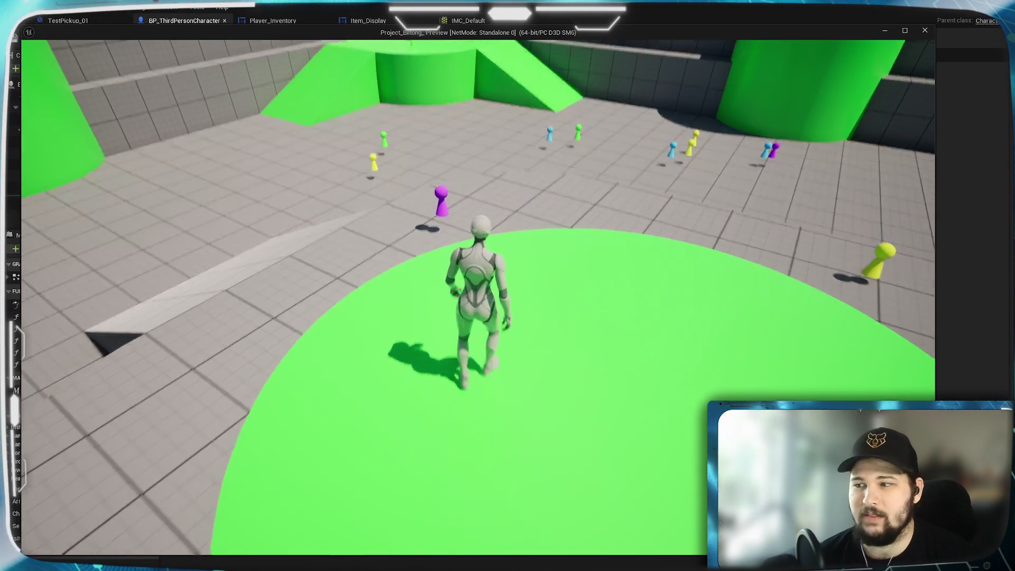
key("w")
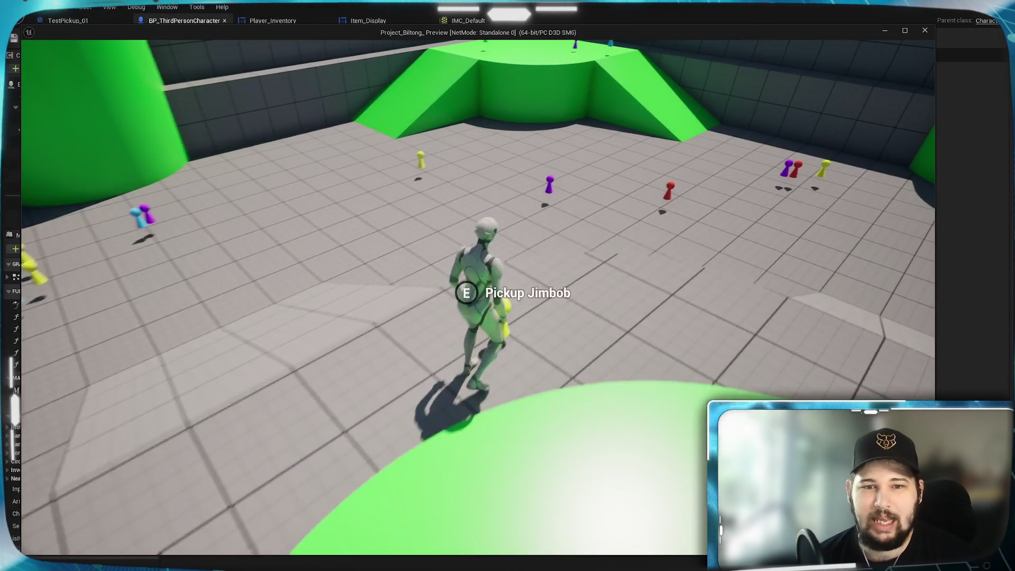
key("e")
key("Tab")
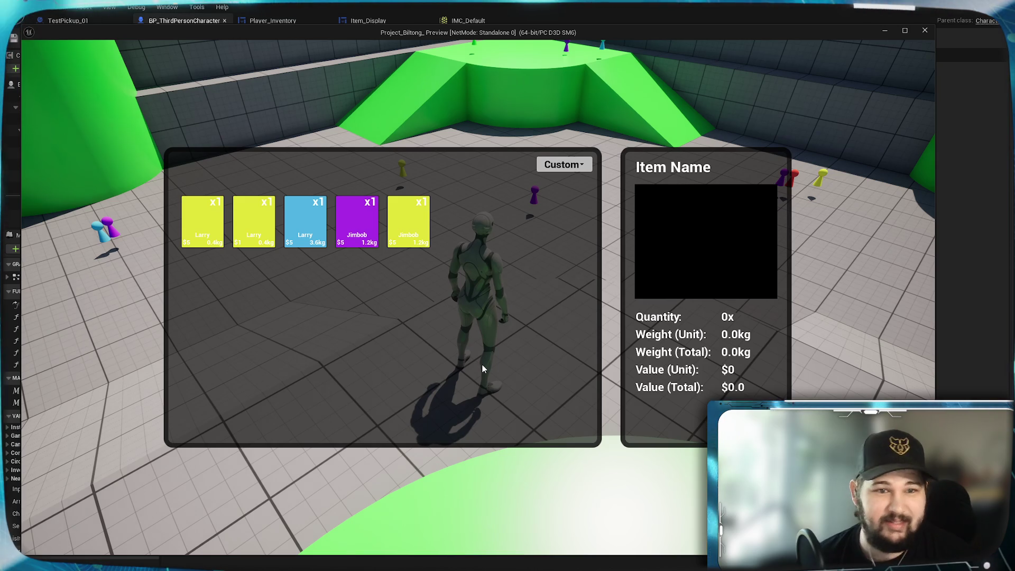
key("Tab")
- Walk to the next Larry pickup and sort the inventory by Quantity
key("w")
key("w")
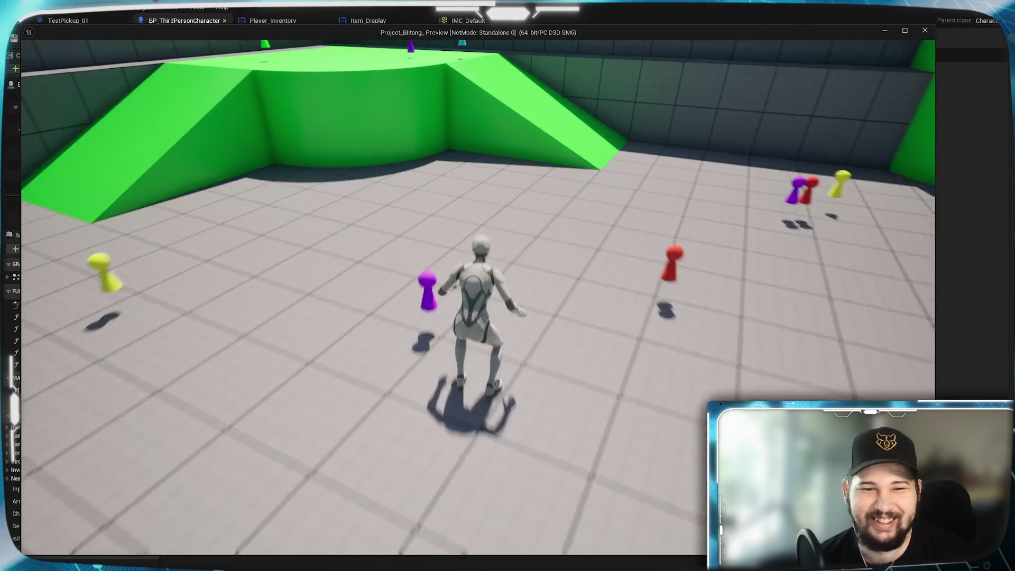
key("w")
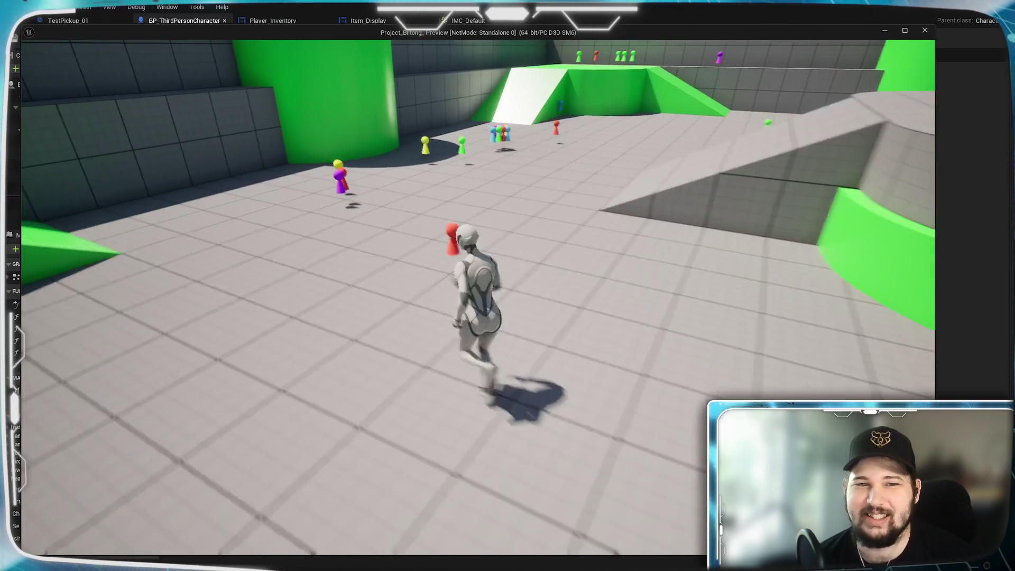
key("w")
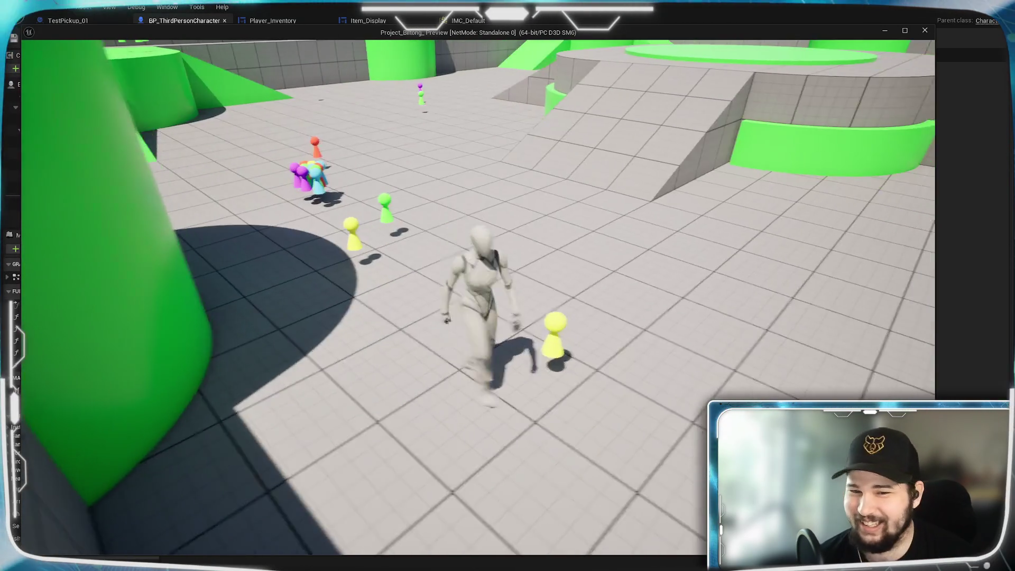
key("Tab")
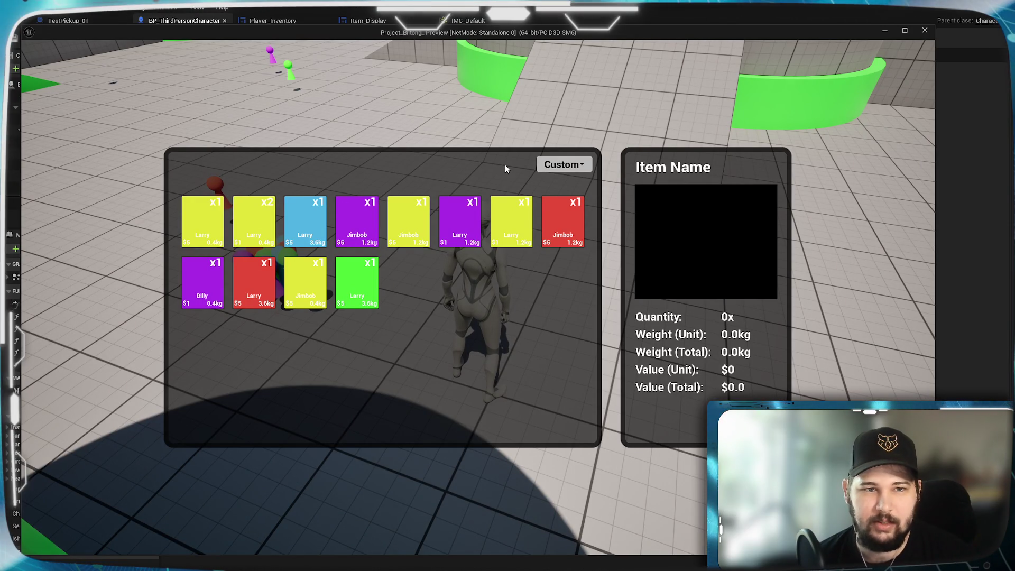
left_click(563, 165)
left_click(566, 226)
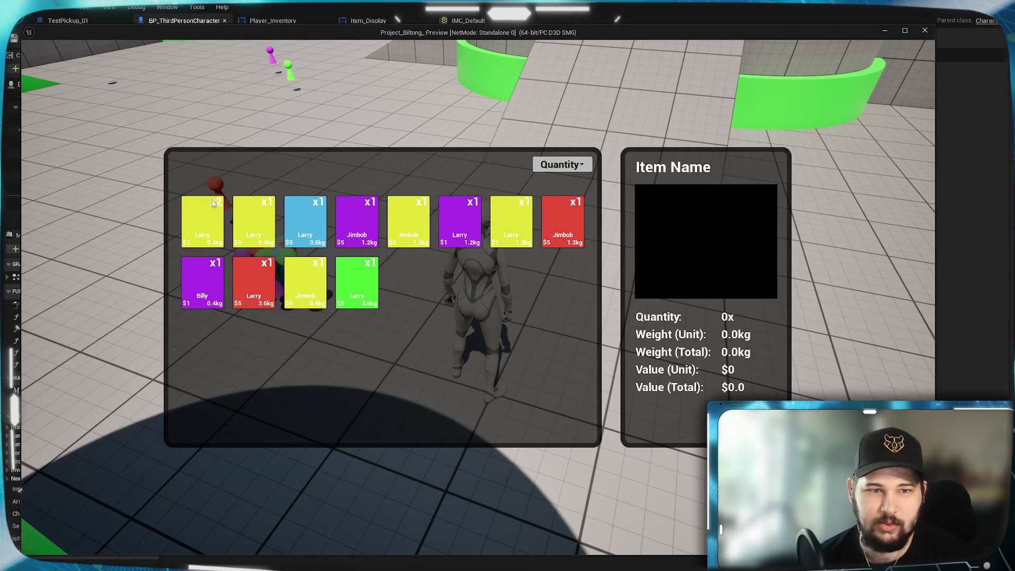
key("Tab")
- Collect more items including the purple pickup, recheck the Quantity-sorted inventory, then stop the play-test
key("w")
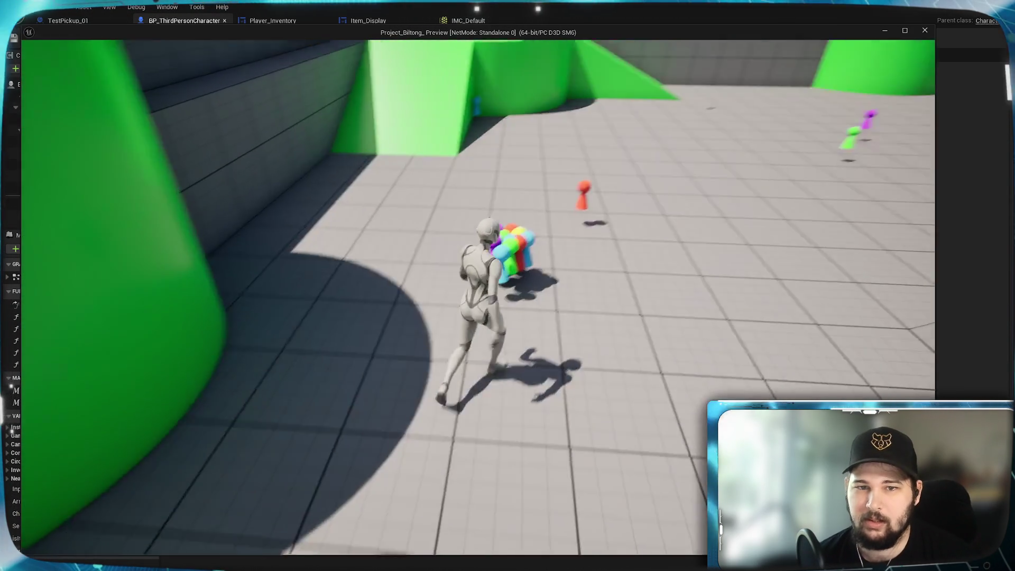
key("Tab")
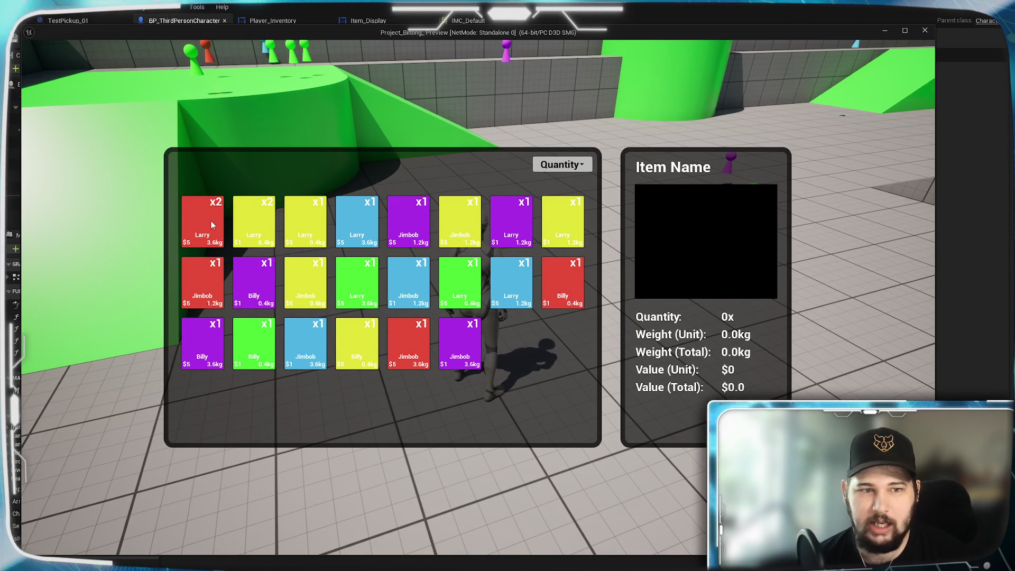
key("Tab")
key("w")
key("w")
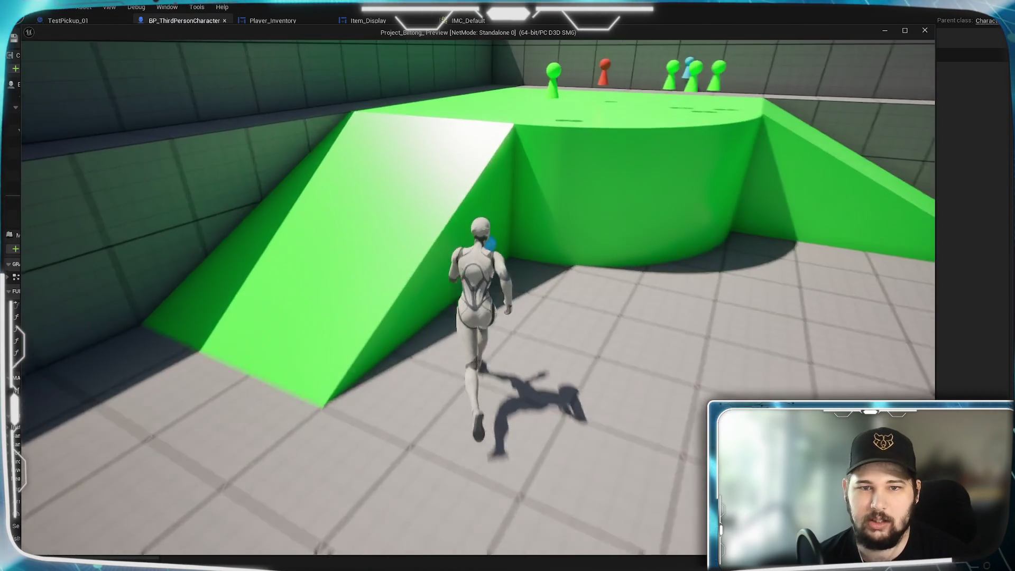
key("w")
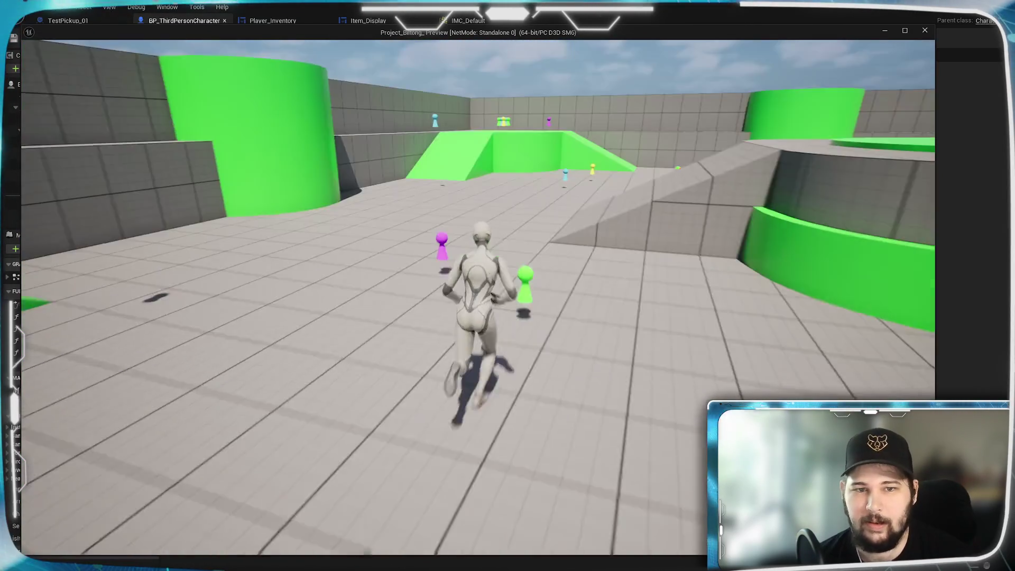
key("w")
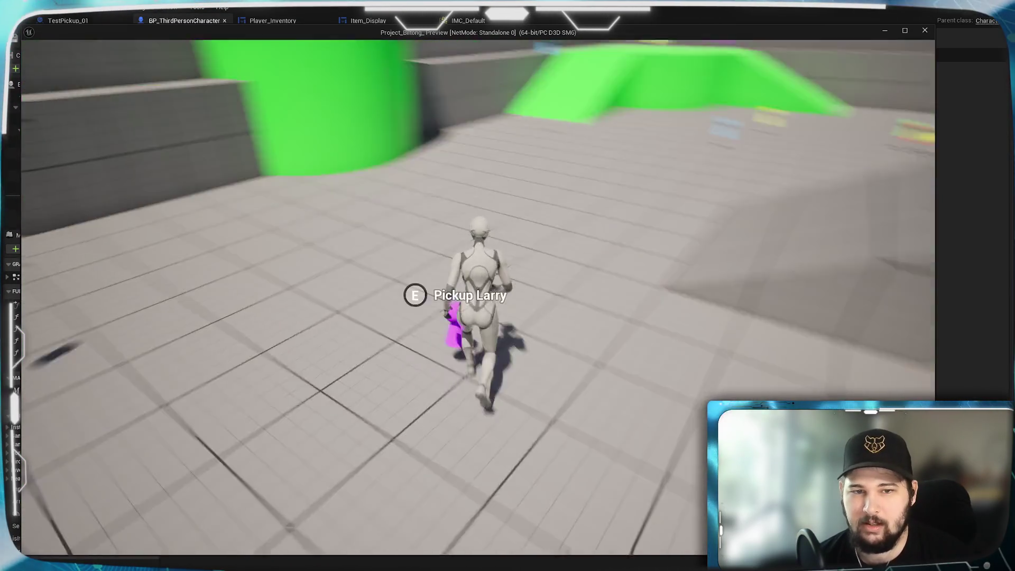
key("Tab")
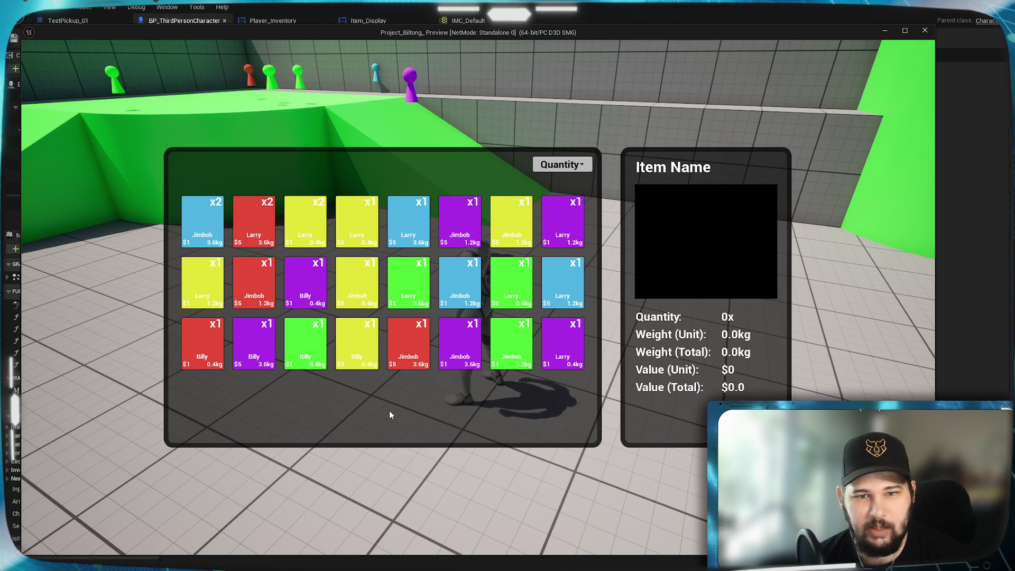
key("Escape")
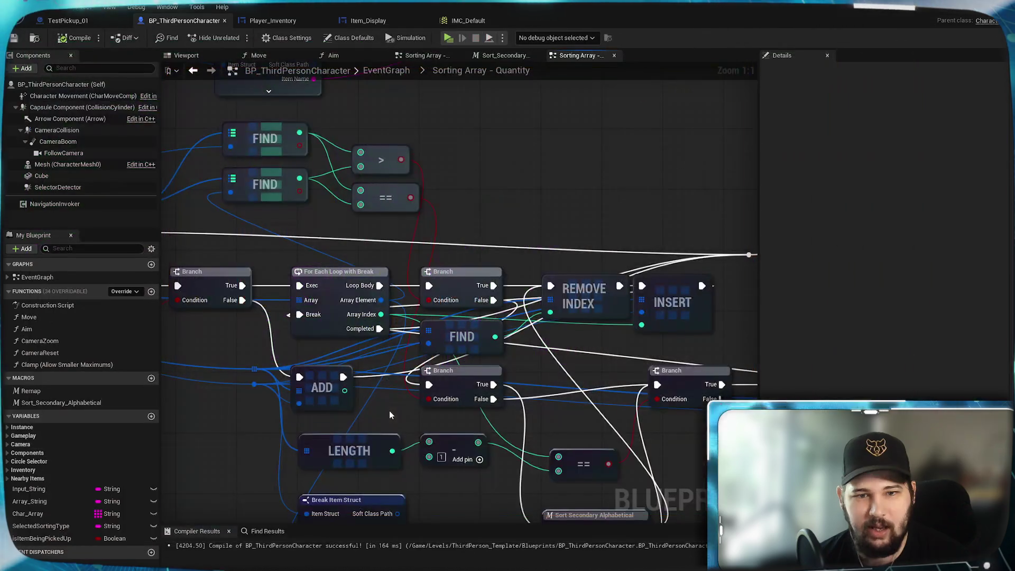
- Connect a wire to the Branch Condition pin in the Quantity graph, compile and save, then start a new game
left_click_drag(240, 358, 398, 351)
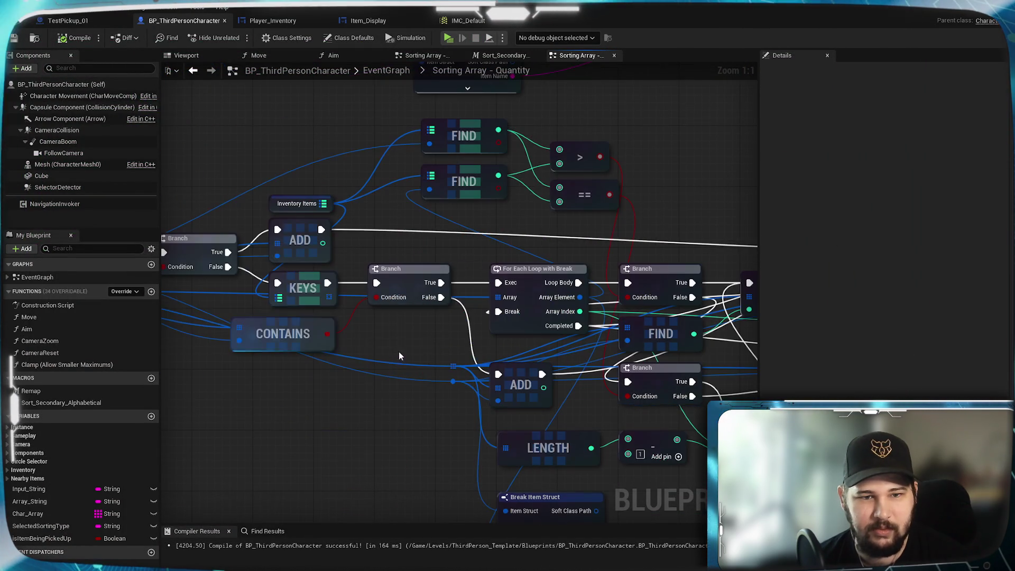
left_click_drag(391, 299, 375, 322)
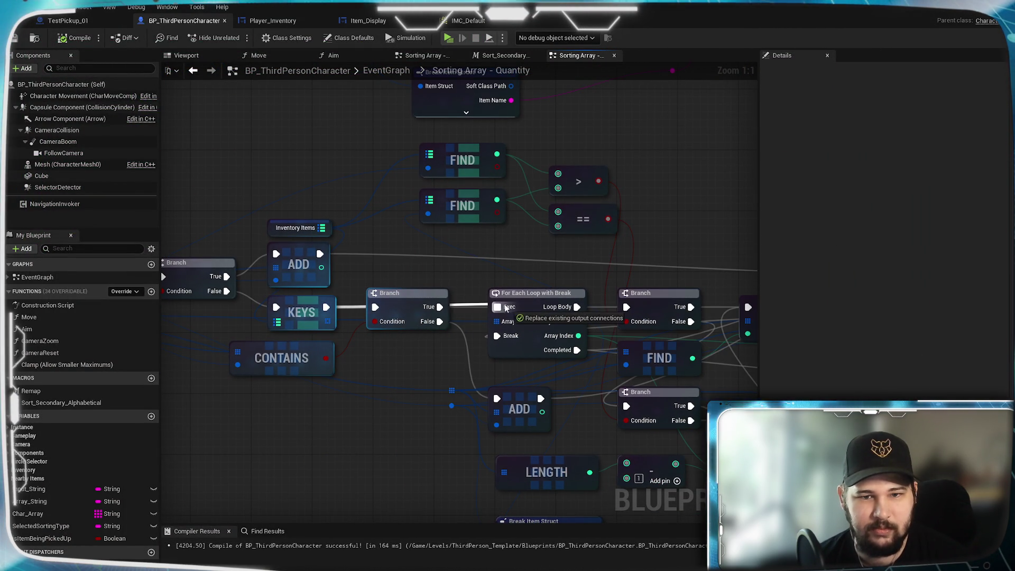
key("ctrl+s")
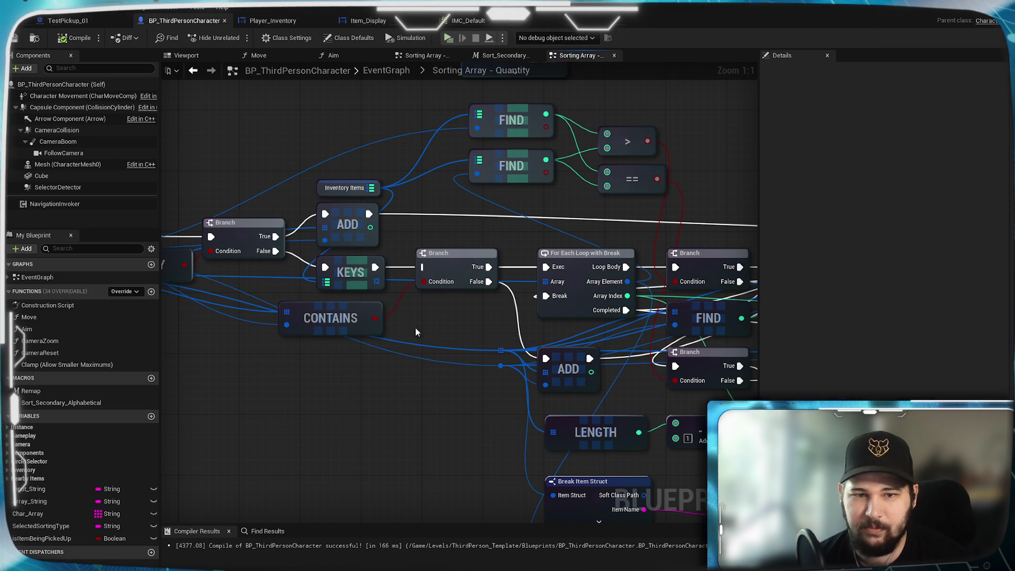
key("alt+p")
left_click(246, 271)
- Run across the green platform, jump across the level, and climb the green ramp
key("w")
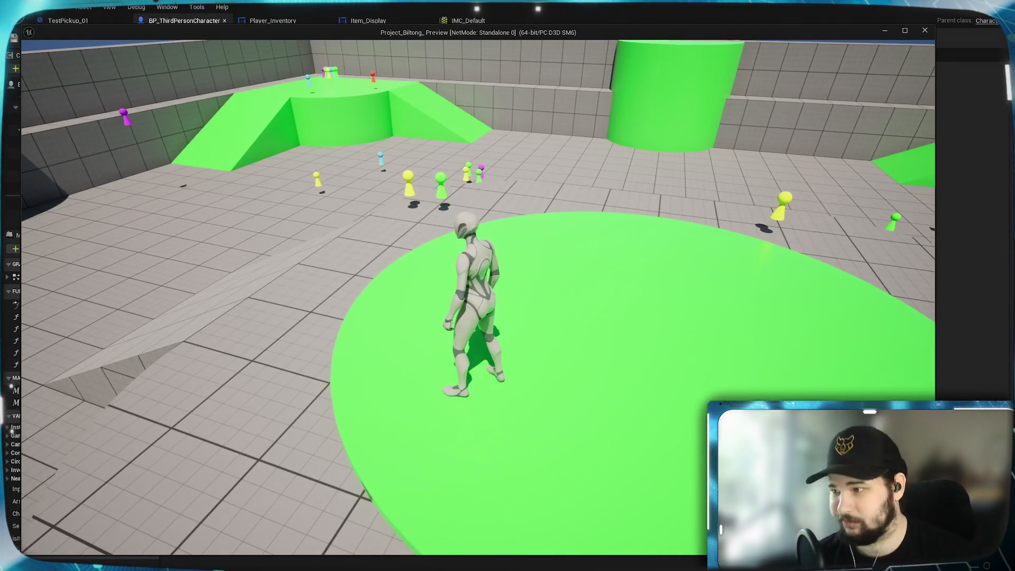
key("w")
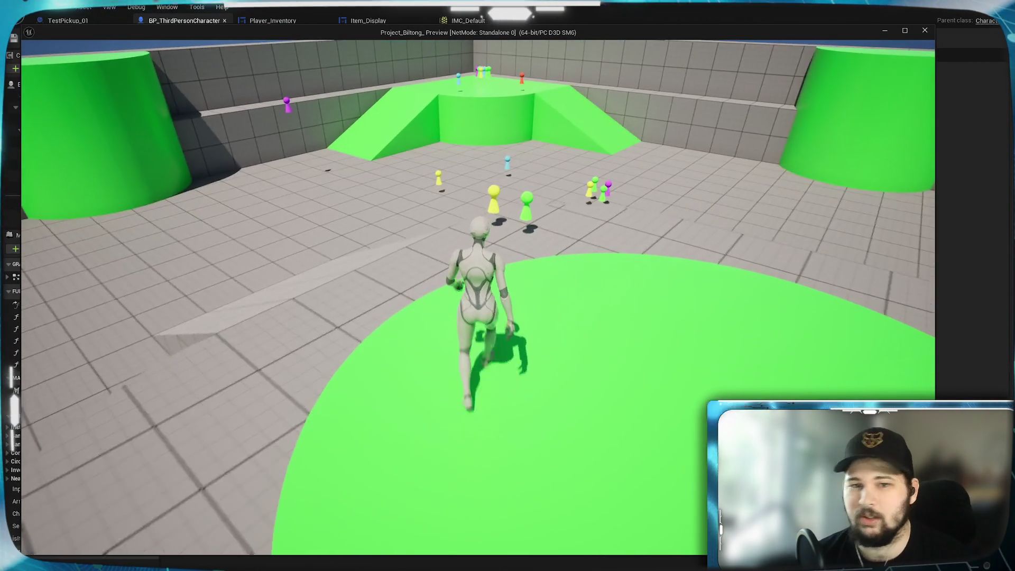
key("w")
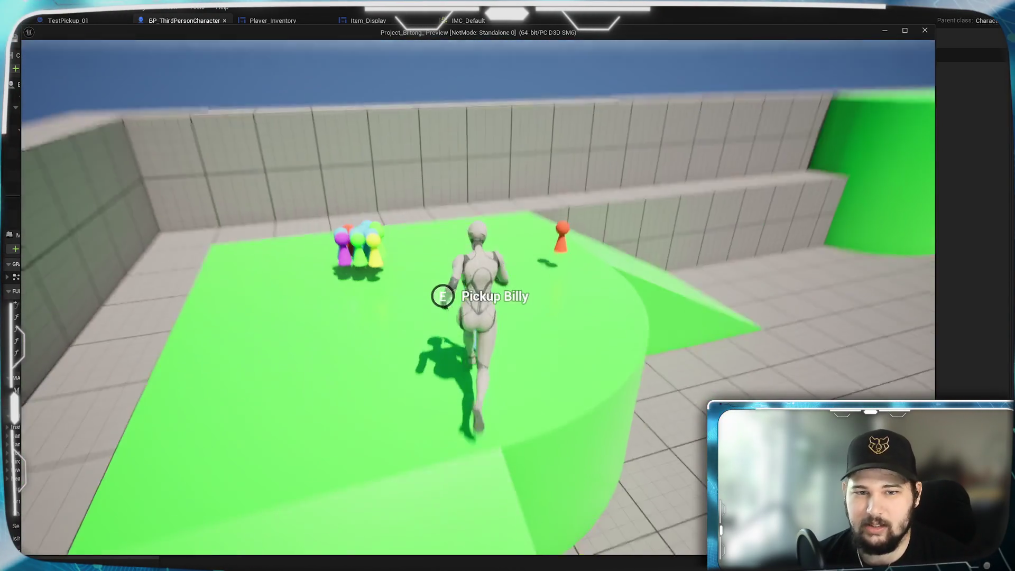
key("w")
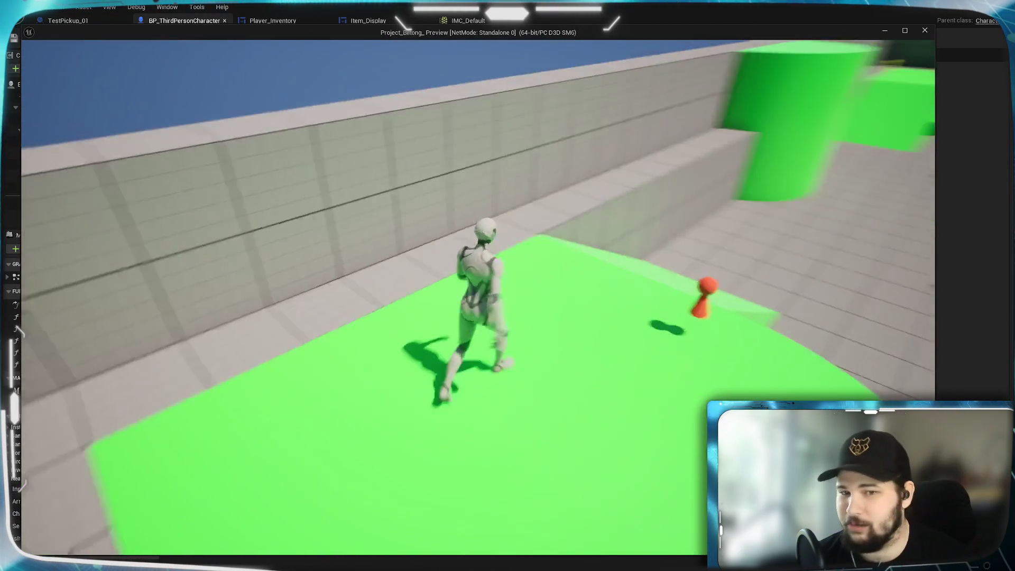
key("space")
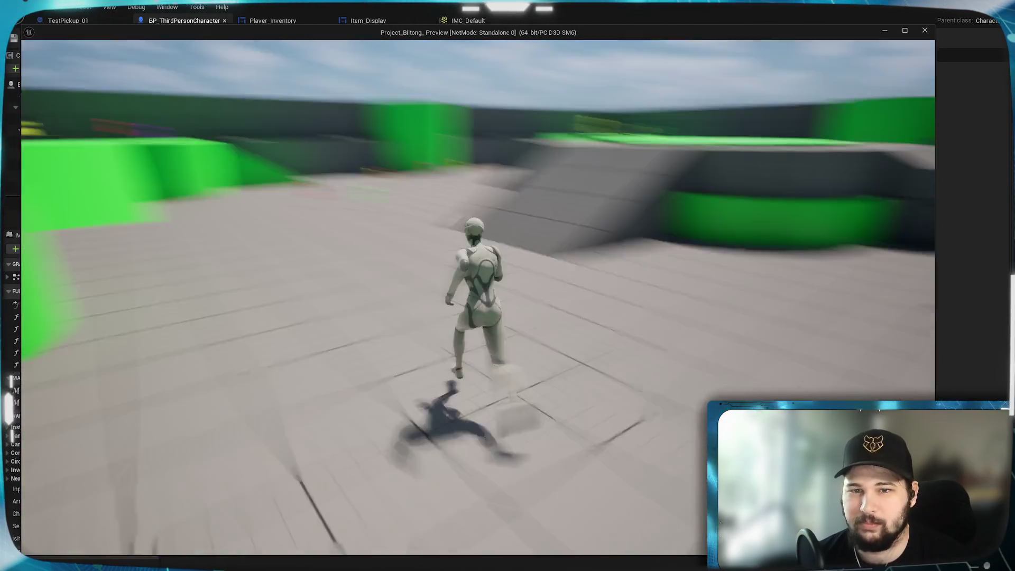
key("space")
key("w")
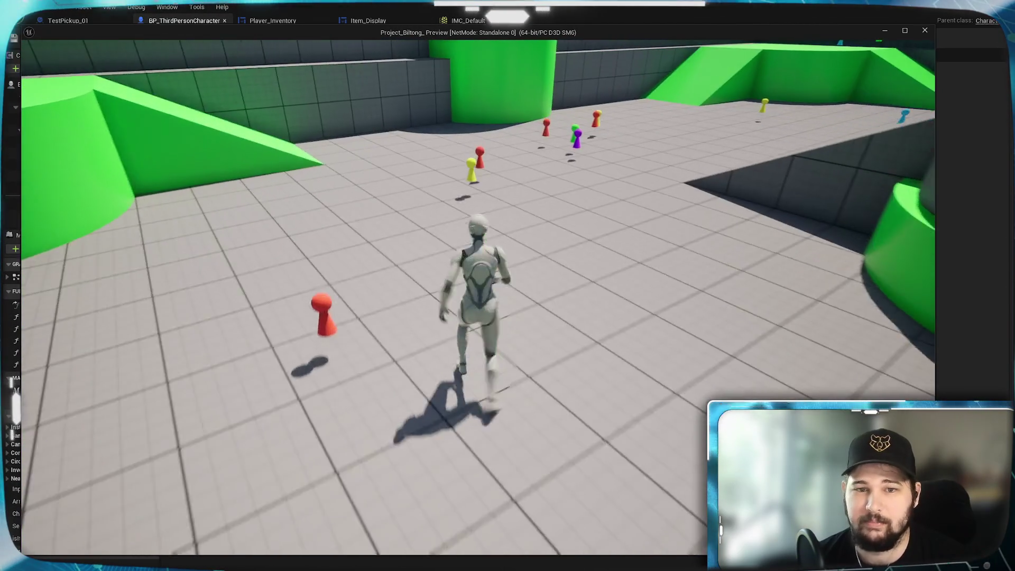
key("w")
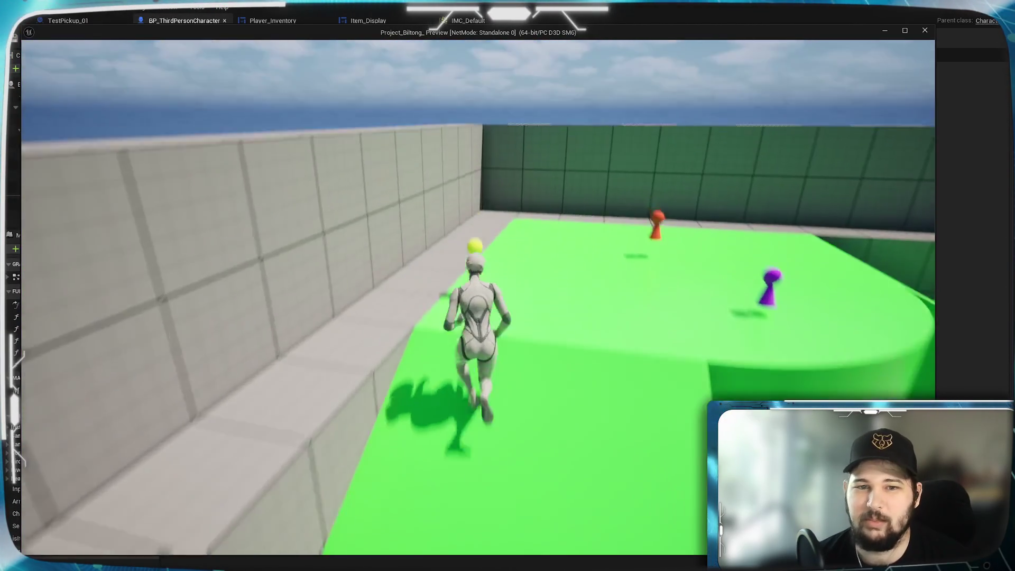
- Collect the Billy and Jimbob pickups and sort the inventory by Quantity, leading with four x2 stacks
key("w")
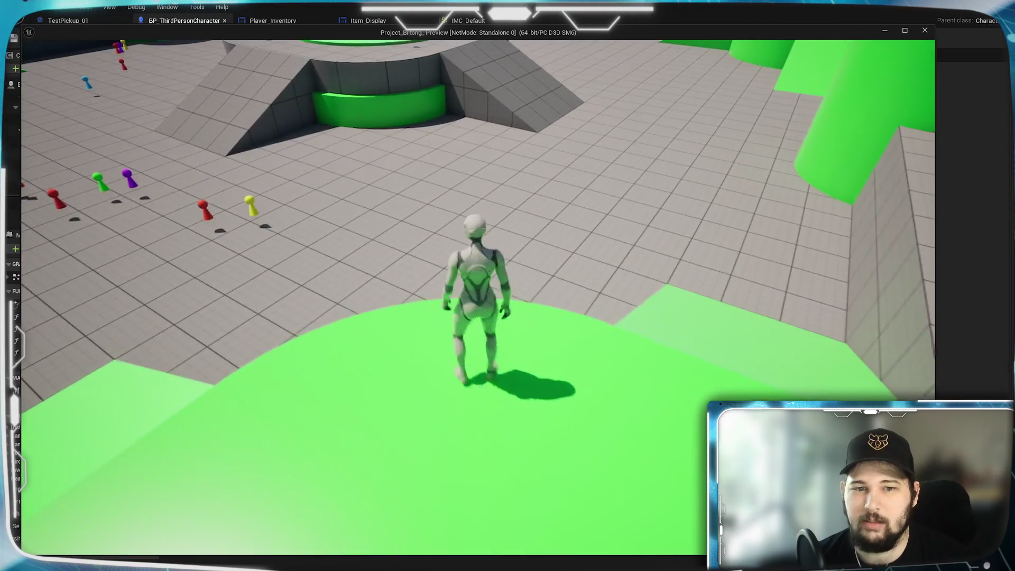
key("w")
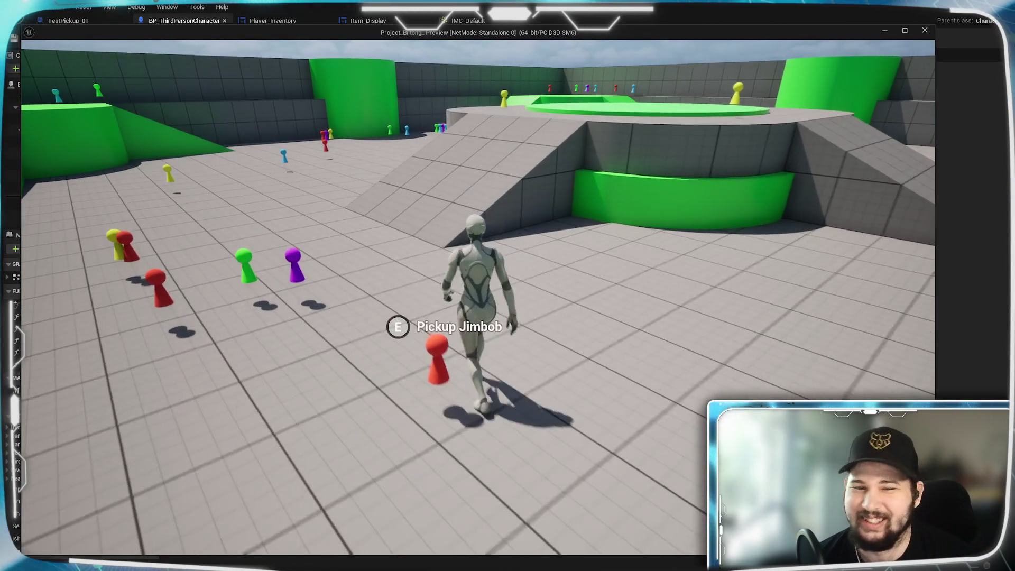
key("w")
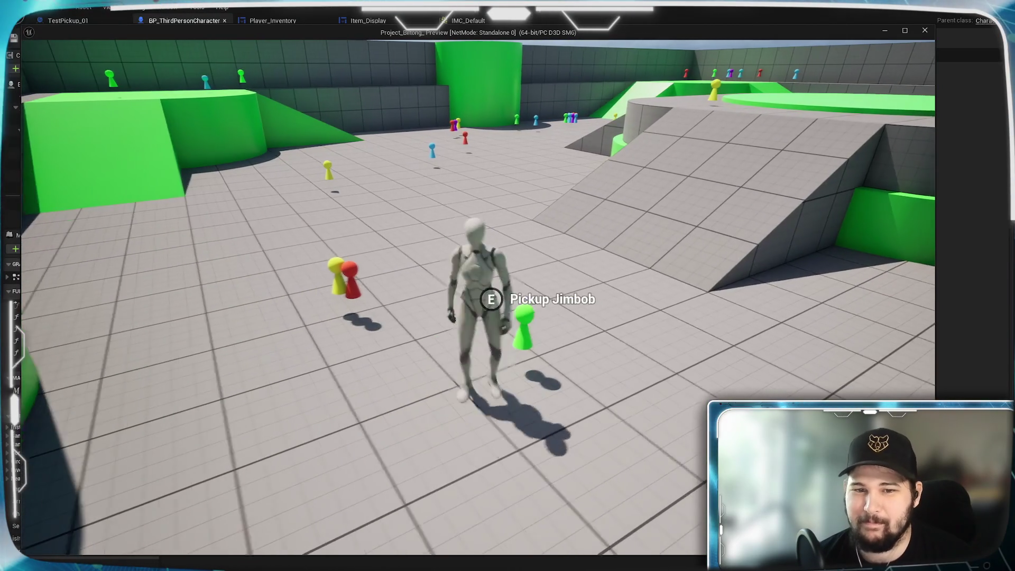
key("w")
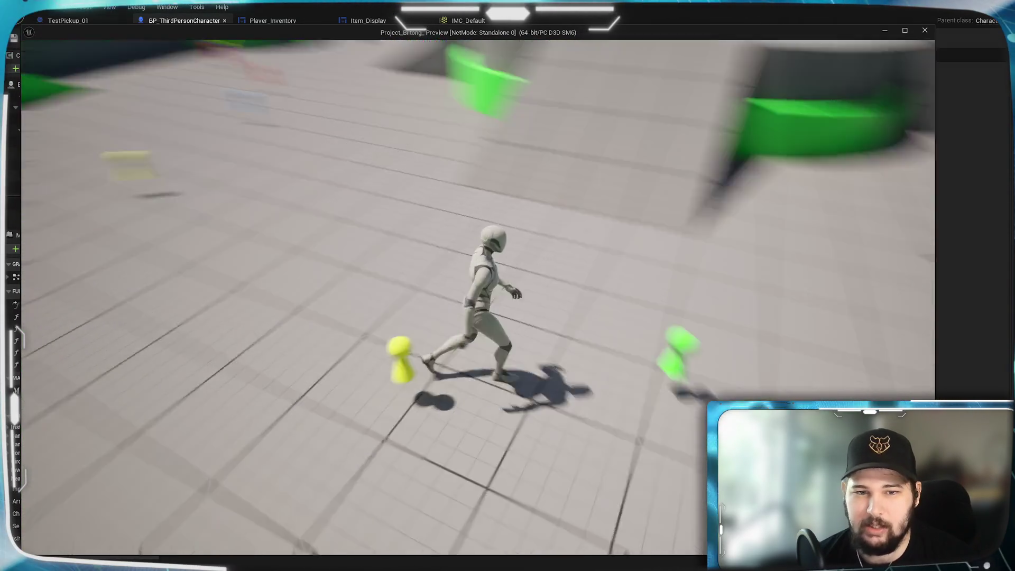
key("Tab")
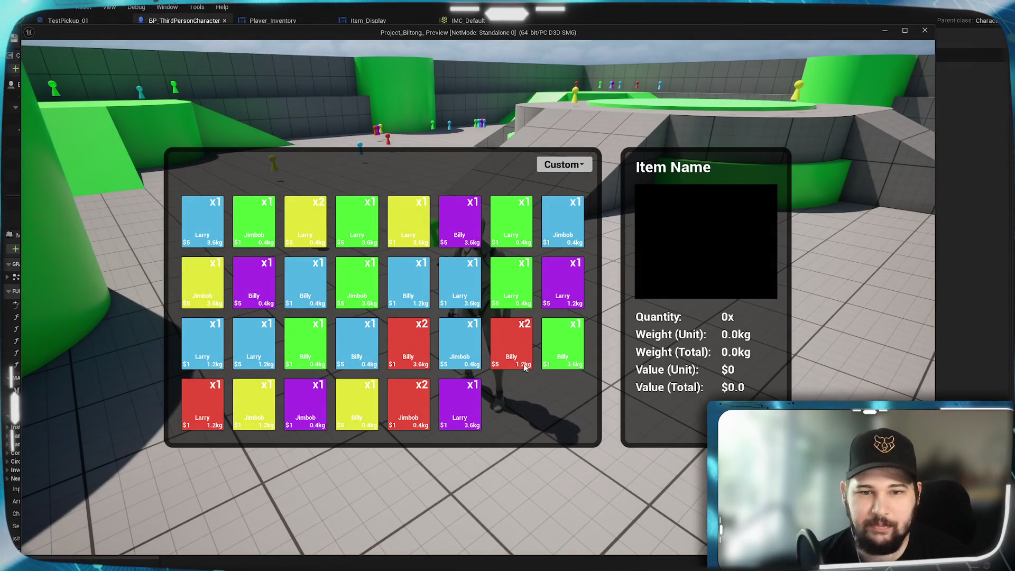
left_click(564, 164)
left_click(561, 223)
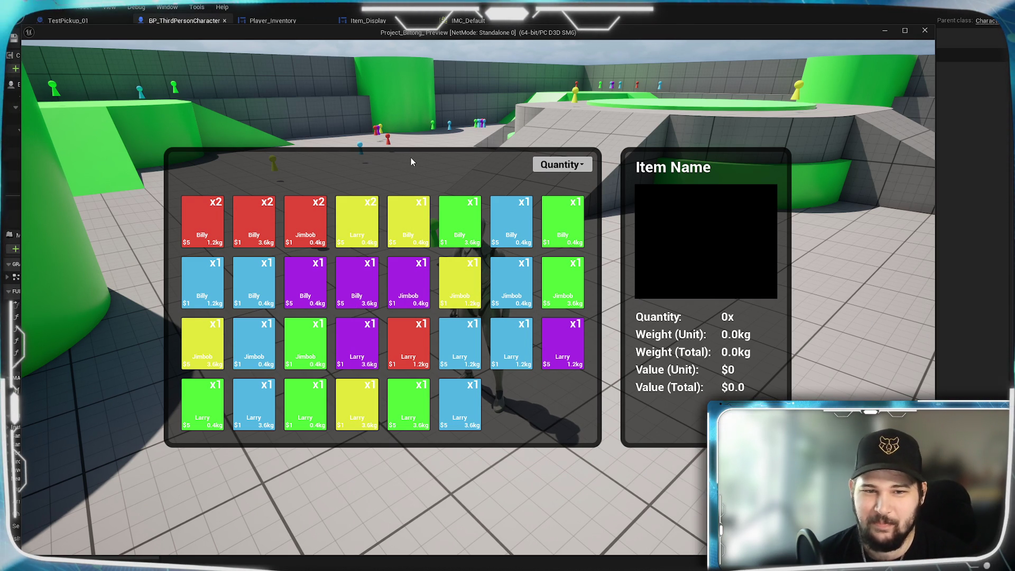
- Collect more pickups, confirm three x3 stacks lead the Quantity sort, then relaunch the game preview
key("i")
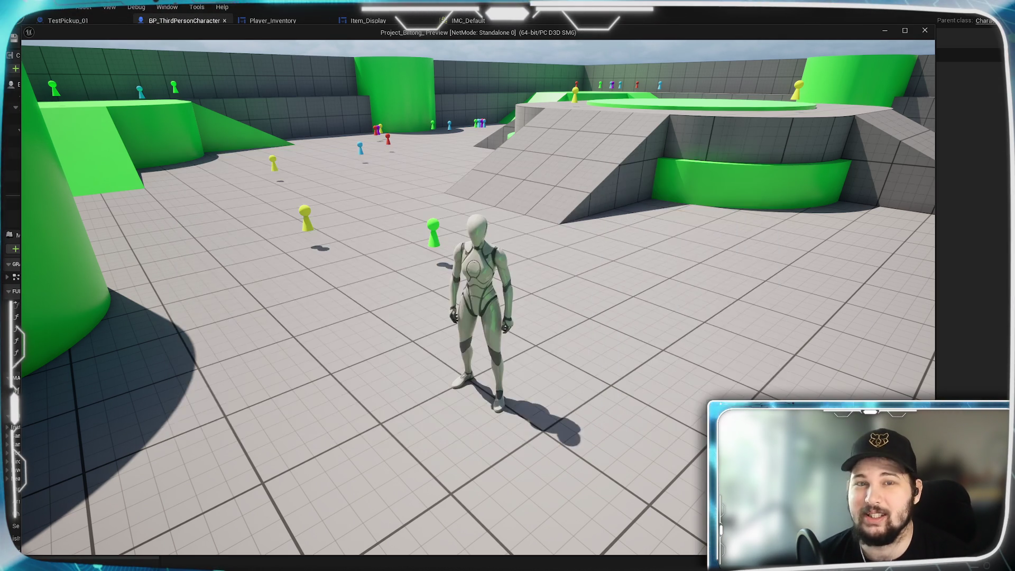
key("w")
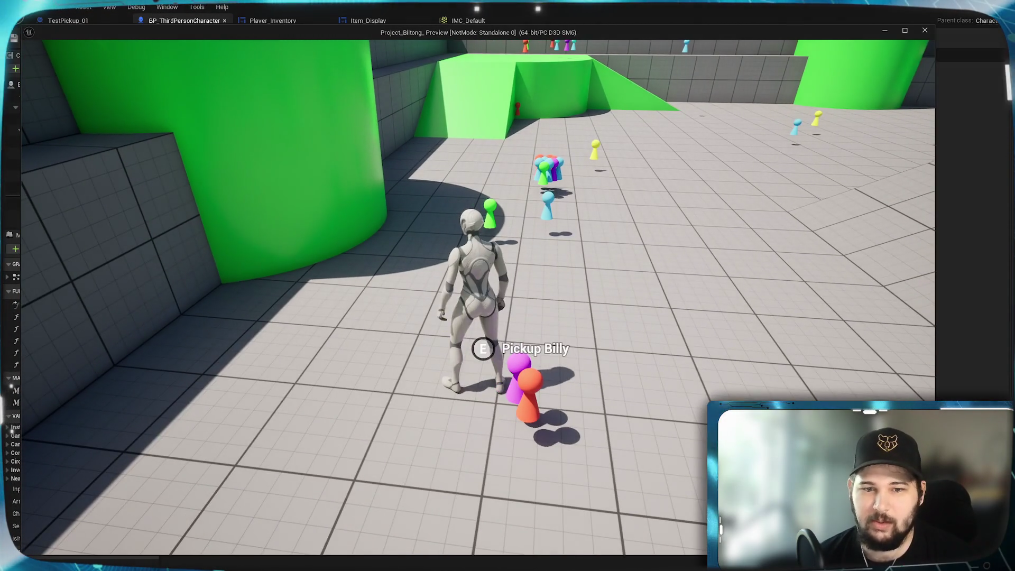
key("w")
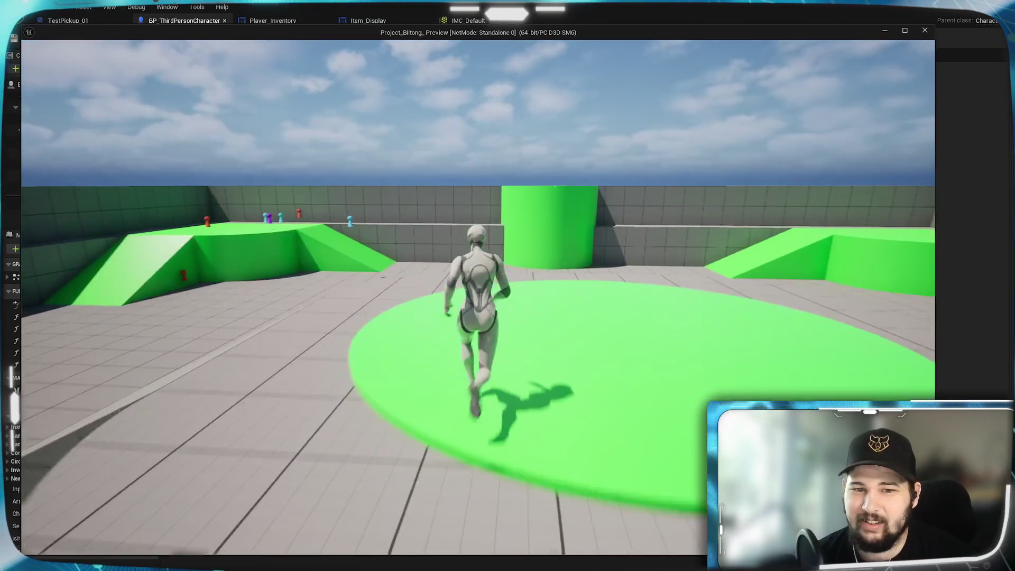
key("Tab")
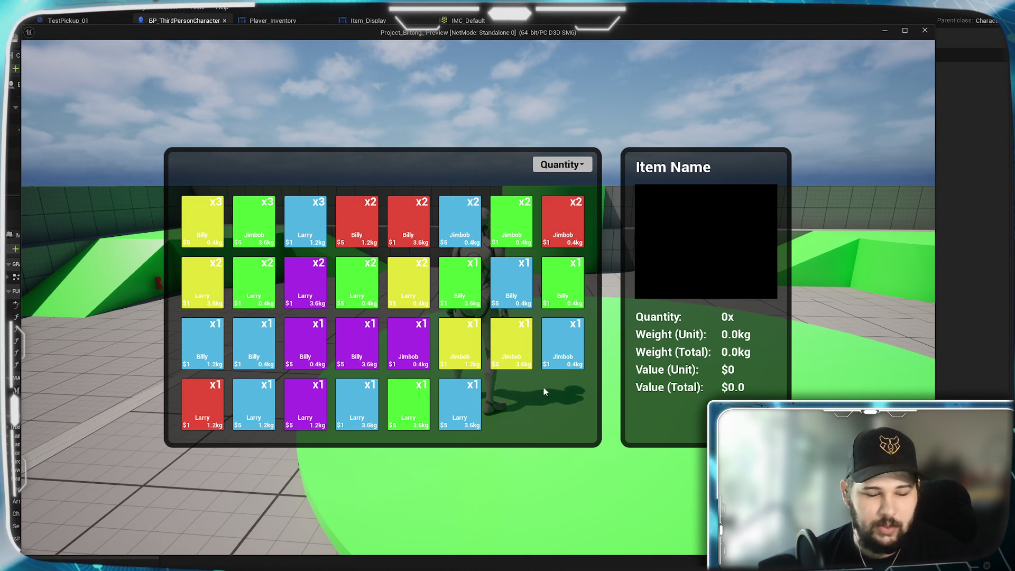
key("Escape")
left_click(447, 38)
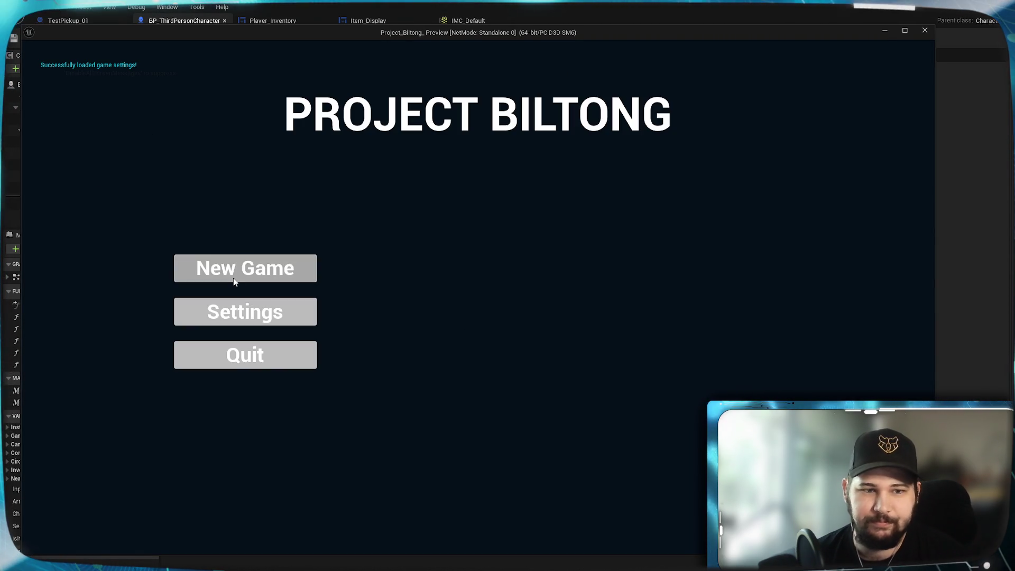
- Start a new game, run around the level, and switch the view to wireframe with F1
left_click(233, 281)
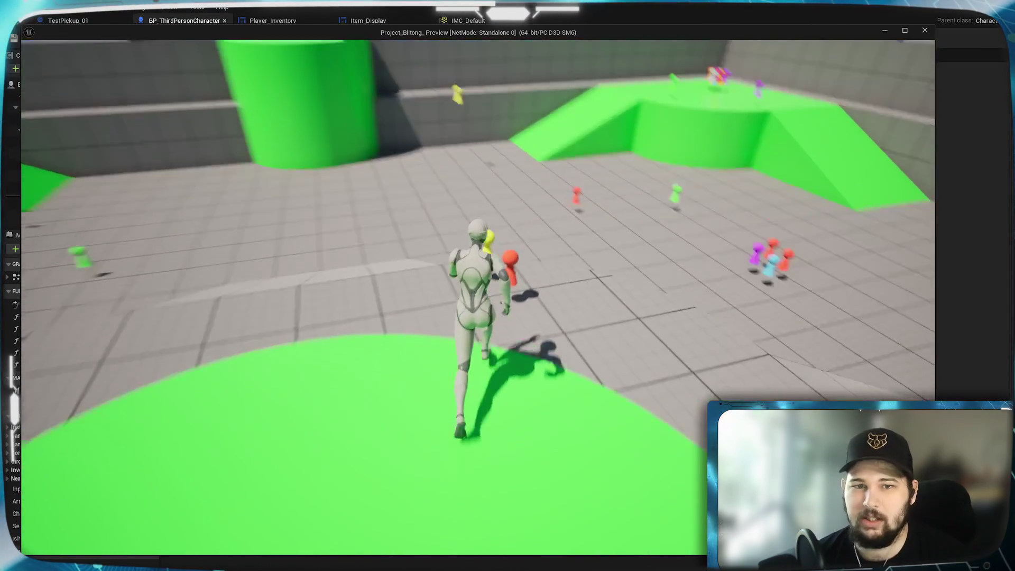
key("w")
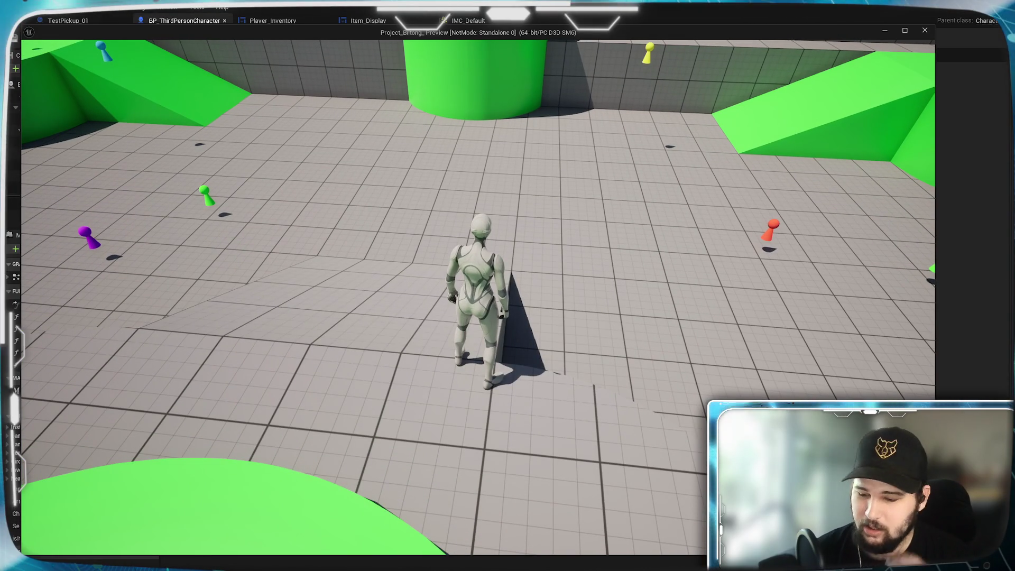
key("F1")
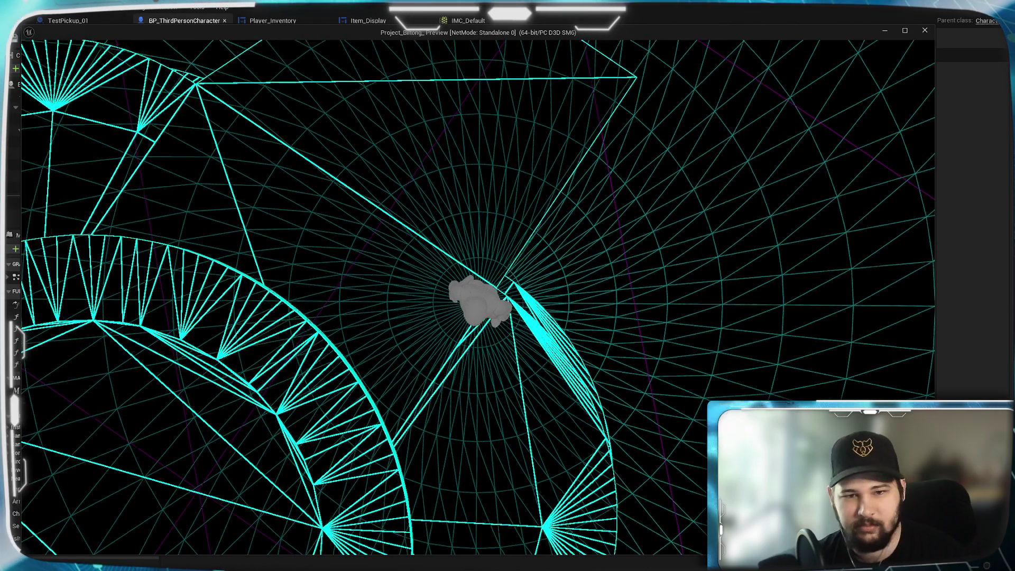
- End the session, start a new game, and run across the ramp and arena toward the red and yellow pickups
key("w")
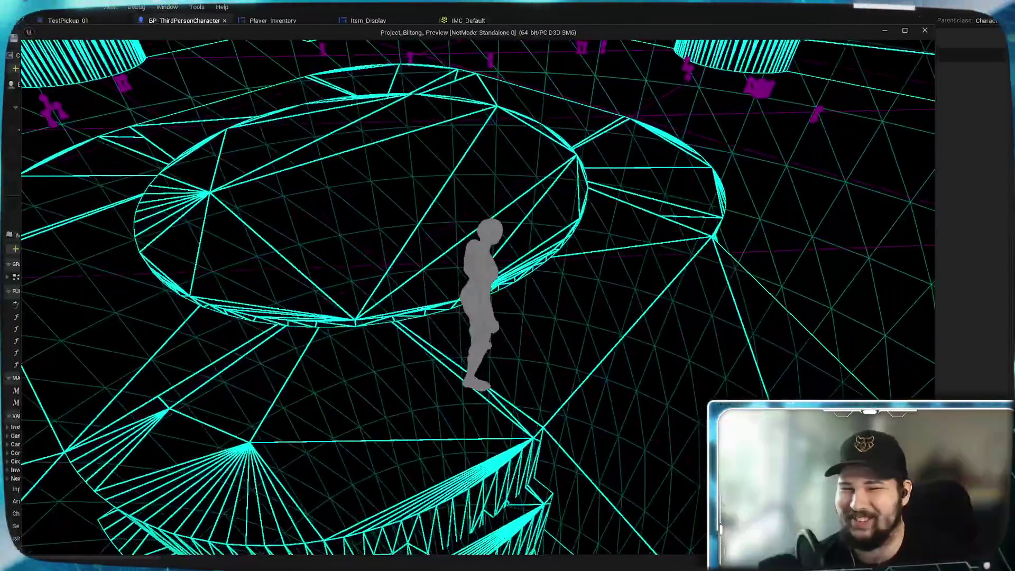
key("Escape")
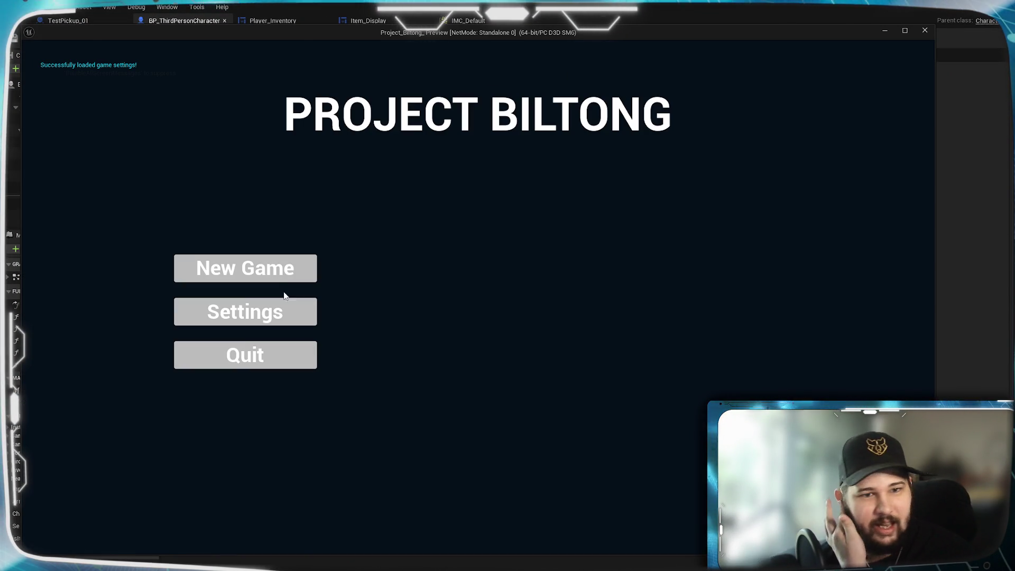
left_click(274, 276)
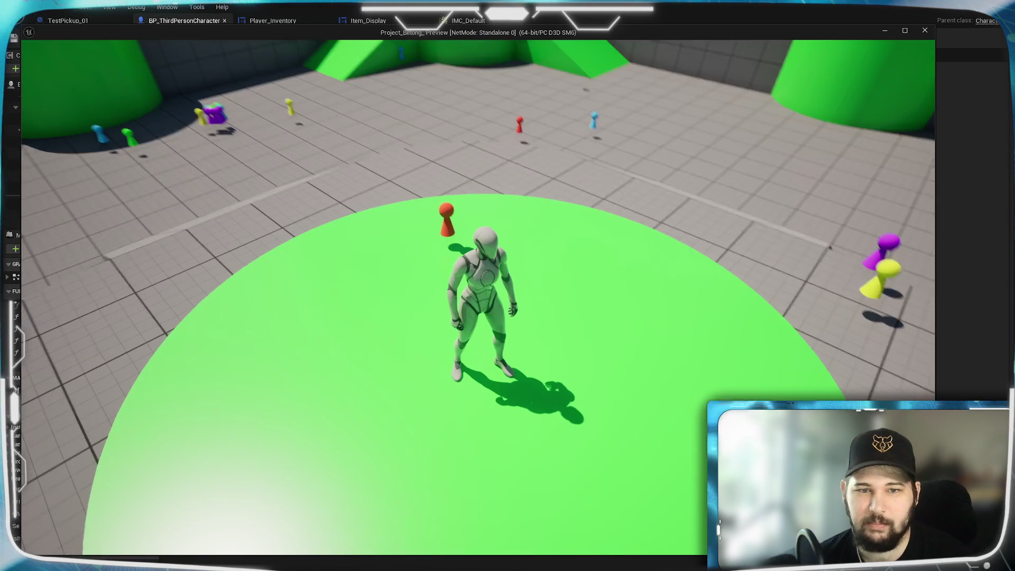
key("w")
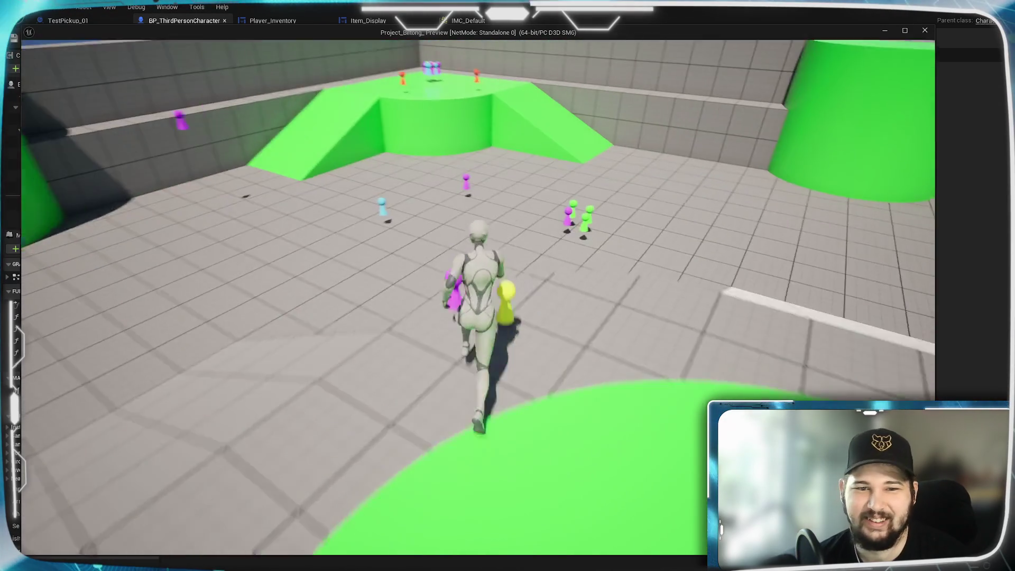
key("s")
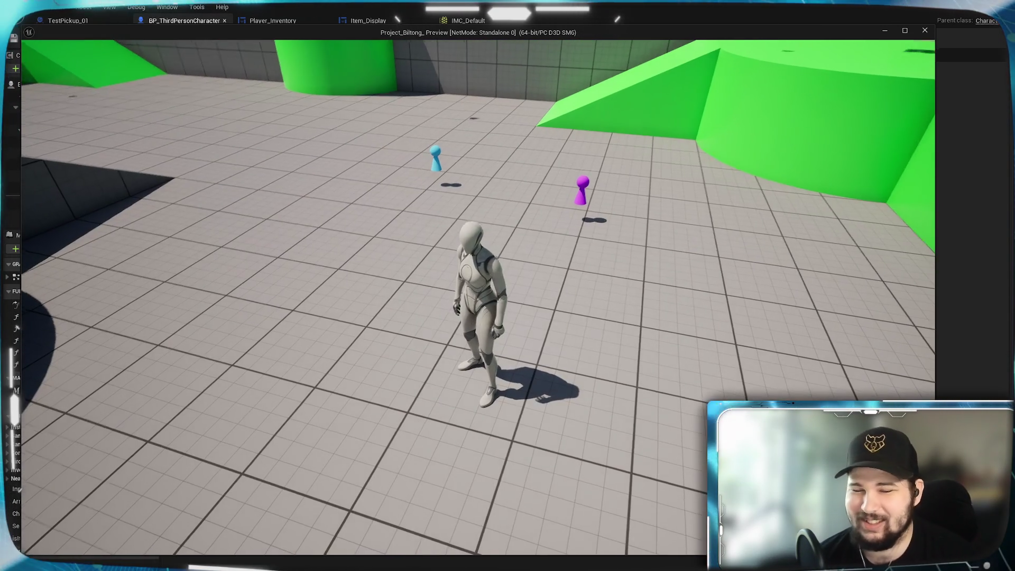
key("w")
key("w")
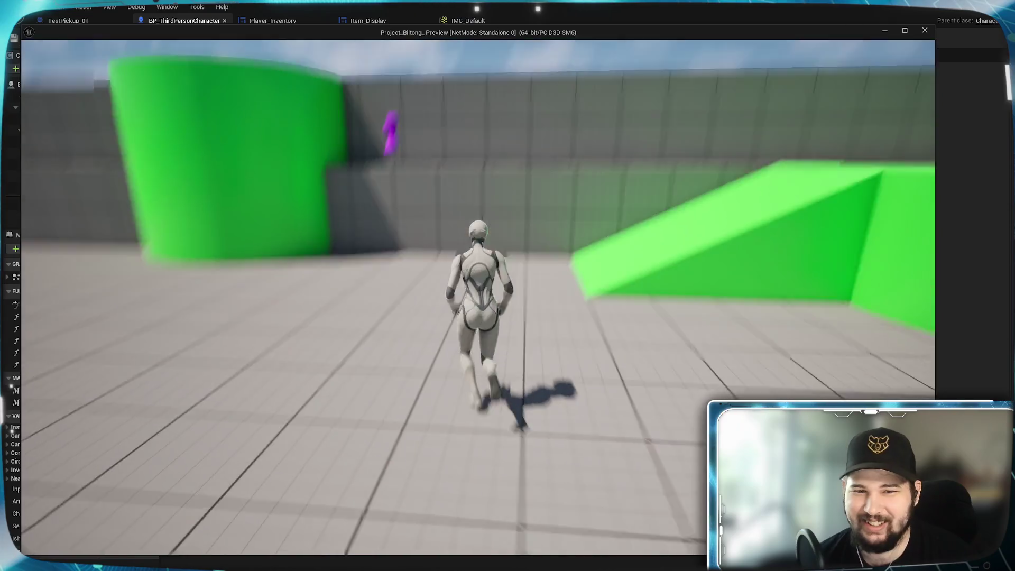
key("space")
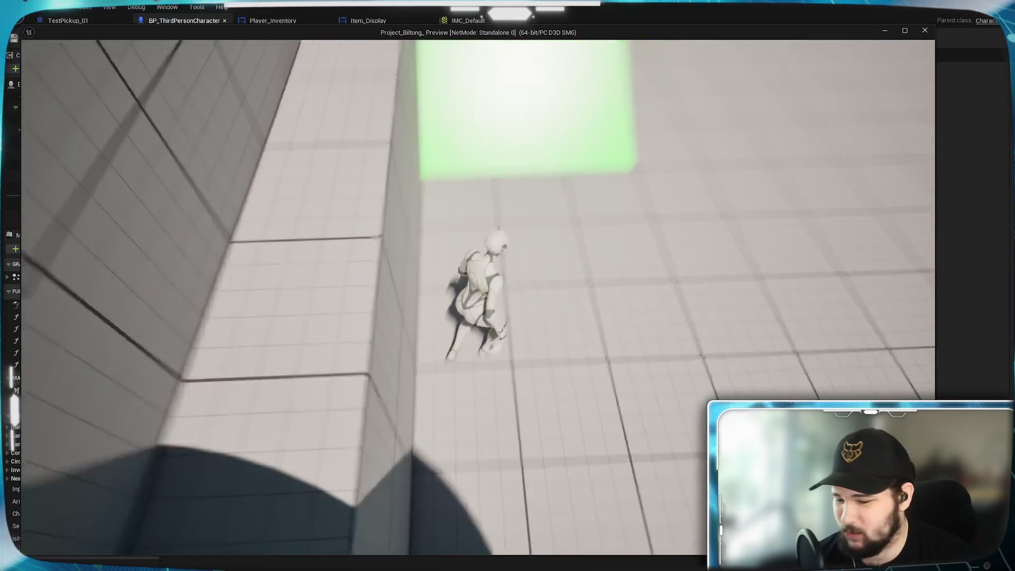
key("w")
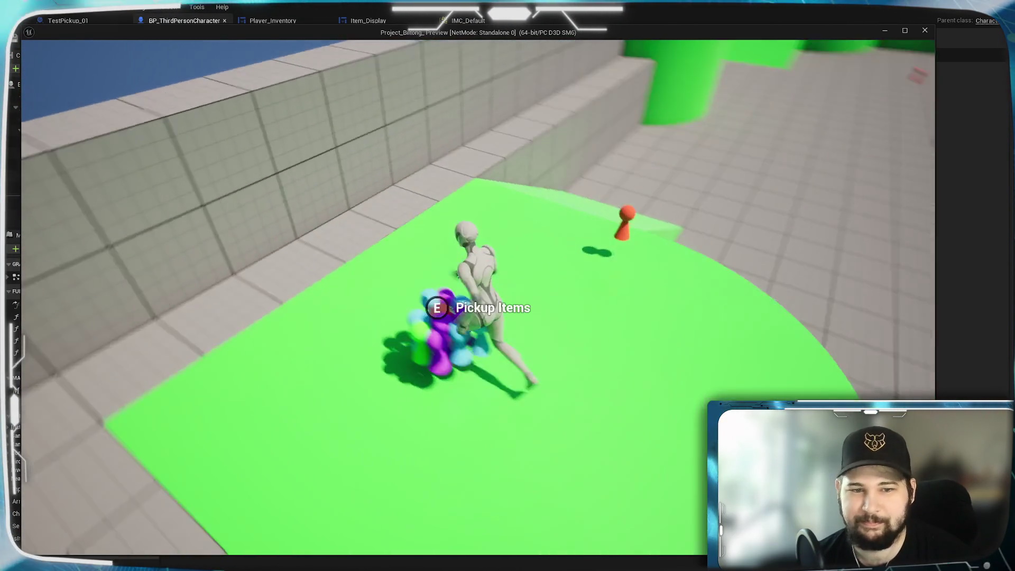
key("w")
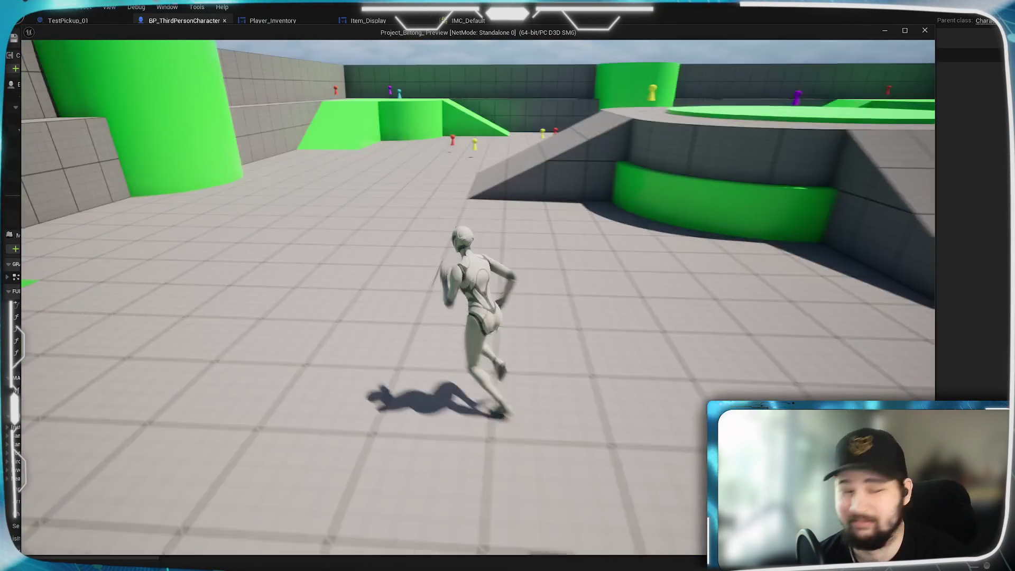
key("w")
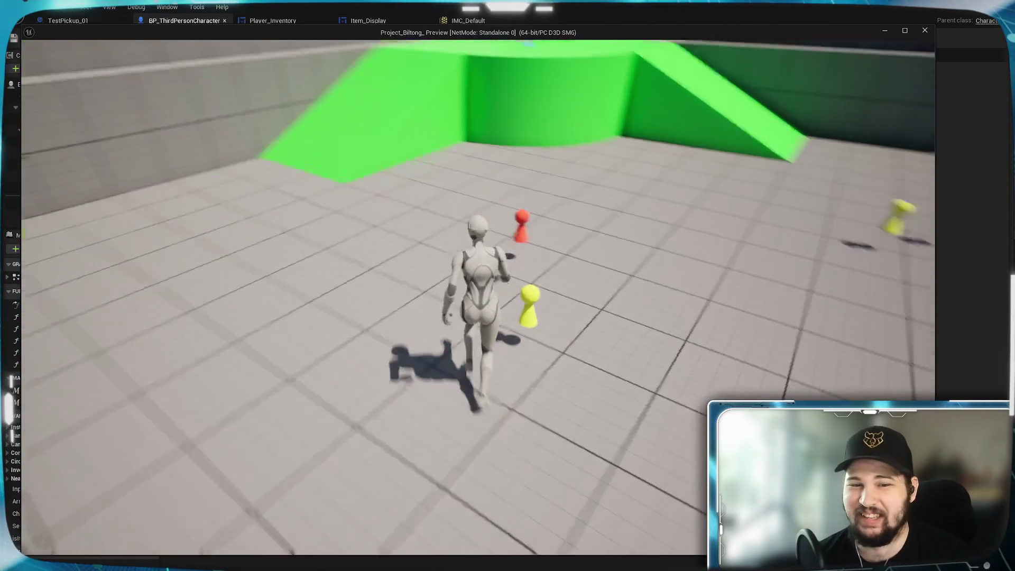
key("w")
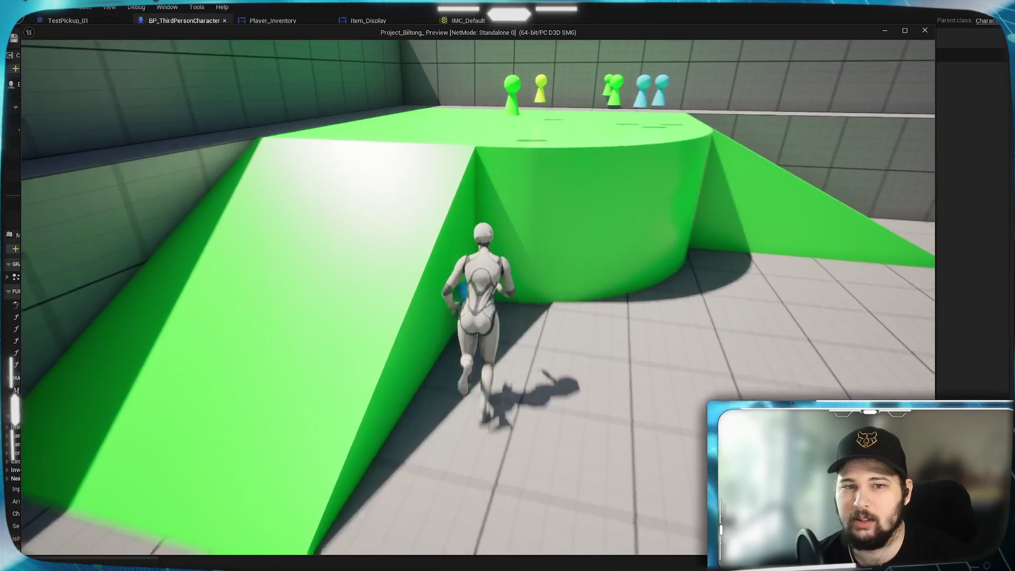
- Collect the blue, purple and Jimbob pickups, then sort the inventory's 30 stacks by Quantity (x4 to x1)
key("w")
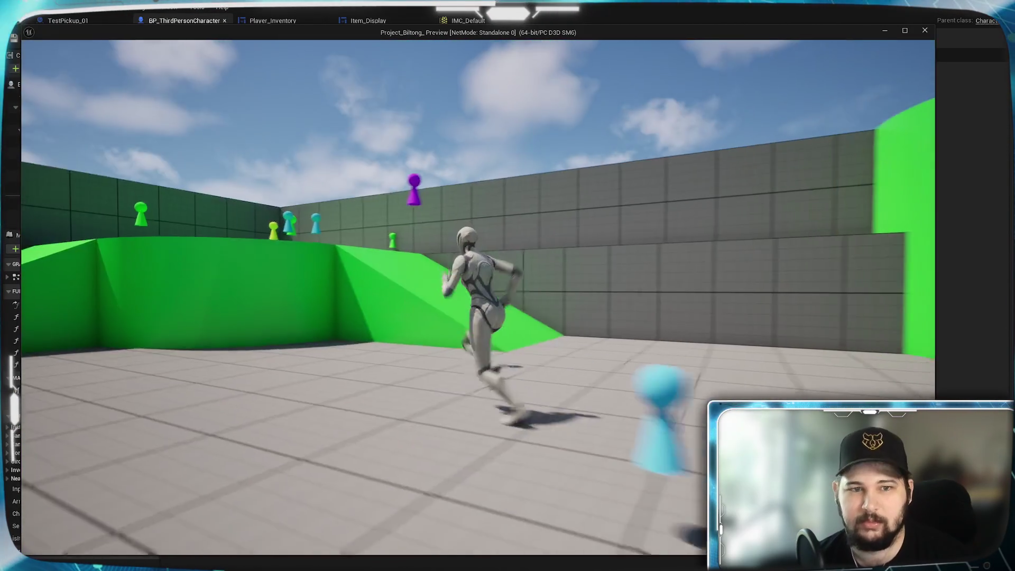
key("space")
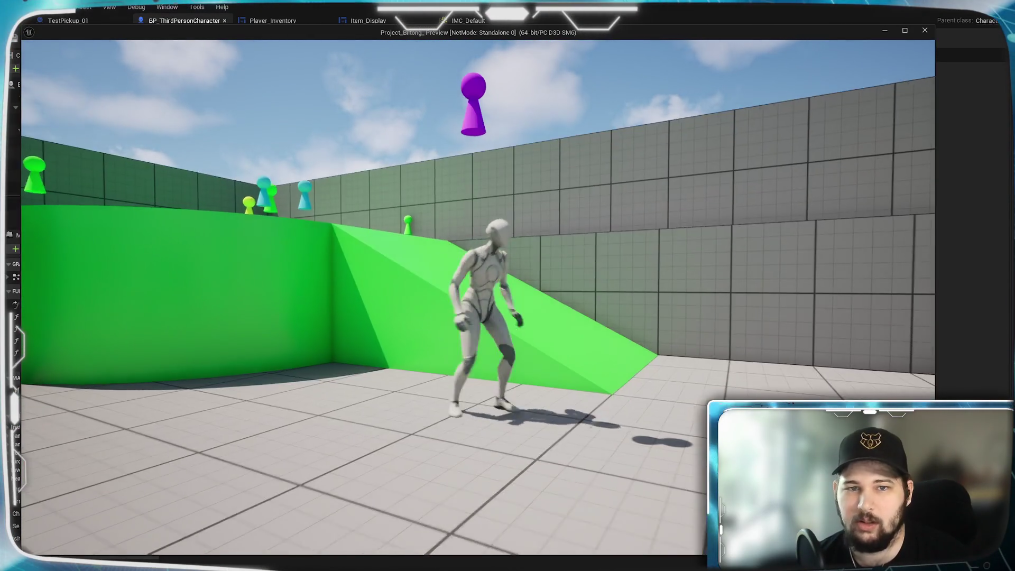
key("space")
key("w")
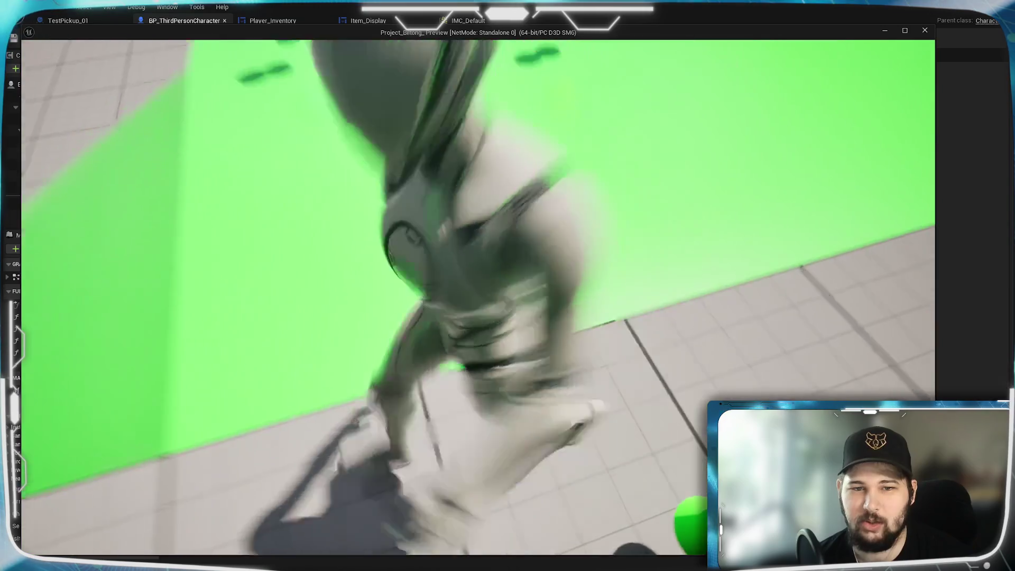
key("w")
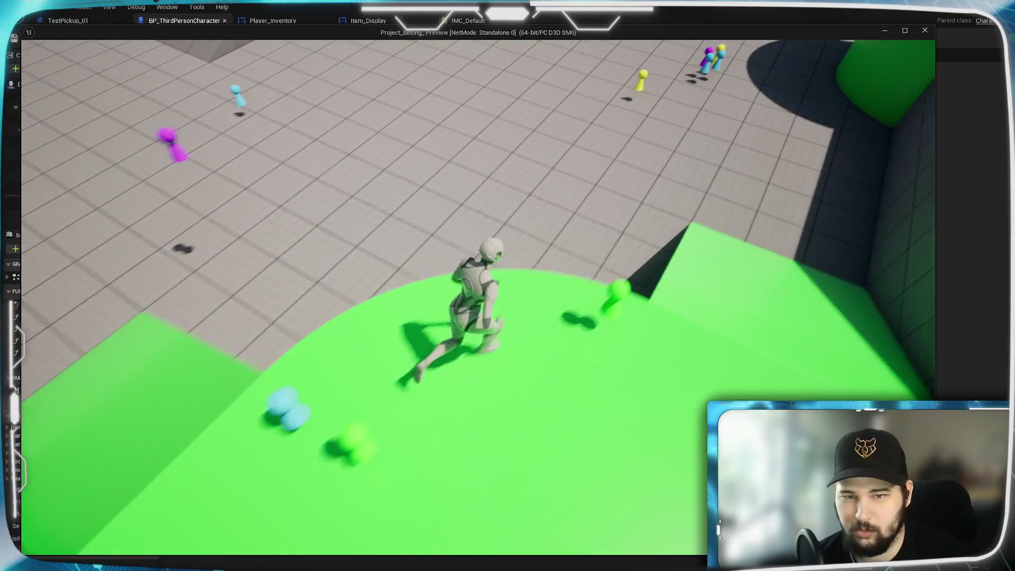
key("w")
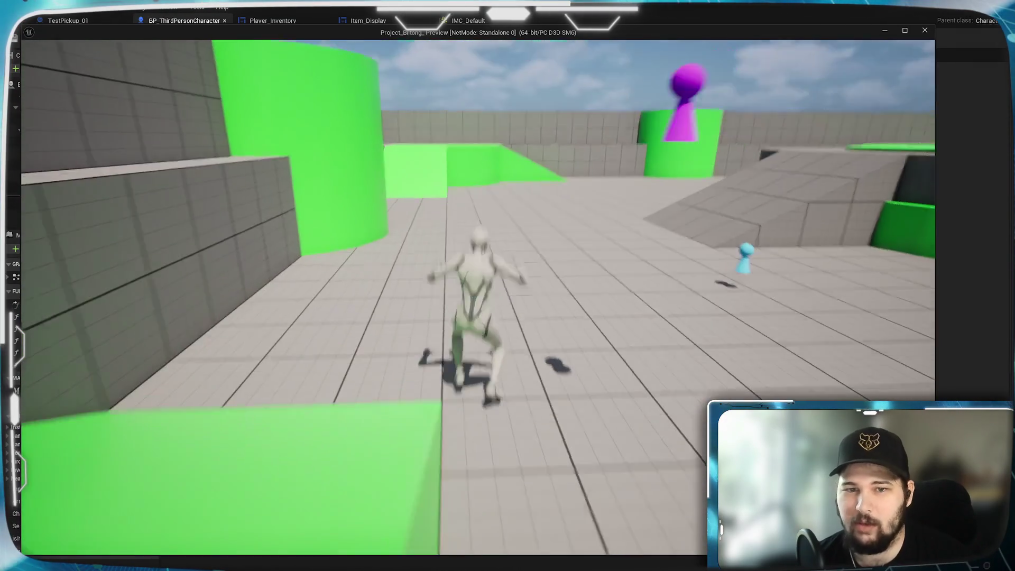
key("w")
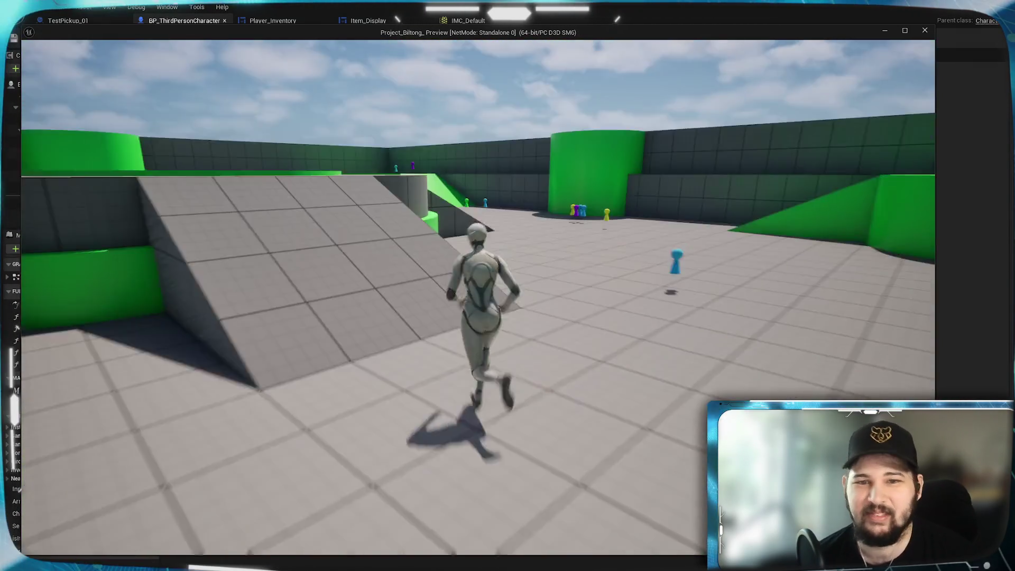
key("w")
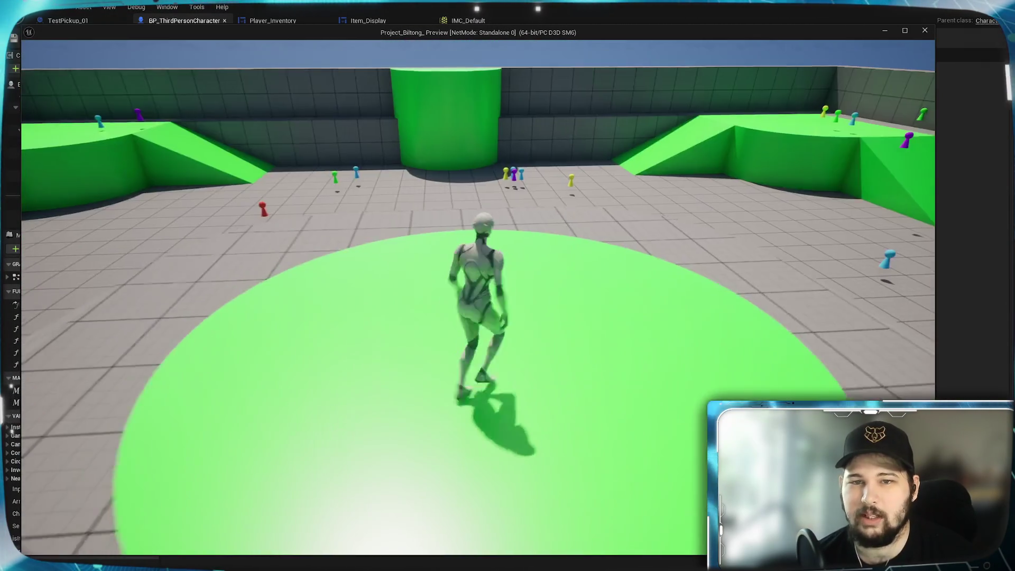
key("i")
left_click(567, 162)
left_click(562, 227)
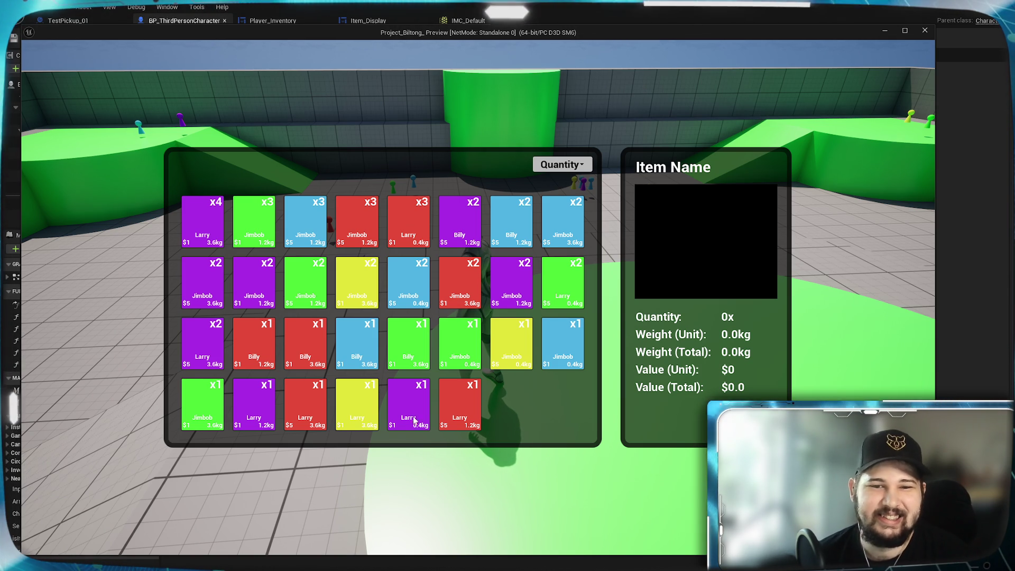
- Stop the Quantity-sorted play-test and return to the Sorting Array - Quantity graph
key("Escape")
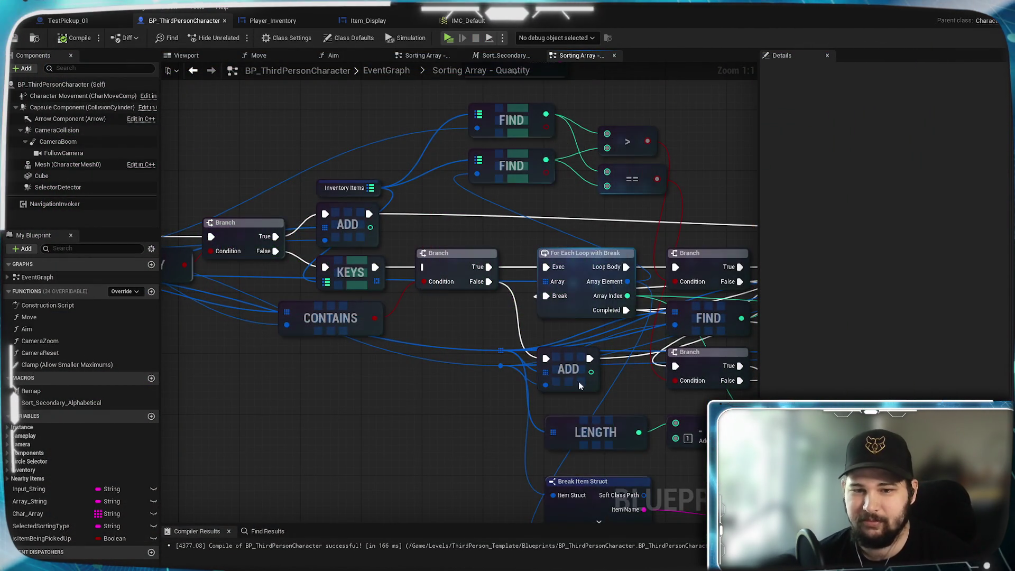
- Review the Quantity sort's FIND, loop and KEYS nodes, save, then open Sort_Secondary_Alphabetical
mouse_move(423, 412)
left_mouse_down()
mouse_move(566, 224)
mouse_move(468, 460)
mouse_move(547, 514)
left_mouse_up()
scroll(494, 386, "down", 2)
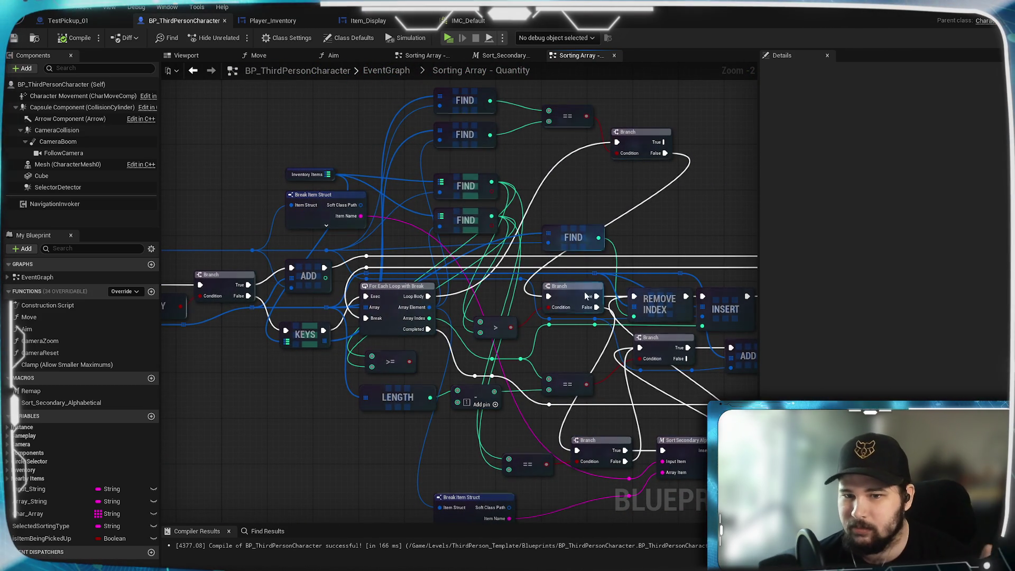
left_click_drag(564, 446, 603, 194)
mouse_move(464, 215)
left_mouse_down()
mouse_move(381, 432)
mouse_move(360, 431)
mouse_move(377, 478)
left_mouse_up()
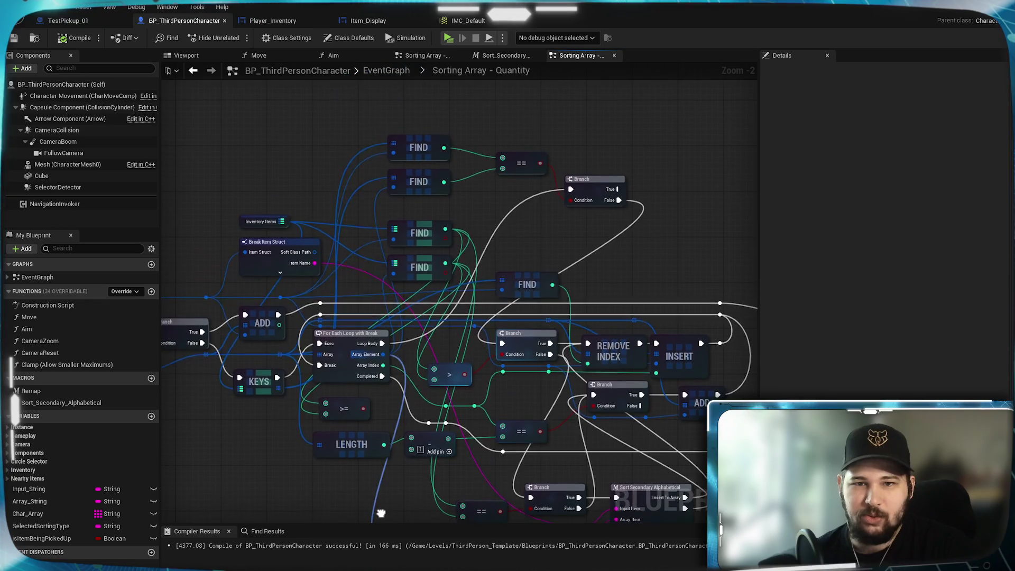
mouse_move(465, 520)
left_mouse_down()
mouse_move(485, 247)
mouse_move(543, 135)
mouse_move(453, 164)
mouse_move(620, 329)
left_mouse_up()
mouse_move(301, 289)
left_mouse_down()
mouse_move(512, 393)
mouse_move(632, 356)
mouse_move(378, 329)
left_mouse_up()
mouse_move(545, 242)
left_mouse_down()
mouse_move(403, 222)
mouse_move(425, 182)
mouse_move(449, 235)
mouse_move(480, 236)
mouse_move(537, 270)
left_mouse_up()
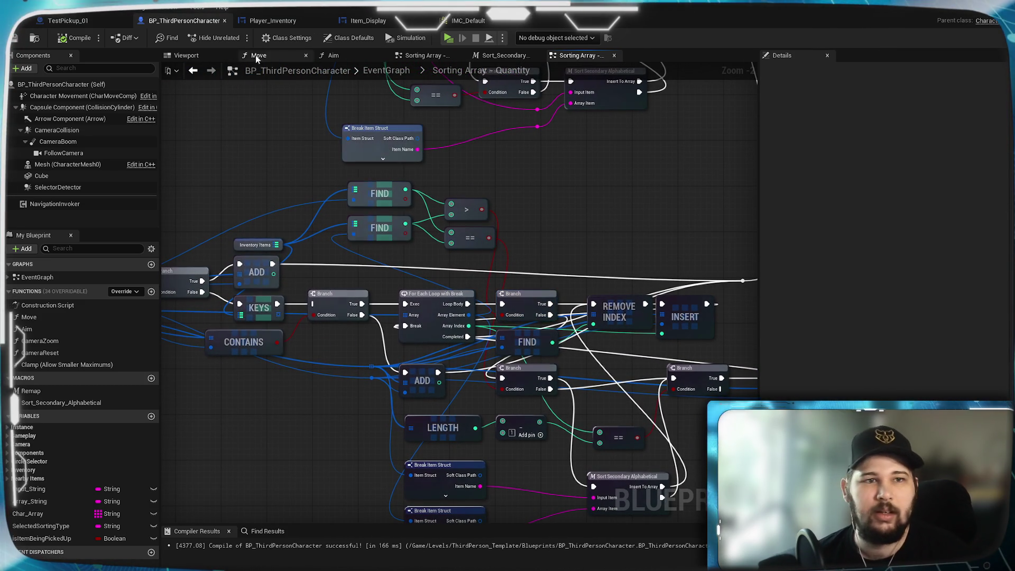
left_click(15, 37)
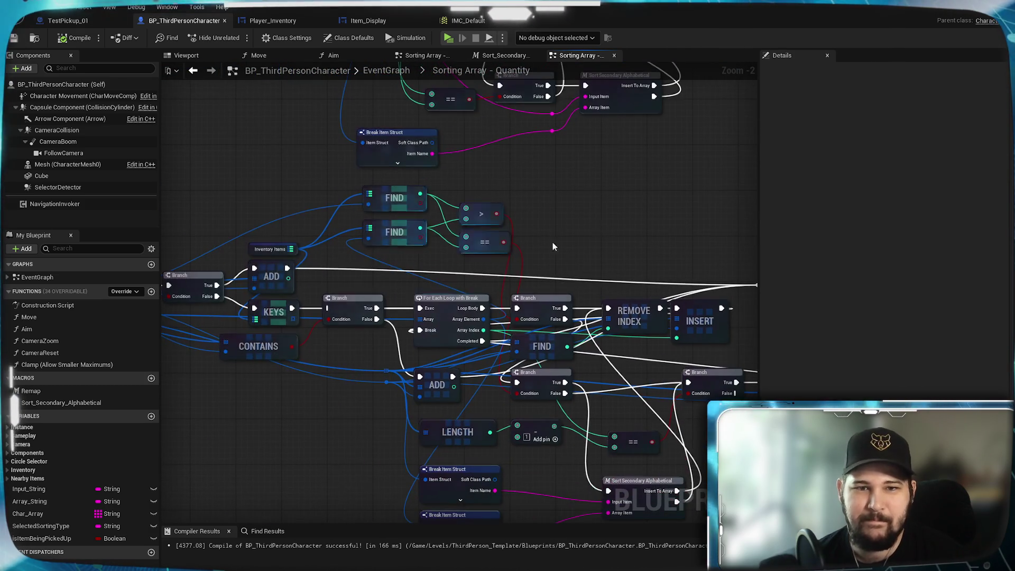
left_click(513, 55)
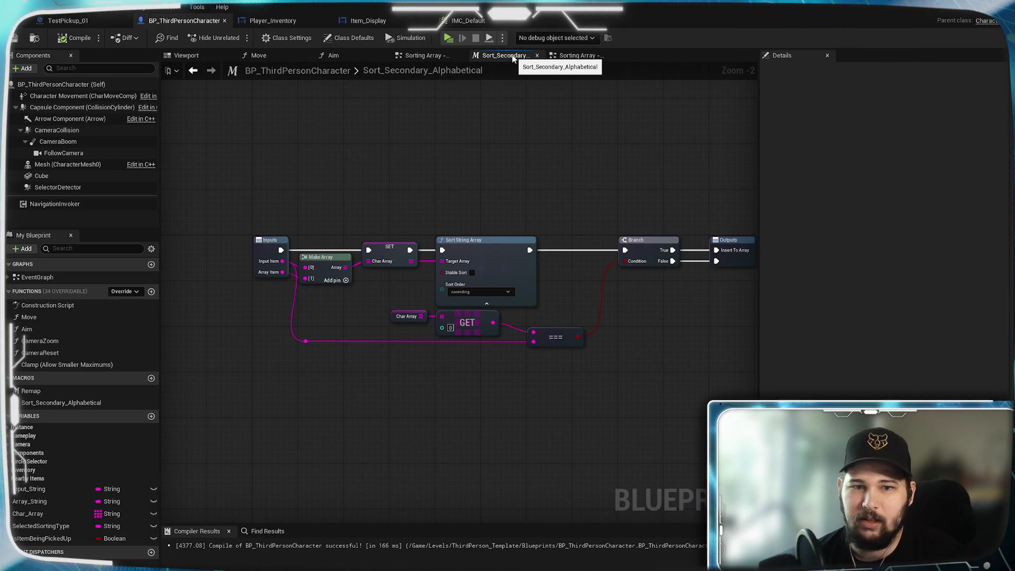
left_click(568, 55)
scroll(449, 250, "down", 5)
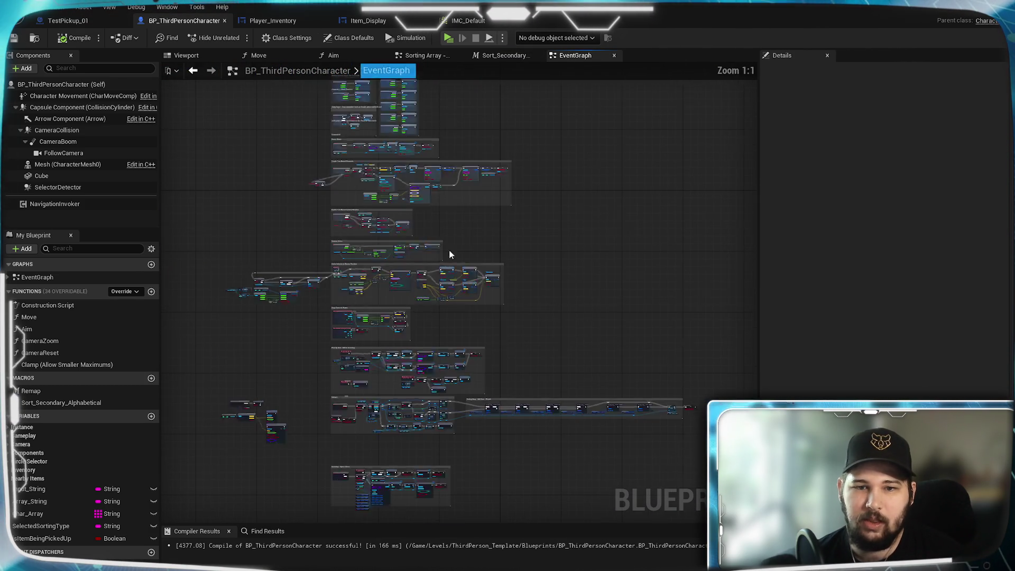
scroll(415, 249, "up", 2)
scroll(415, 249, "up", 6)
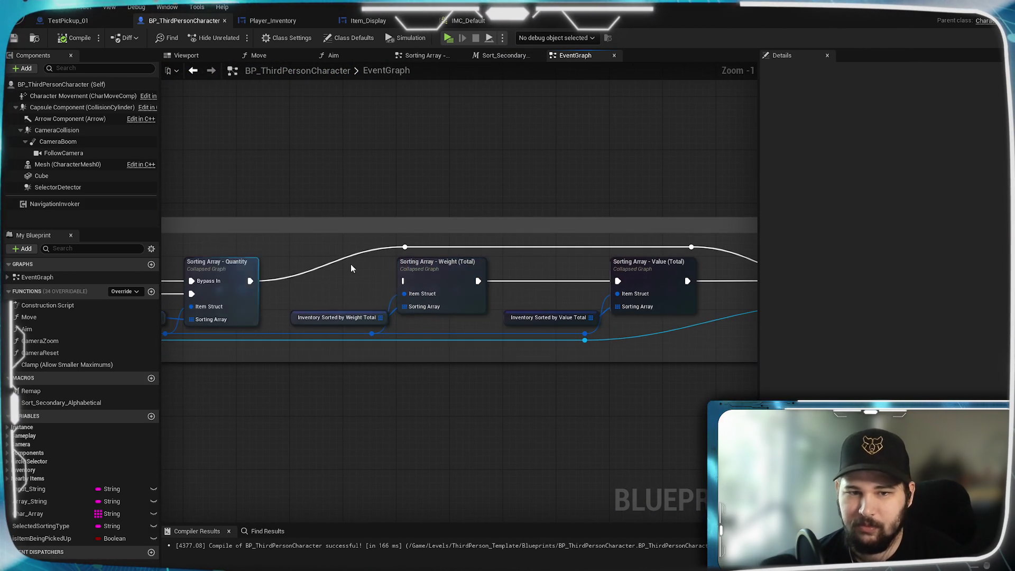
double_click(448, 274)
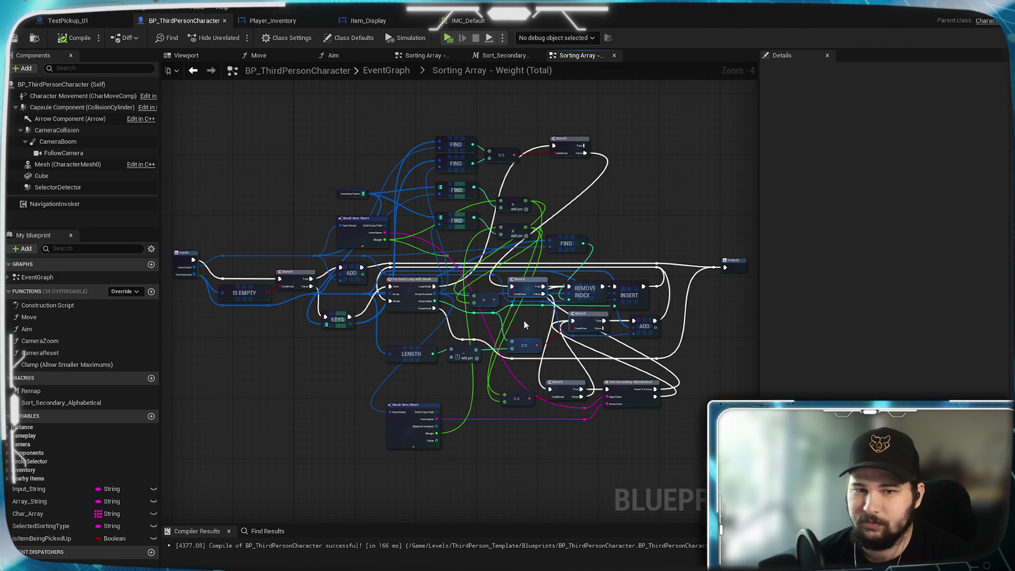
scroll(462, 357, "up", 4)
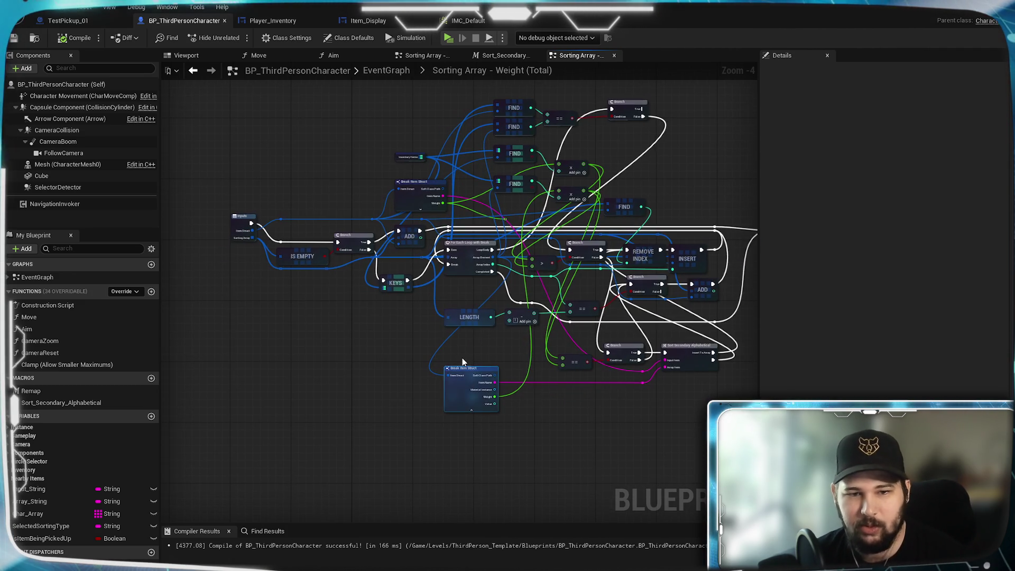
scroll(518, 381, "down", 4)
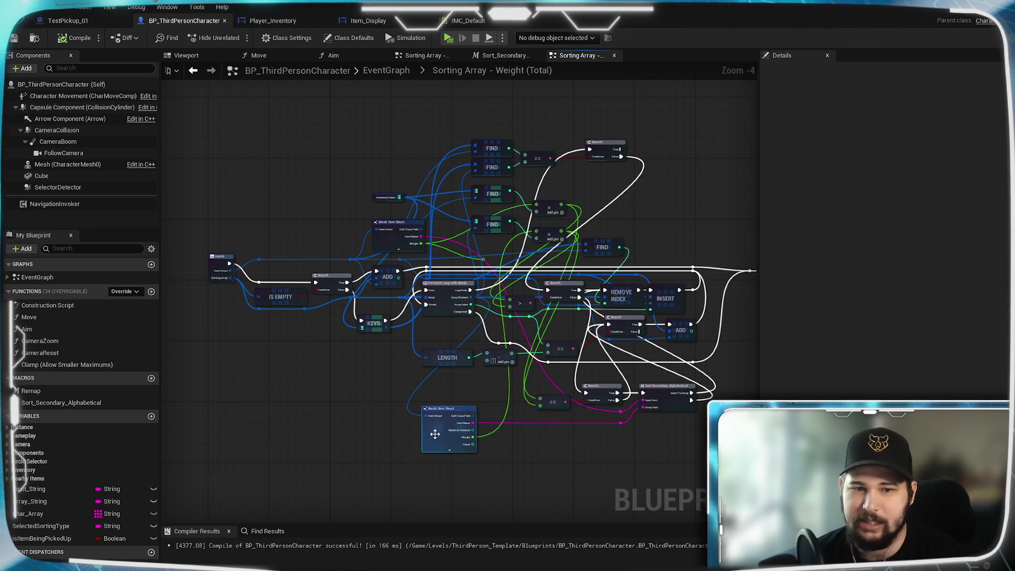
scroll(379, 372, "up", 3)
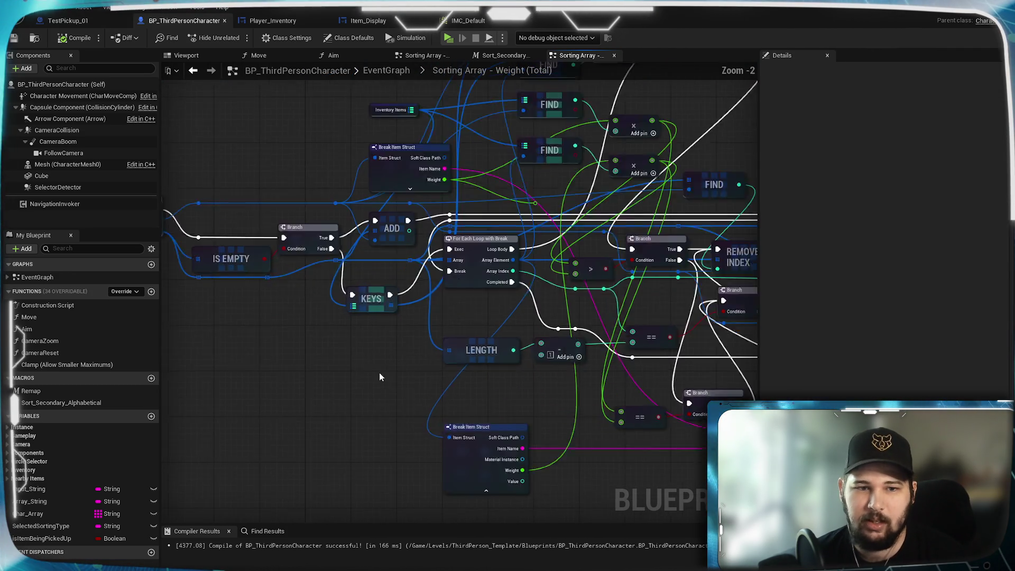
mouse_move(655, 407)
left_mouse_down()
mouse_move(537, 370)
mouse_move(447, 362)
mouse_move(477, 373)
mouse_move(338, 389)
mouse_move(341, 356)
left_mouse_up()
left_click(505, 55)
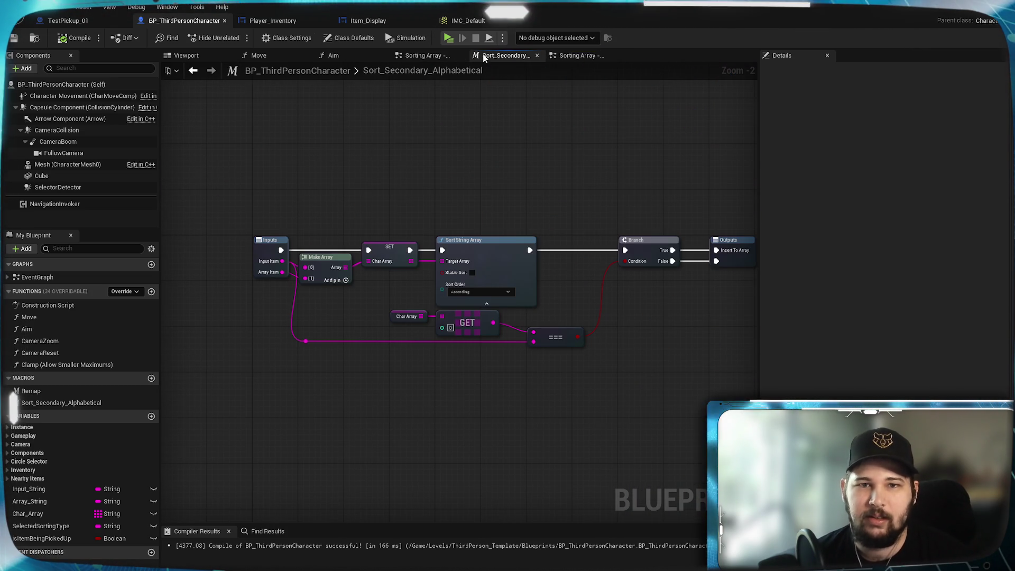
- Select the whole Quantity sort node network in the Sorting Array - Quantity graph
left_click(571, 57)
left_click(513, 55)
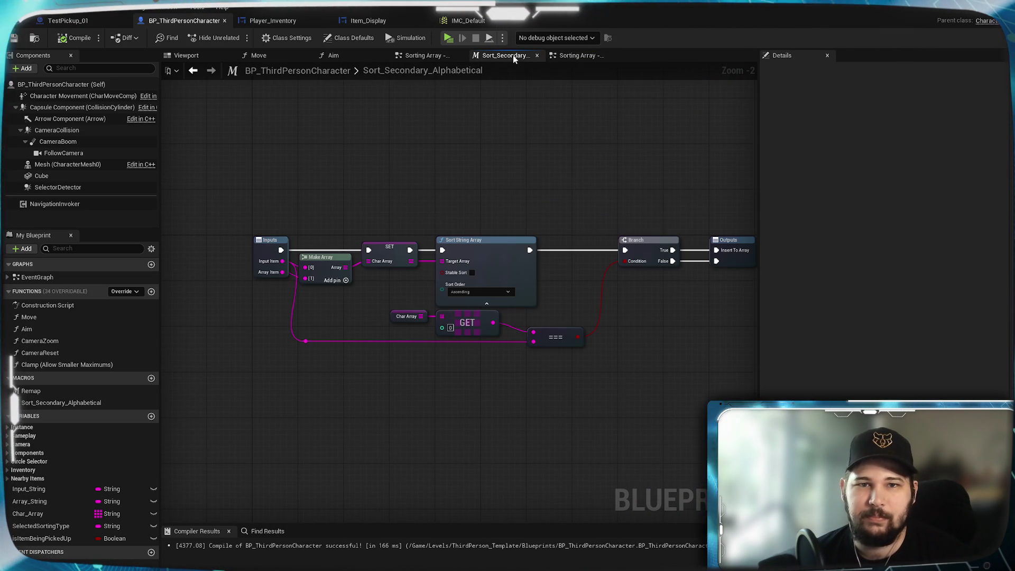
left_click(424, 57)
scroll(414, 269, "down", 5)
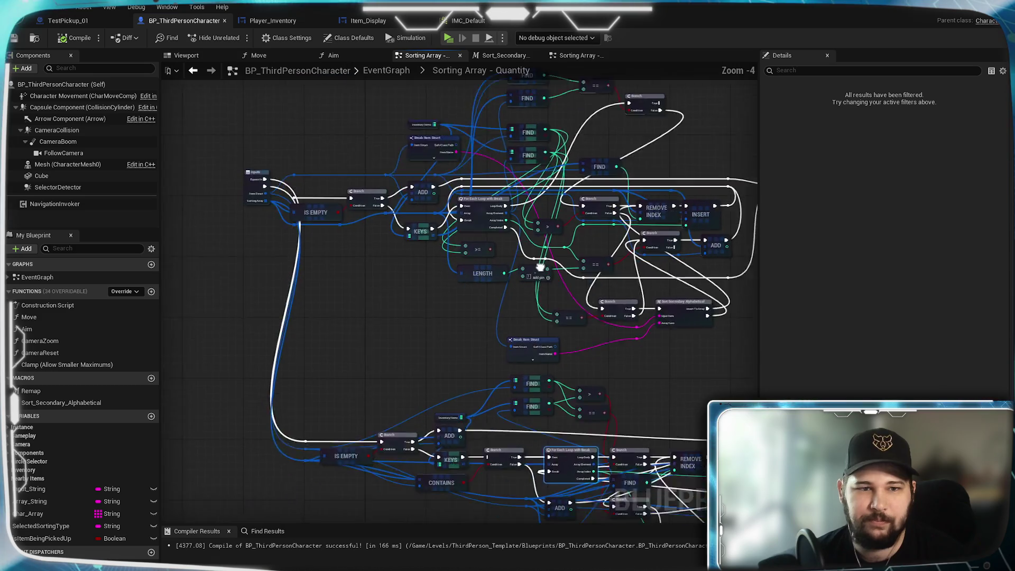
scroll(475, 214, "up", 3)
scroll(487, 285, "down", 2)
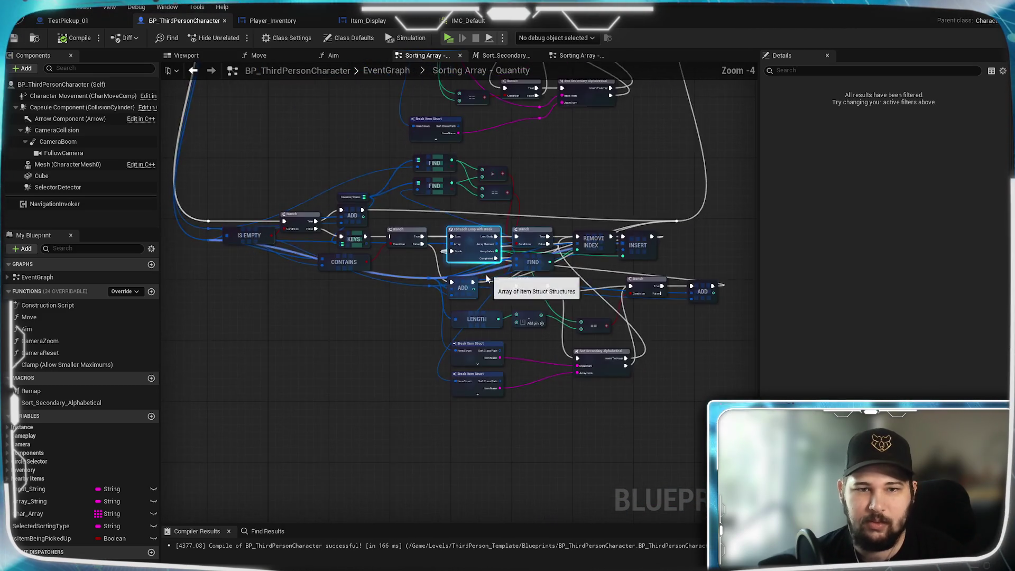
left_click_drag(486, 284, 475, 221)
mouse_move(730, 411)
left_mouse_down()
mouse_move(681, 371)
mouse_move(321, 173)
mouse_move(218, 141)
left_mouse_up()
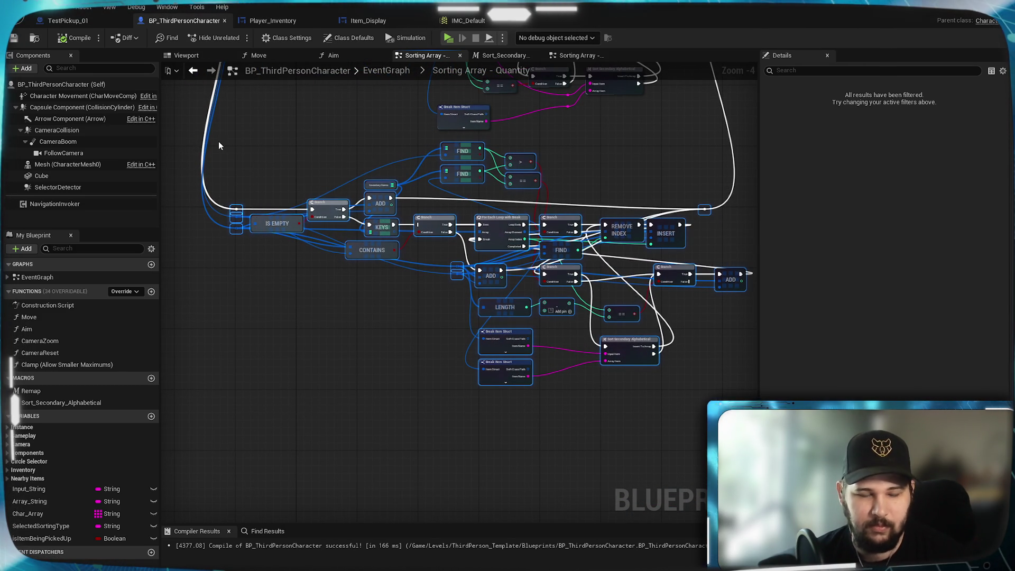
- Paste the copied sorting nodes into the Sorting Array - Weight (Total) graph
left_click(574, 59)
scroll(453, 269, "down", 5)
scroll(495, 242, "up", 4)
key("ctrl+v")
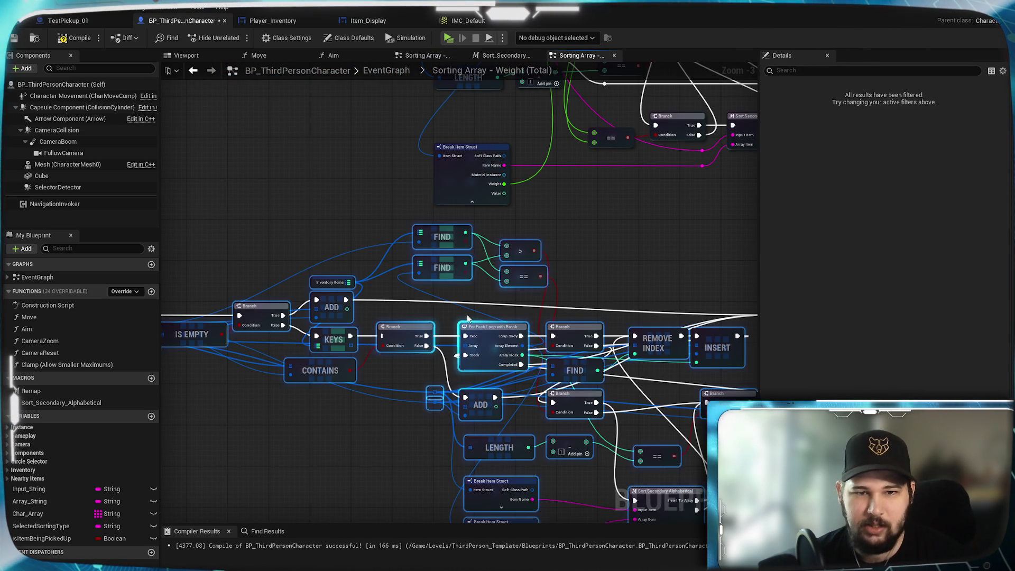
left_click(581, 312)
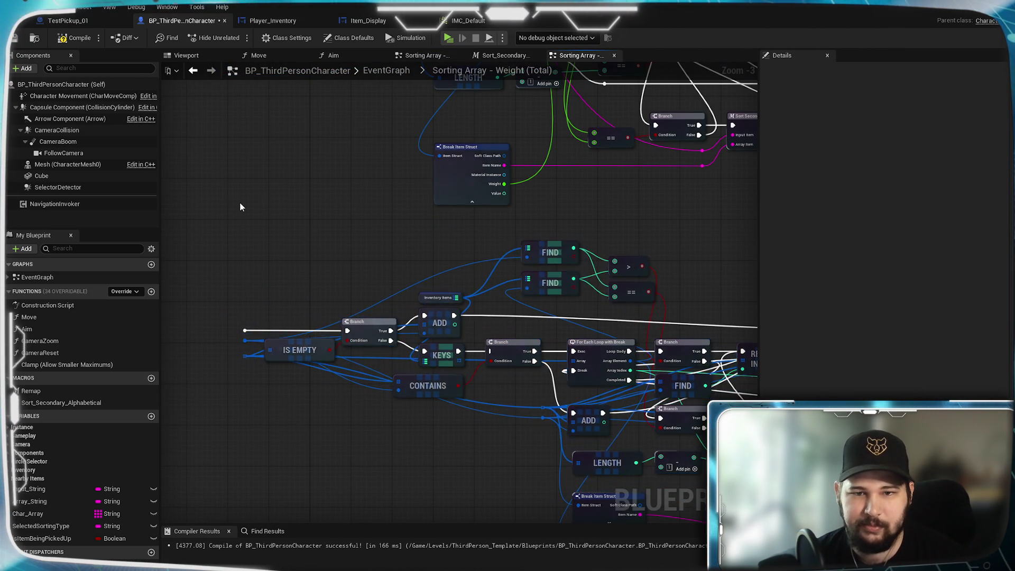
- Lower the exec reroute knot and wire the Sorting Array input into IS EMPTY
scroll(397, 287, "up", 4)
mouse_move(475, 220)
left_mouse_down()
mouse_move(517, 532)
mouse_move(531, 365)
mouse_move(520, 363)
mouse_move(554, 453)
mouse_move(510, 515)
left_mouse_up()
mouse_move(449, 151)
left_mouse_down()
mouse_move(541, 496)
mouse_move(542, 419)
mouse_move(553, 465)
left_mouse_up()
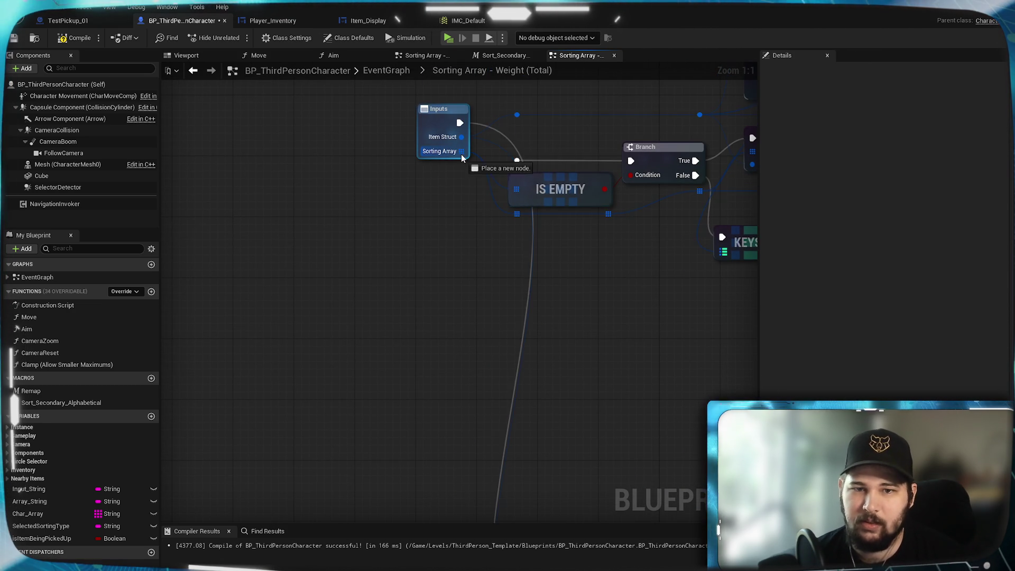
mouse_move(462, 151)
left_mouse_down()
mouse_move(479, 387)
mouse_move(526, 446)
mouse_move(564, 347)
left_mouse_up()
left_click_drag(608, 402, 260, 401)
- Delete the extra middle Branch and CONTAINS nodes from the Weight graph
mouse_move(576, 302)
left_mouse_down()
mouse_move(304, 347)
mouse_move(496, 256)
left_mouse_up()
left_click_drag(525, 357, 488, 313)
left_click(465, 252)
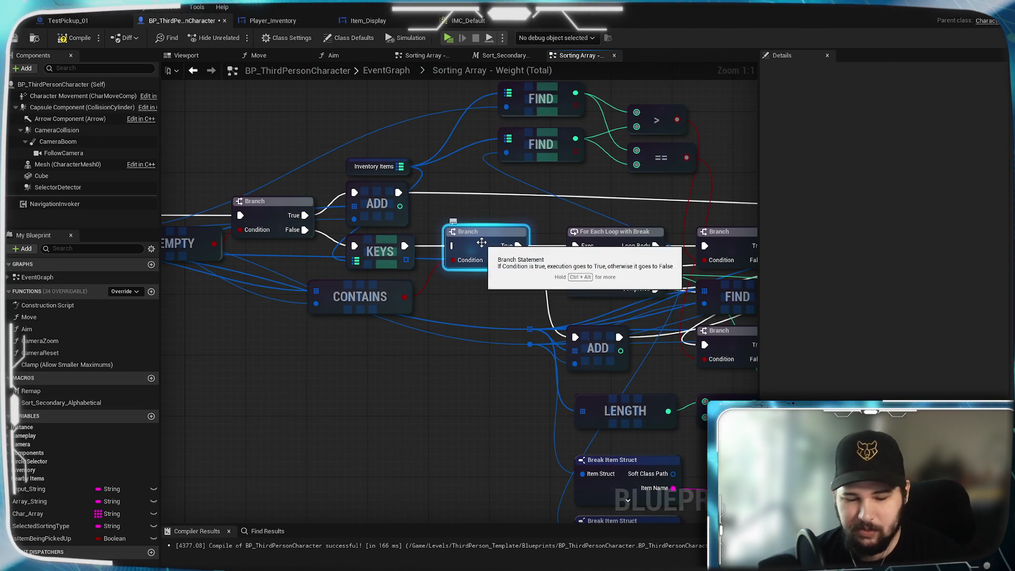
key("Delete")
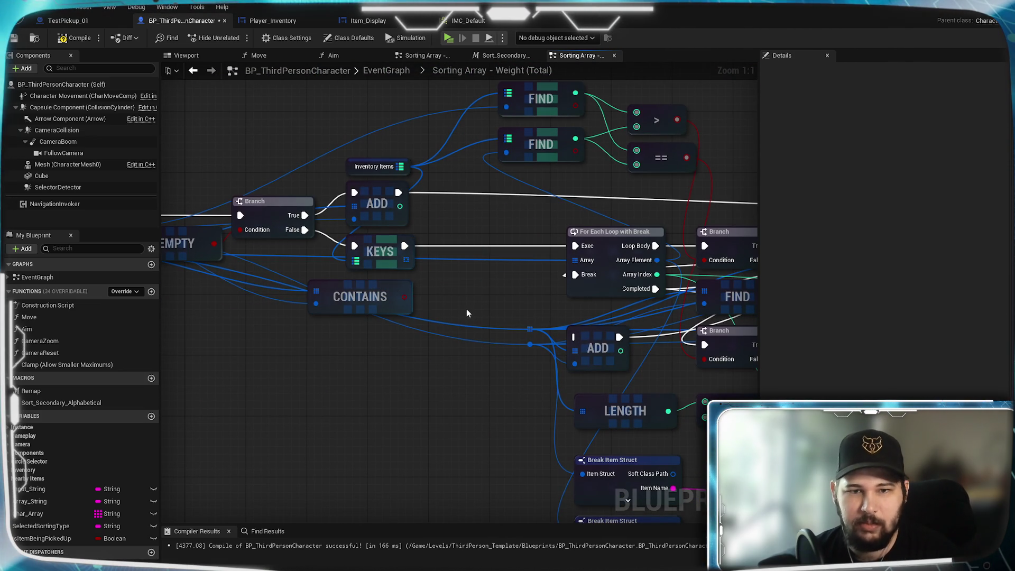
left_click(381, 303)
key("Delete")
mouse_move(492, 343)
left_mouse_down()
mouse_move(518, 285)
mouse_move(295, 320)
left_mouse_up()
mouse_move(215, 250)
left_mouse_down()
mouse_move(480, 295)
mouse_move(606, 375)
left_mouse_up()
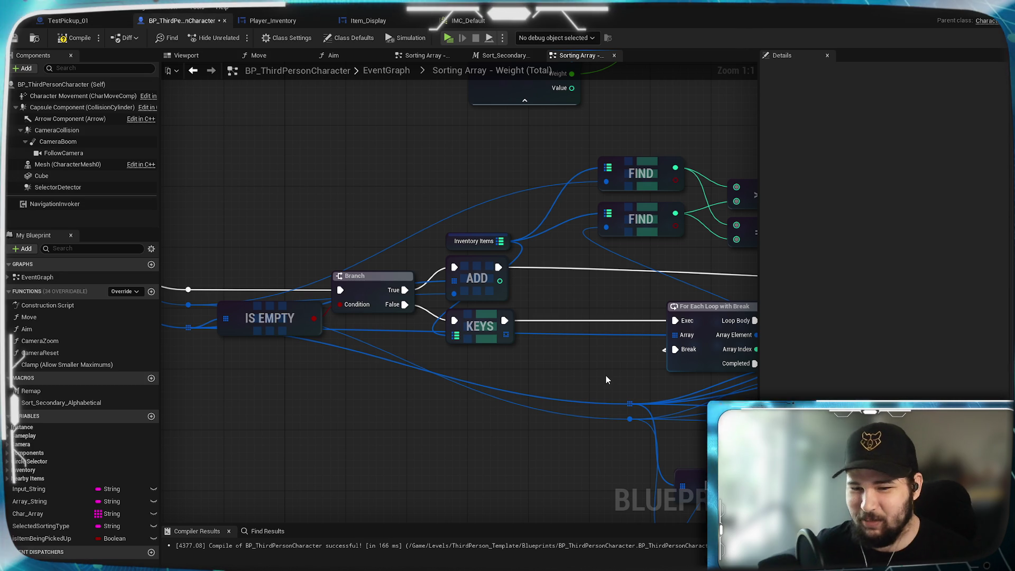
left_click_drag(411, 359, 519, 358)
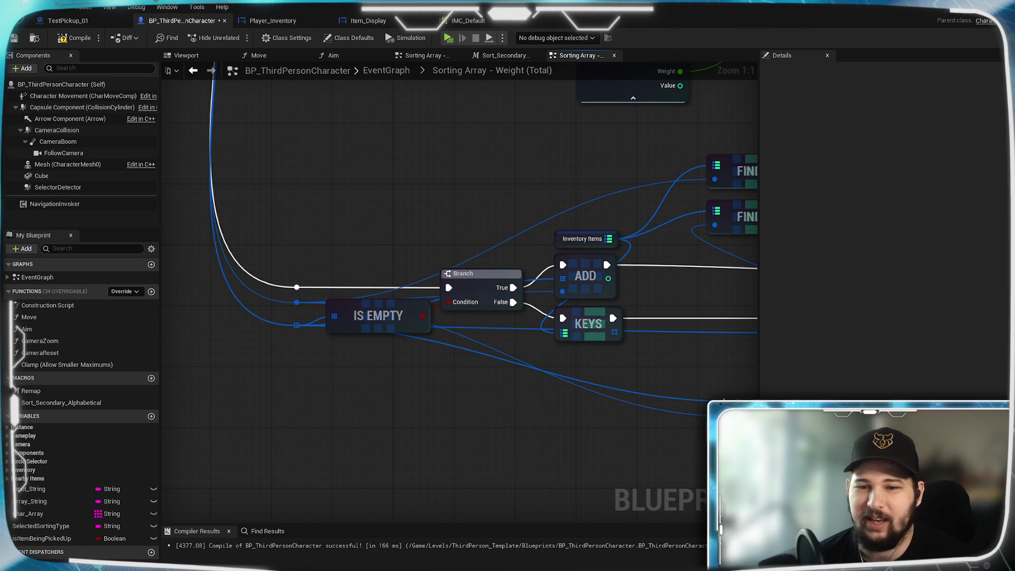
mouse_move(701, 387)
left_mouse_down()
mouse_move(499, 335)
mouse_move(549, 388)
mouse_move(365, 317)
mouse_move(358, 370)
mouse_move(527, 403)
left_mouse_up()
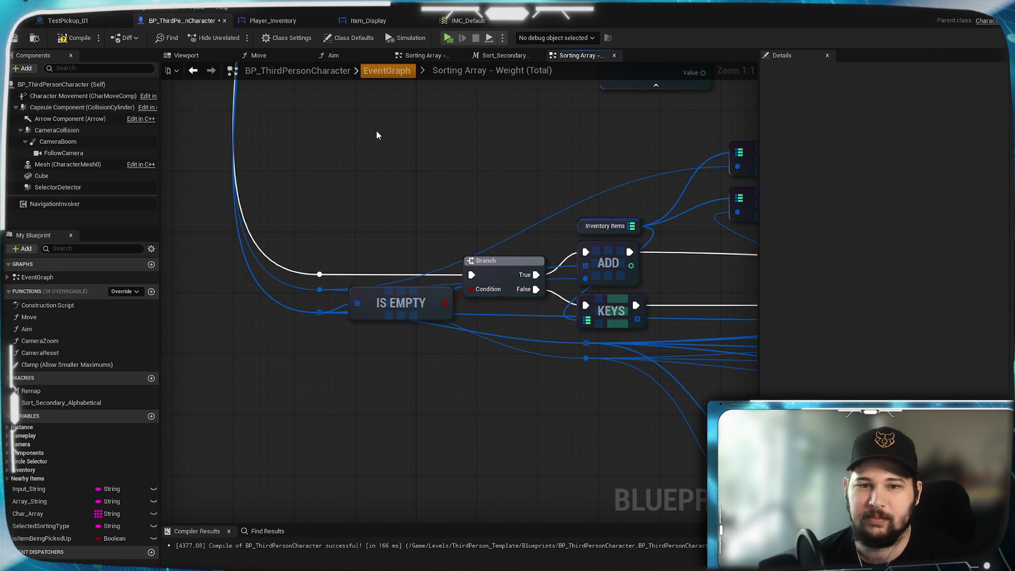
- Look over the EventGraph's Interact SET and CLEAR logic and save the character Blueprint
scroll(383, 370, "up", 6)
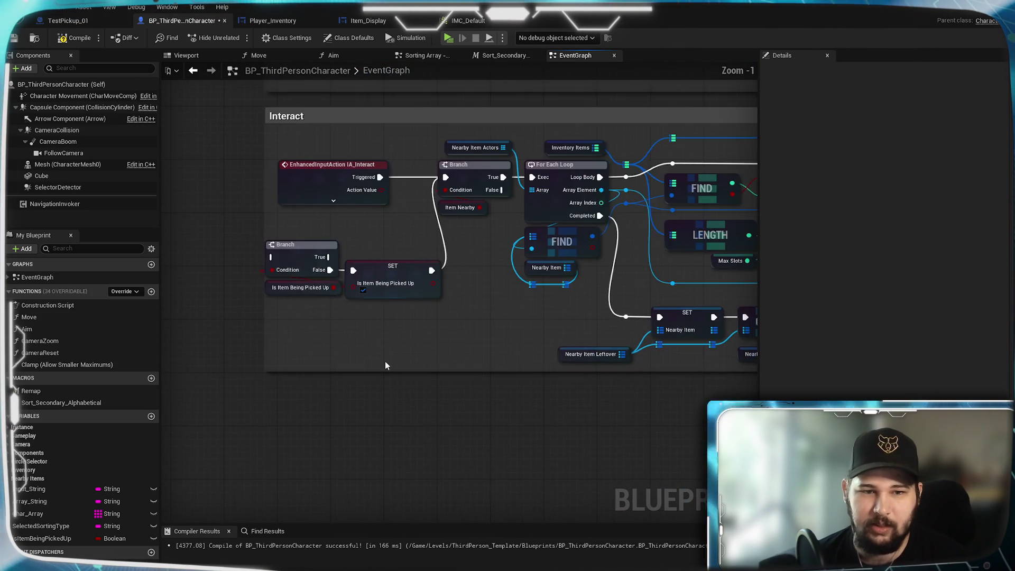
left_click_drag(384, 365, 481, 400)
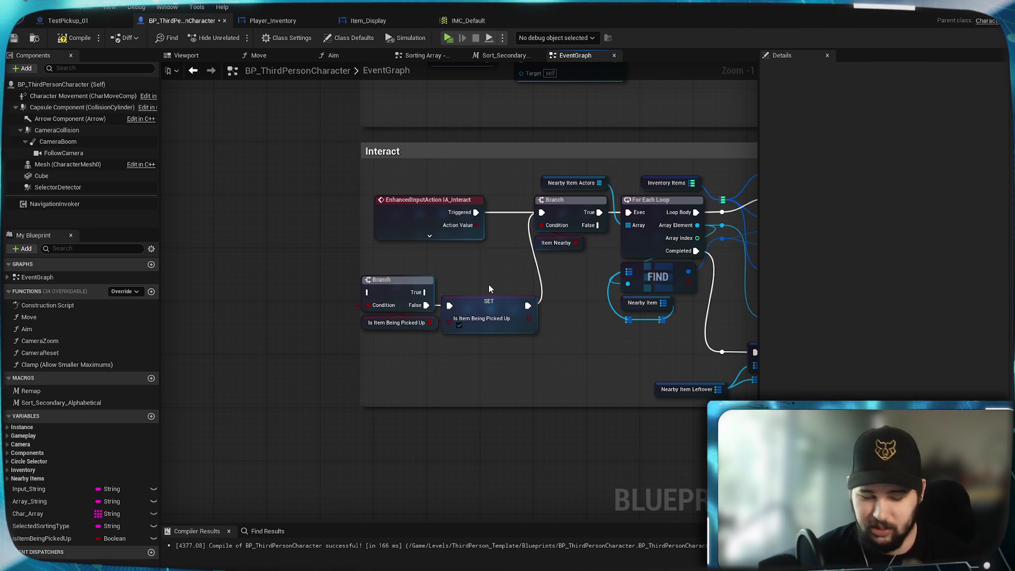
mouse_move(590, 313)
left_mouse_down()
mouse_move(251, 305)
mouse_move(394, 312)
left_mouse_up()
left_click_drag(583, 347, 375, 351)
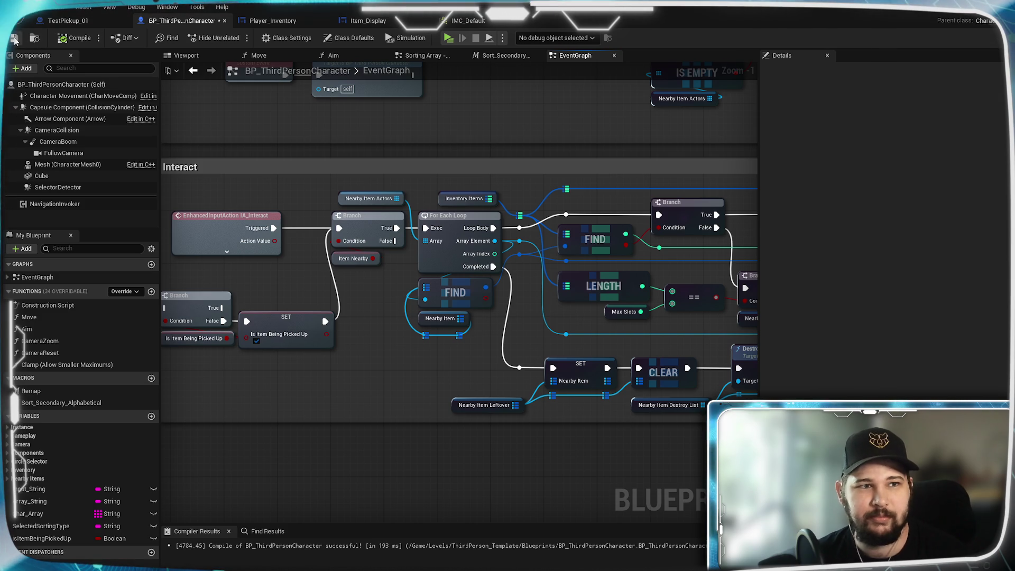
key("ctrl+s")
left_click_drag(303, 370, 419, 347)
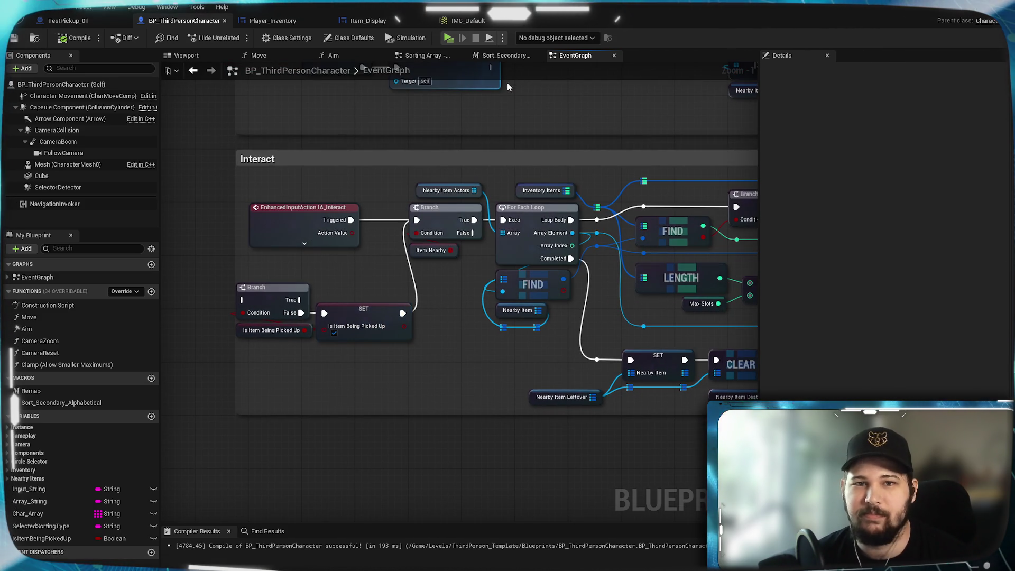
scroll(632, 301, "down", 4)
scroll(606, 332, "up", 5)
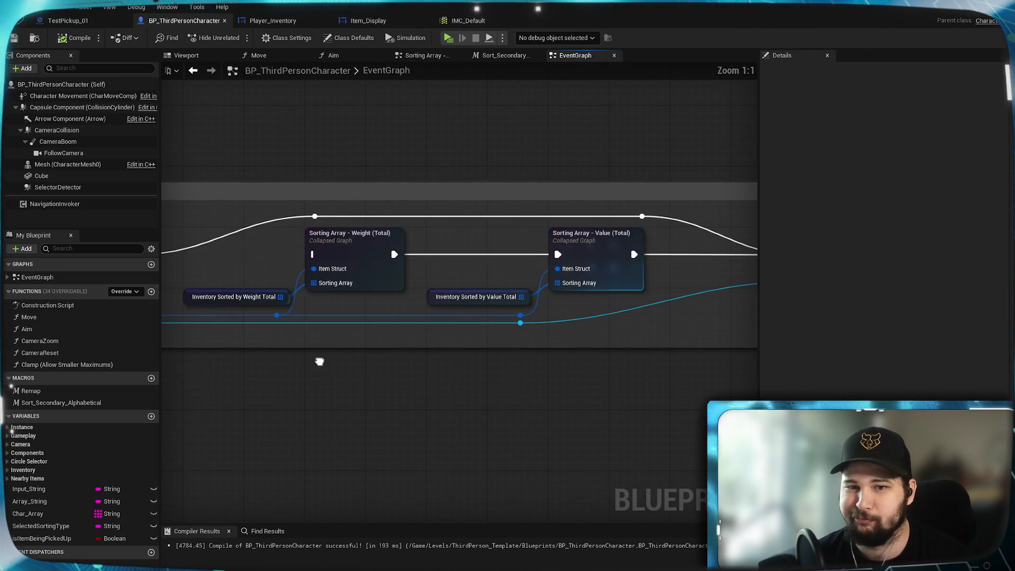
- In the Weight (Total) graph, shift the FIND/comparison nodes up-left and For Each Loop left
double_click(365, 271)
scroll(582, 336, "up", 4)
mouse_move(516, 237)
left_mouse_down()
mouse_move(606, 303)
mouse_move(430, 328)
left_mouse_up()
left_click_drag(623, 211, 464, 294)
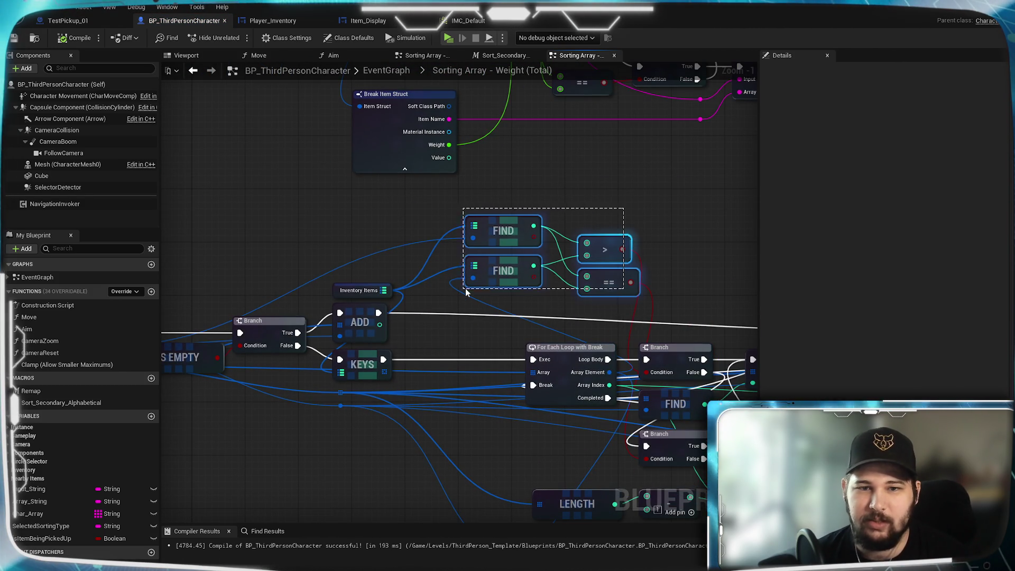
left_click_drag(493, 236, 460, 223)
left_click(466, 309)
mouse_move(466, 310)
left_mouse_down()
mouse_move(598, 199)
mouse_move(528, 222)
left_mouse_up()
mouse_move(619, 273)
left_mouse_down()
mouse_move(508, 274)
mouse_move(516, 275)
left_mouse_up()
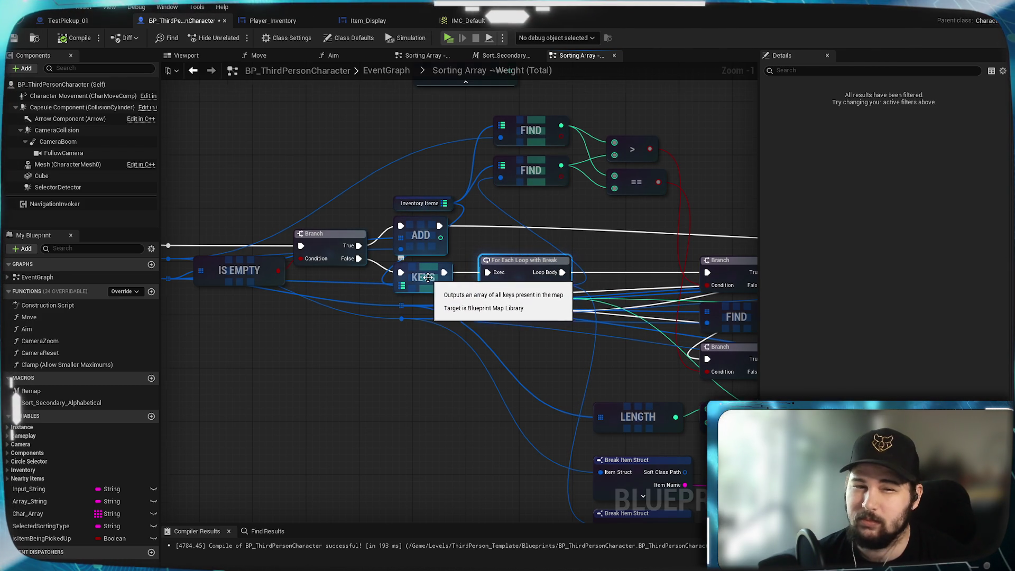
- Delete the KEYS node and wire Branch's False output into the For Each Loop
scroll(428, 277, "up", 1)
left_click_drag(529, 226, 703, 248)
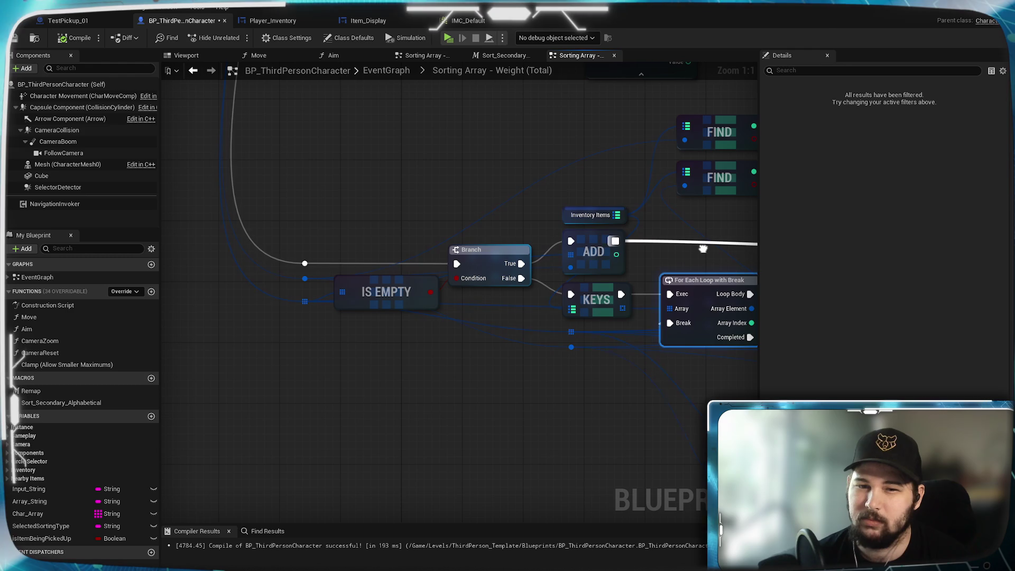
left_click(593, 297)
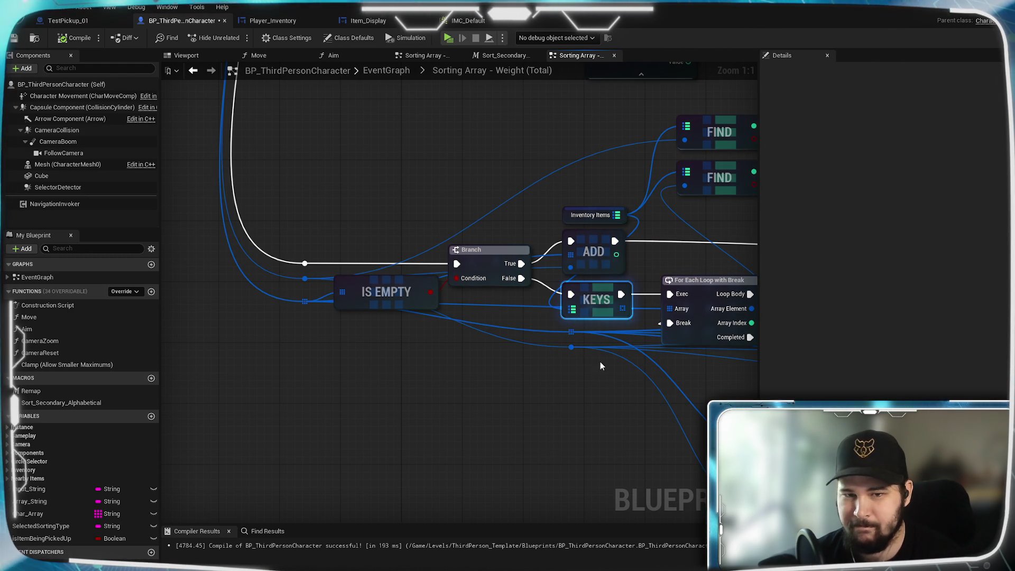
key("Delete")
left_click_drag(521, 278, 664, 306)
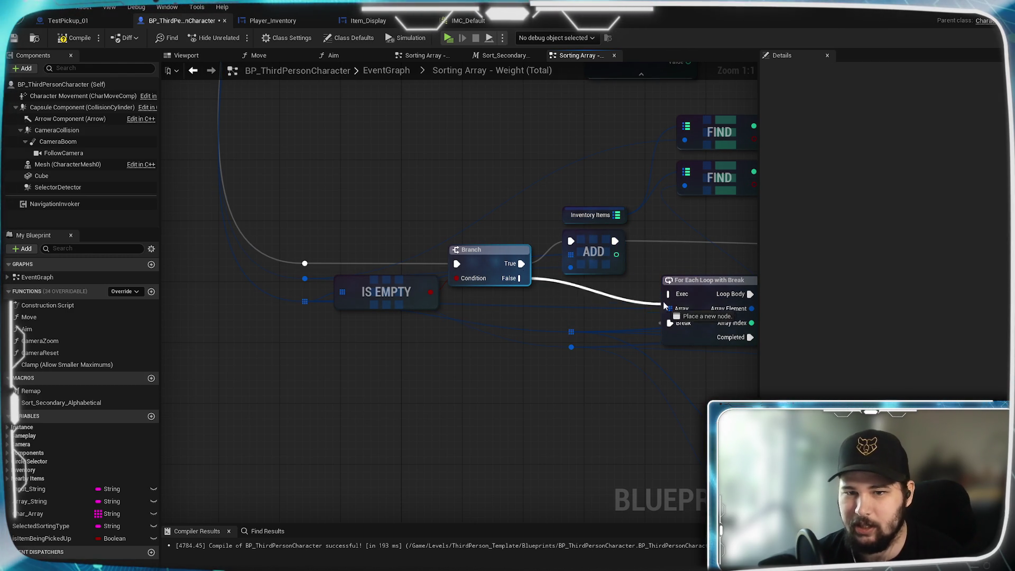
left_click(553, 299)
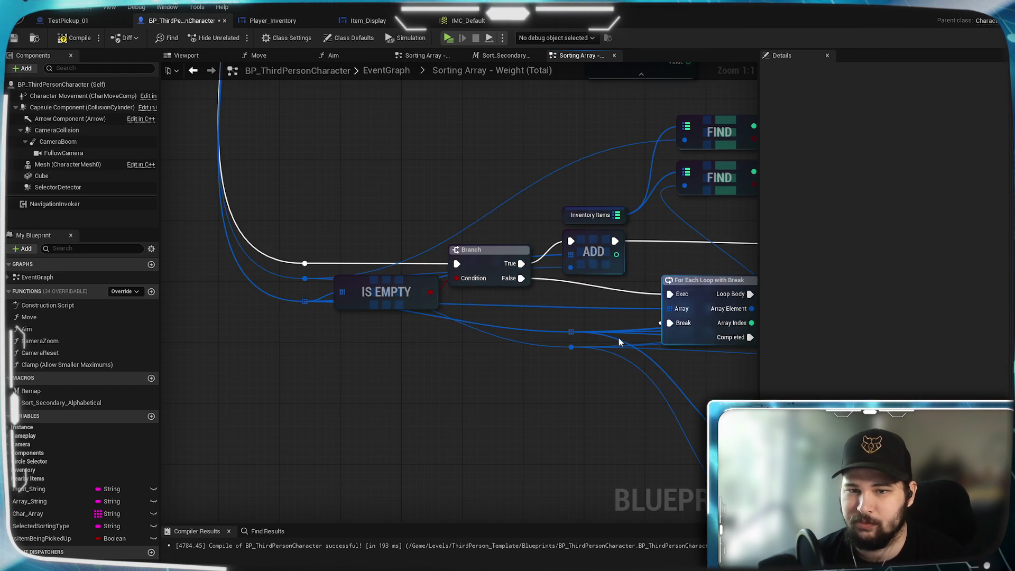
left_click_drag(620, 342, 490, 355)
mouse_move(576, 307)
left_mouse_down()
mouse_move(527, 307)
mouse_move(551, 307)
left_mouse_up()
left_click(555, 402)
- Nudge the For Each Loop up and regroup the LENGTH and subtract nodes
mouse_move(555, 402)
left_mouse_down()
mouse_move(576, 368)
mouse_move(714, 368)
left_mouse_up()
mouse_move(529, 317)
left_mouse_down()
mouse_move(359, 377)
mouse_move(217, 213)
mouse_move(265, 518)
mouse_move(516, 416)
left_mouse_up()
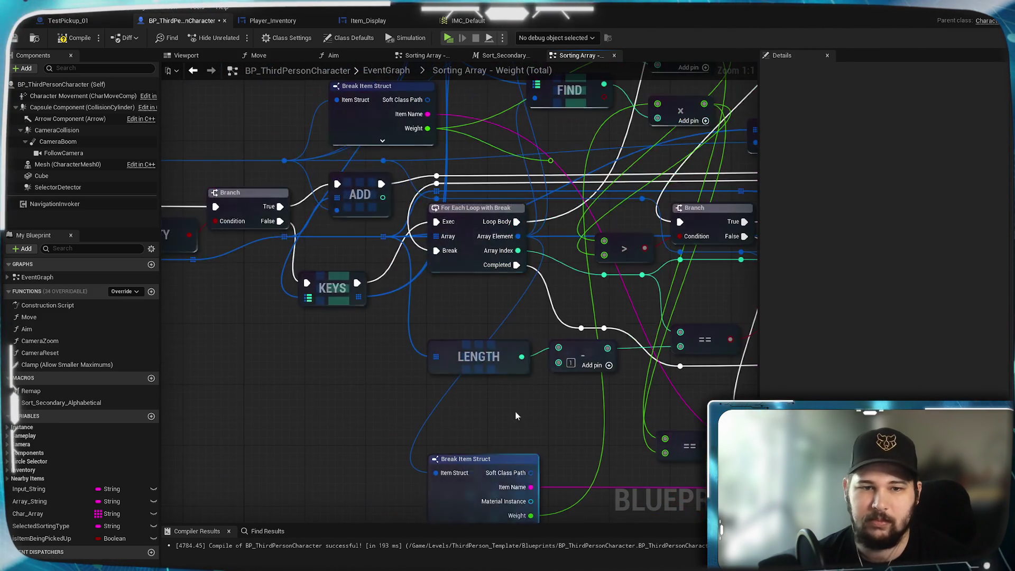
mouse_move(490, 276)
left_mouse_down()
mouse_move(410, 419)
mouse_move(511, 383)
left_mouse_up()
left_click_drag(496, 260, 639, 202)
mouse_move(659, 272)
left_mouse_down()
mouse_move(389, 341)
mouse_move(600, 284)
mouse_move(600, 273)
left_mouse_up()
left_click(600, 296)
mouse_move(550, 376)
left_mouse_down()
mouse_move(265, 225)
mouse_move(285, 185)
left_mouse_up()
mouse_move(447, 248)
left_mouse_down()
mouse_move(667, 294)
mouse_move(525, 257)
mouse_move(525, 204)
mouse_move(449, 177)
mouse_move(515, 305)
left_mouse_up()
left_click(513, 351)
mouse_move(504, 357)
left_mouse_down()
mouse_move(257, 437)
mouse_move(530, 426)
mouse_move(517, 379)
left_mouse_up()
mouse_move(572, 329)
left_mouse_down()
mouse_move(605, 243)
mouse_move(747, 68)
mouse_move(250, 336)
mouse_move(269, 351)
mouse_move(264, 343)
mouse_move(280, 342)
mouse_move(519, 126)
mouse_move(586, 220)
left_mouse_up()
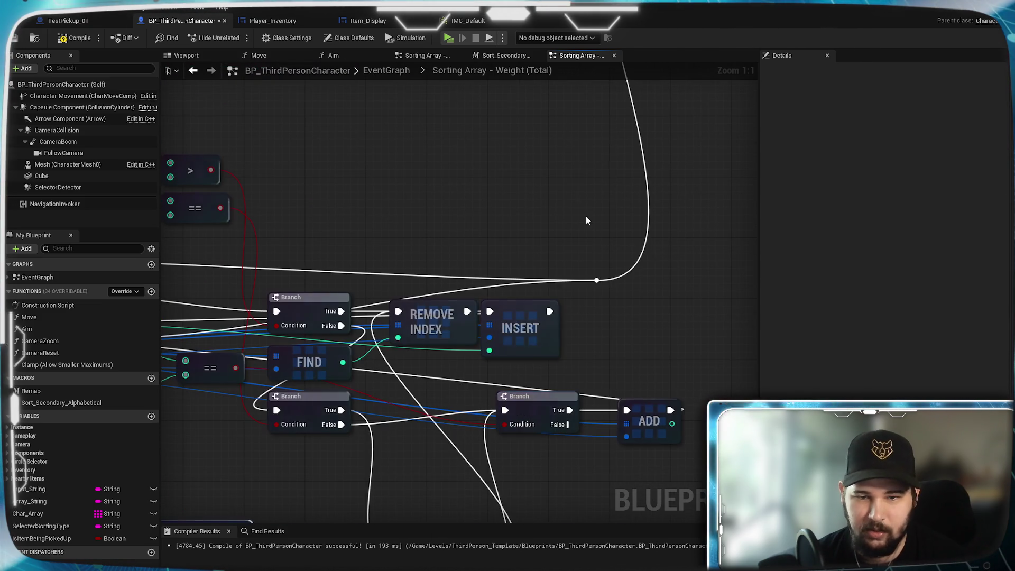
mouse_move(509, 274)
left_mouse_down()
mouse_move(608, 242)
mouse_move(616, 305)
mouse_move(511, 302)
left_mouse_up()
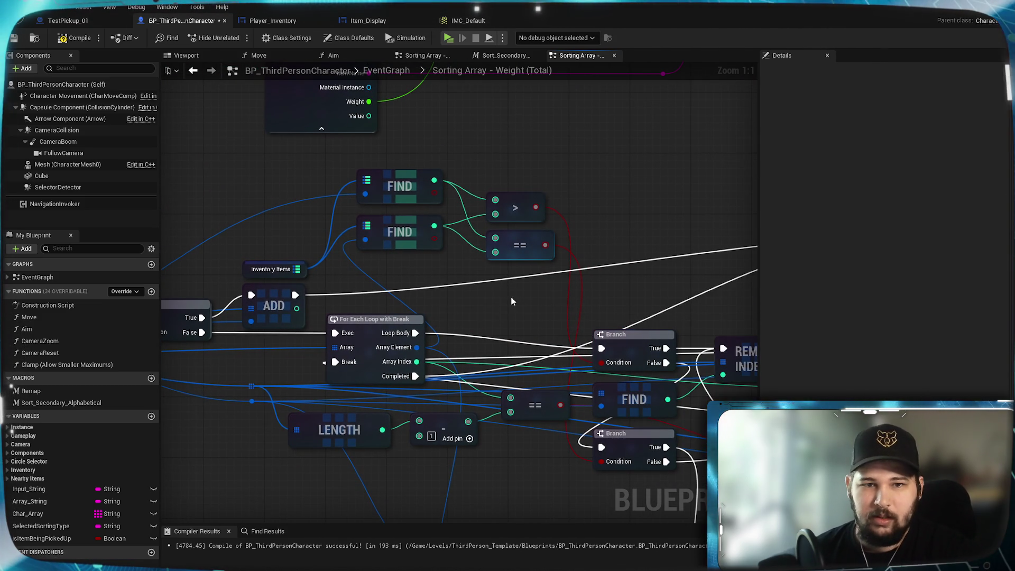
- Move the upper Branch node up and left beside the For Each Loop
mouse_move(643, 339)
left_mouse_down()
mouse_move(600, 305)
mouse_move(521, 316)
mouse_move(665, 279)
left_mouse_up()
mouse_move(408, 331)
left_mouse_down()
mouse_move(582, 322)
mouse_move(325, 350)
mouse_move(211, 350)
left_mouse_up()
left_click_drag(439, 275, 517, 270)
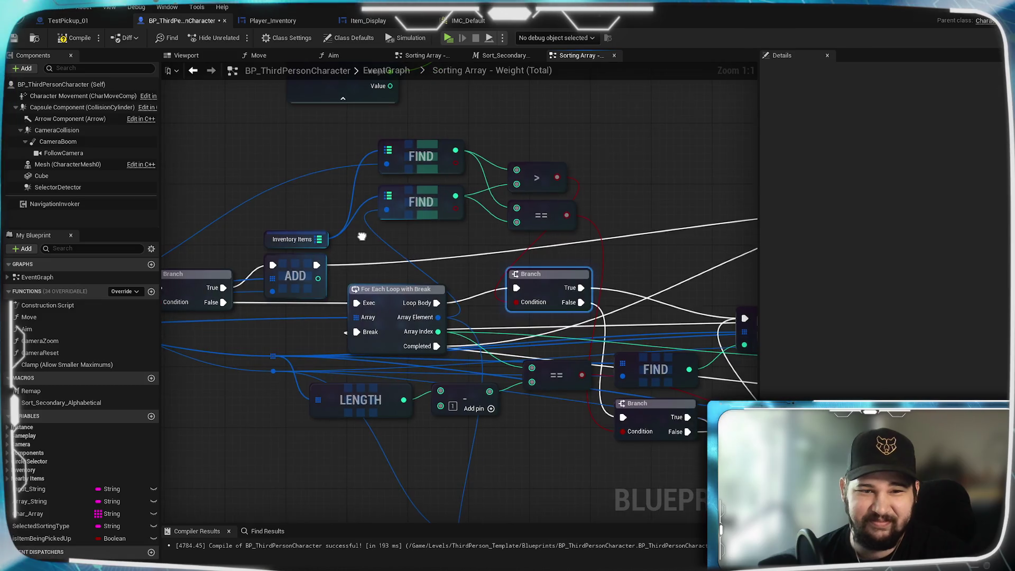
left_click_drag(363, 233, 365, 312)
left_click_drag(274, 327, 477, 184)
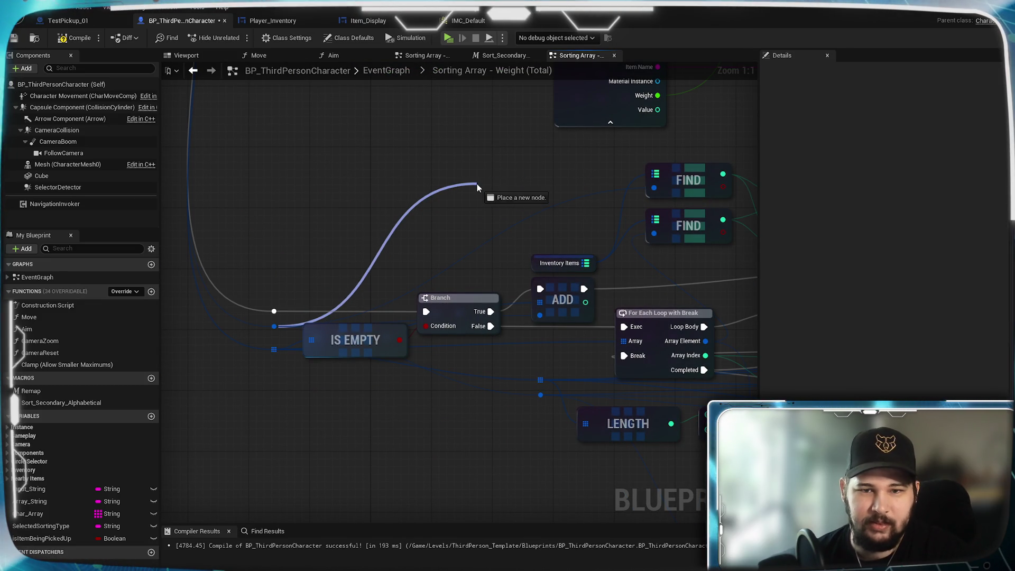
- Add a Break Item Struct for the inventory item and place it above ADD
scroll(610, 311, "down", 5)
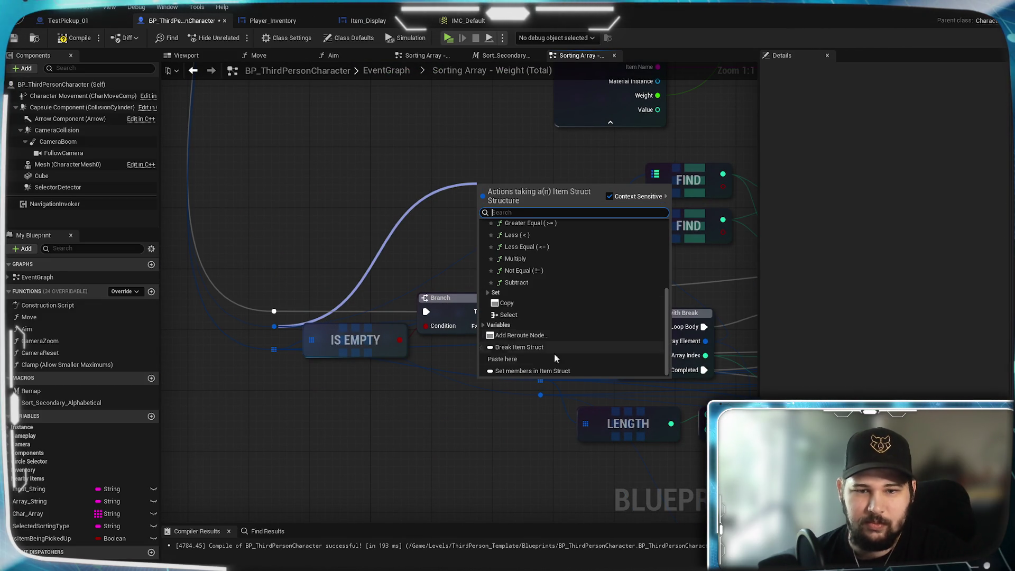
scroll(500, 372, "down", 4)
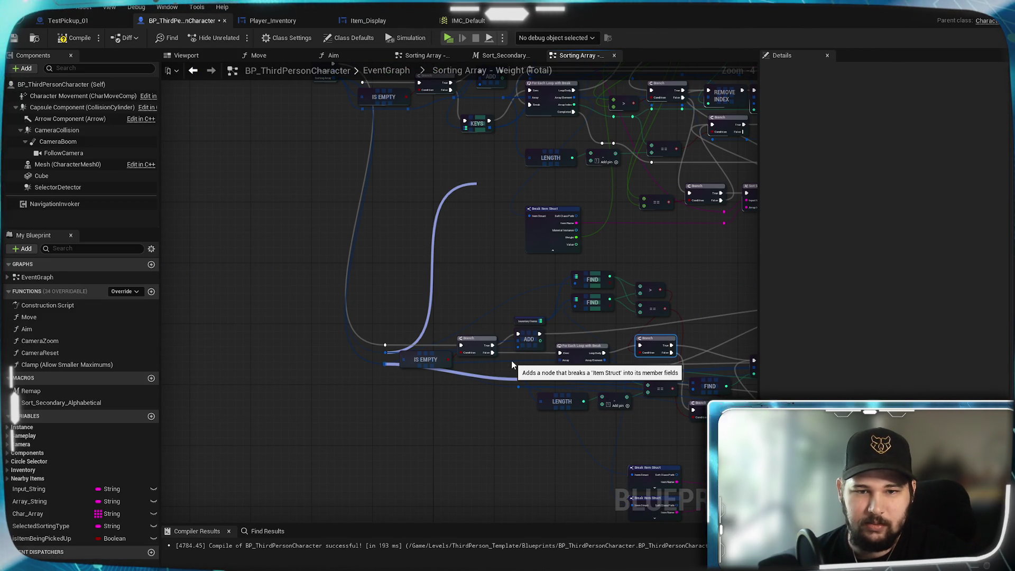
key("Return")
scroll(507, 277, "up", 5)
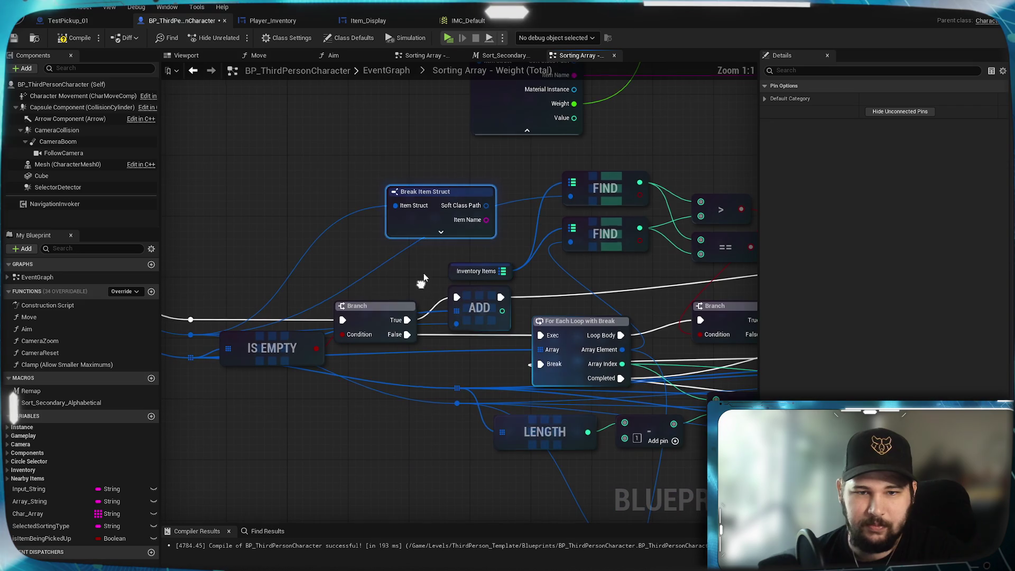
left_click_drag(472, 255, 433, 224)
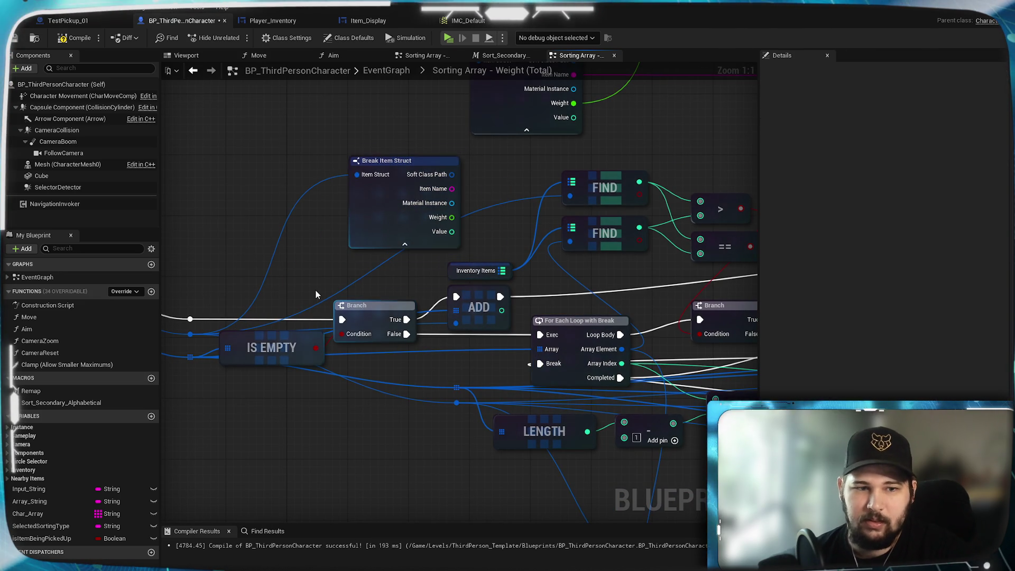
- Break the loop's Array Element into a Break Item Struct showing Weight and Value pins
left_click_drag(545, 261, 192, 395)
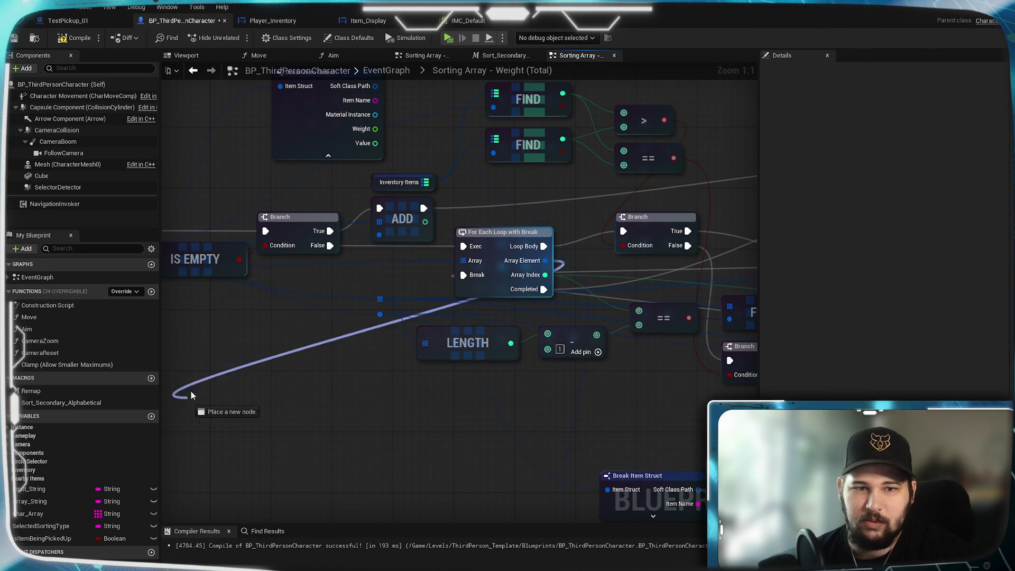
left_click_drag(292, 391, 282, 367)
left_click(311, 477)
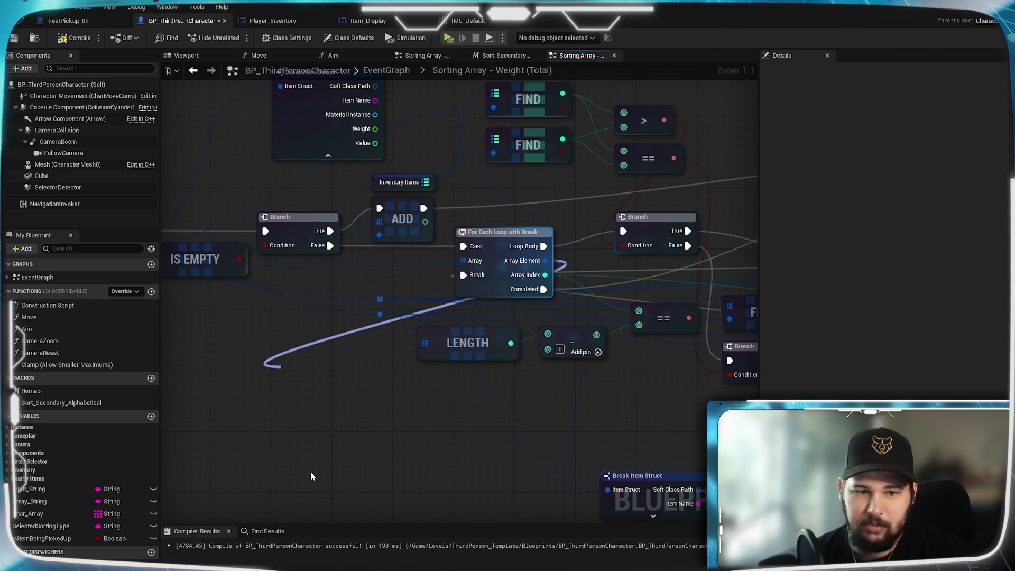
left_click(333, 410)
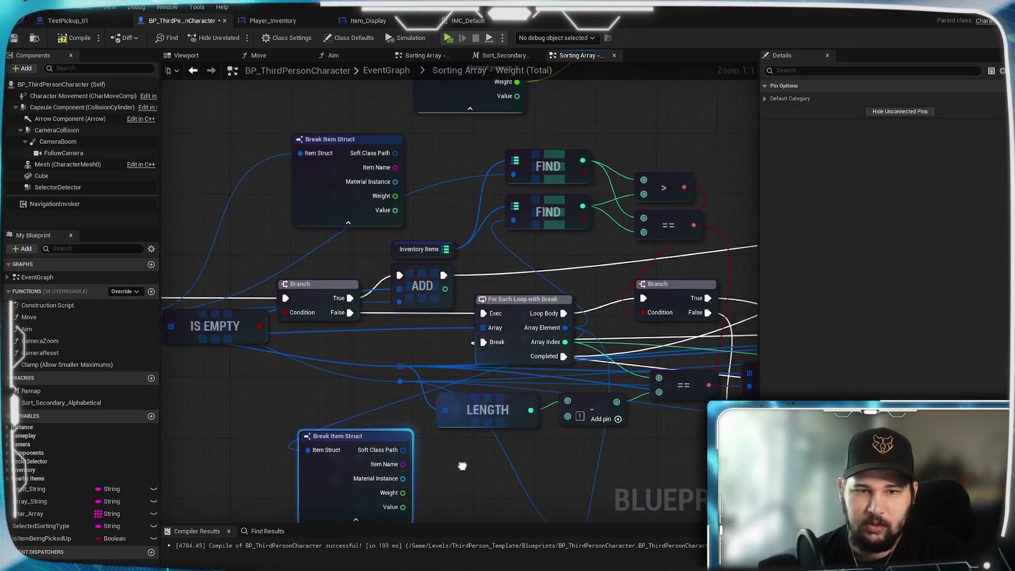
left_click(470, 449)
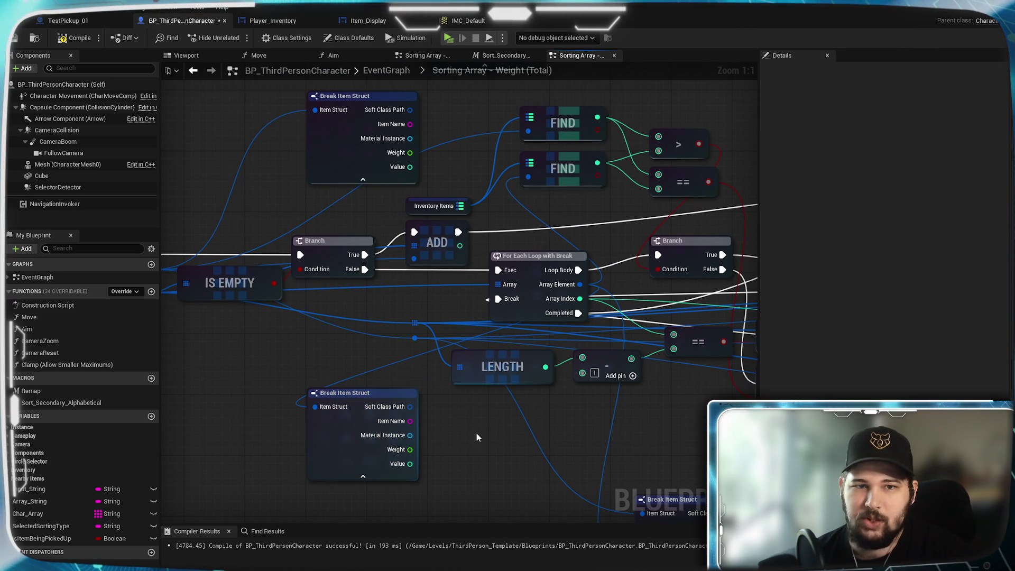
mouse_move(634, 130)
left_mouse_down()
mouse_move(578, 164)
mouse_move(535, 145)
left_mouse_up()
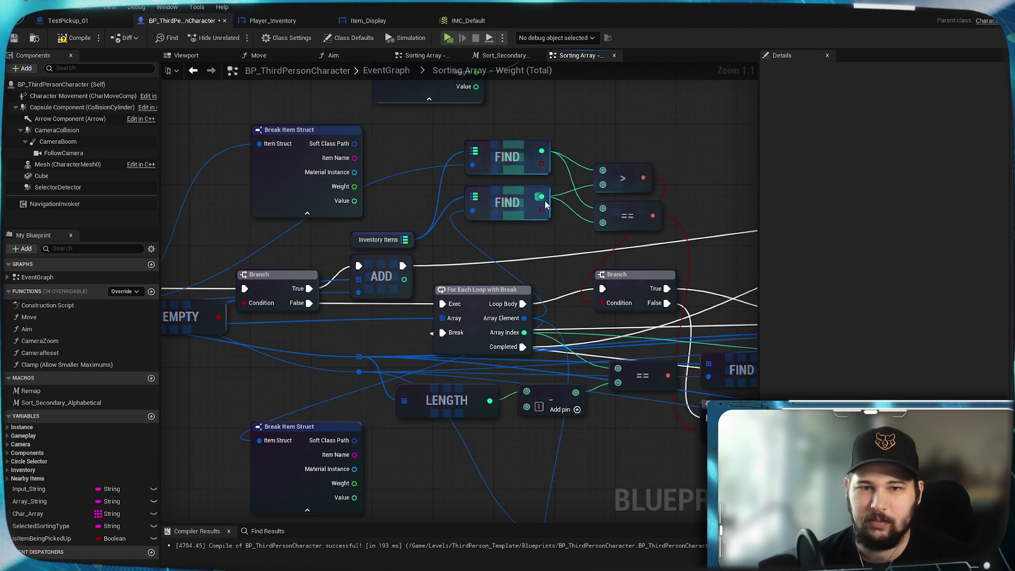
mouse_move(465, 263)
left_mouse_down()
mouse_move(380, 337)
mouse_move(392, 331)
mouse_move(333, 321)
left_mouse_up()
left_click_drag(409, 210, 501, 176)
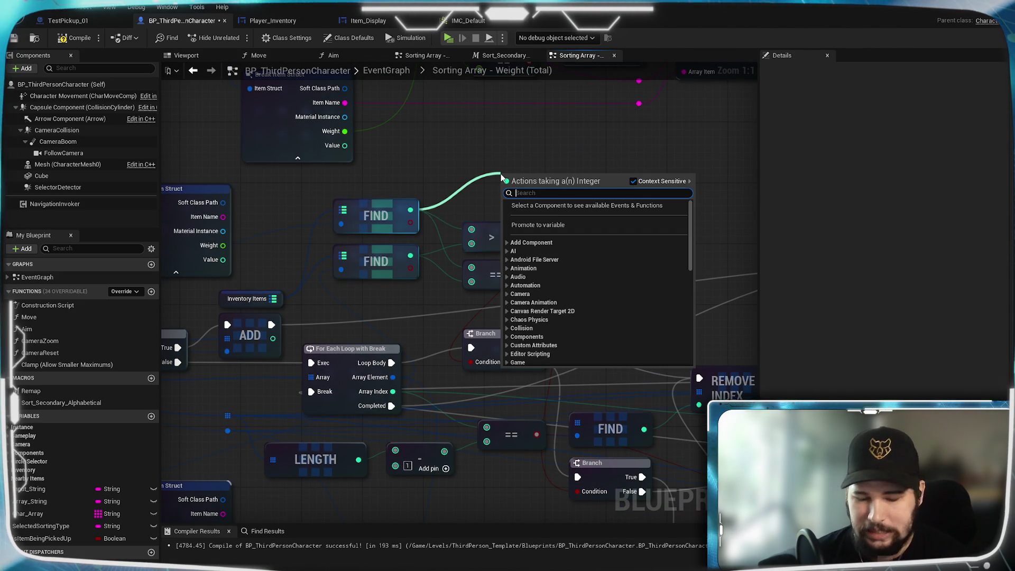
- Multiply the top FIND result and feed the product into the > node's top input
type("*")
key("Return")
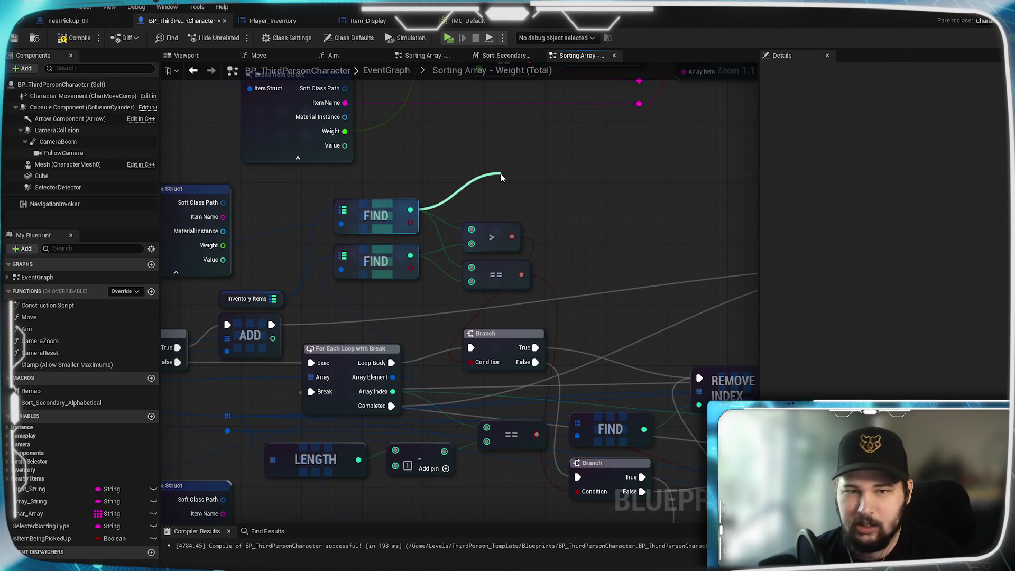
mouse_move(513, 190)
left_mouse_down()
mouse_move(573, 188)
mouse_move(281, 244)
left_mouse_up()
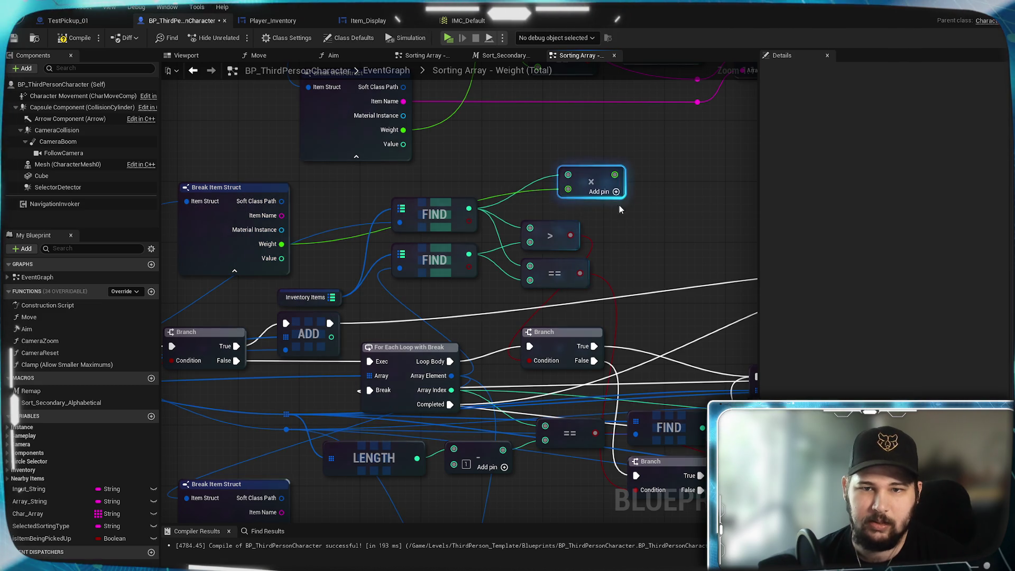
left_click_drag(596, 169, 561, 181)
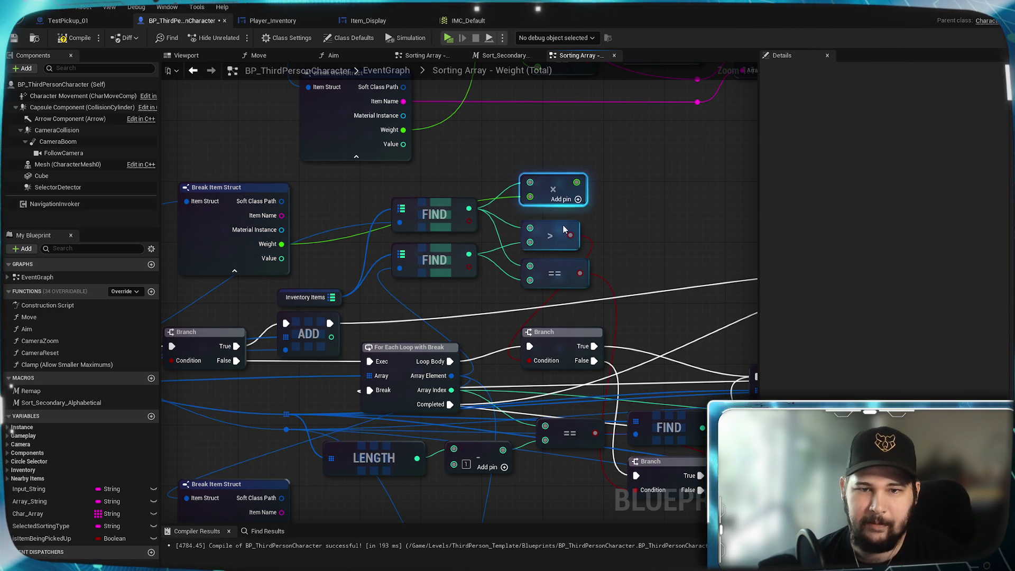
left_click_drag(564, 230, 646, 211)
left_click_drag(576, 182, 613, 220)
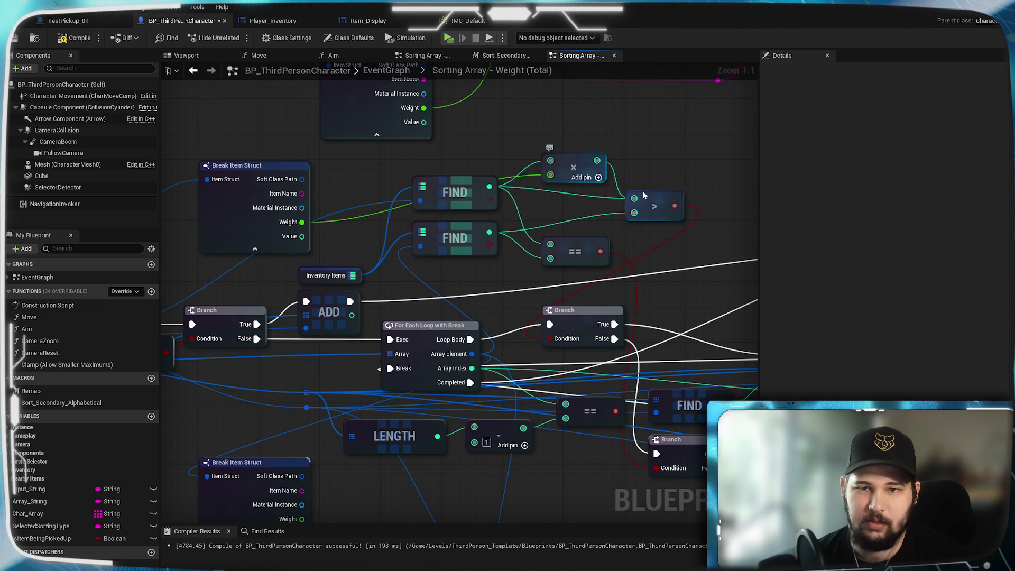
left_click(633, 198, "alt")
left_click(634, 213, "alt")
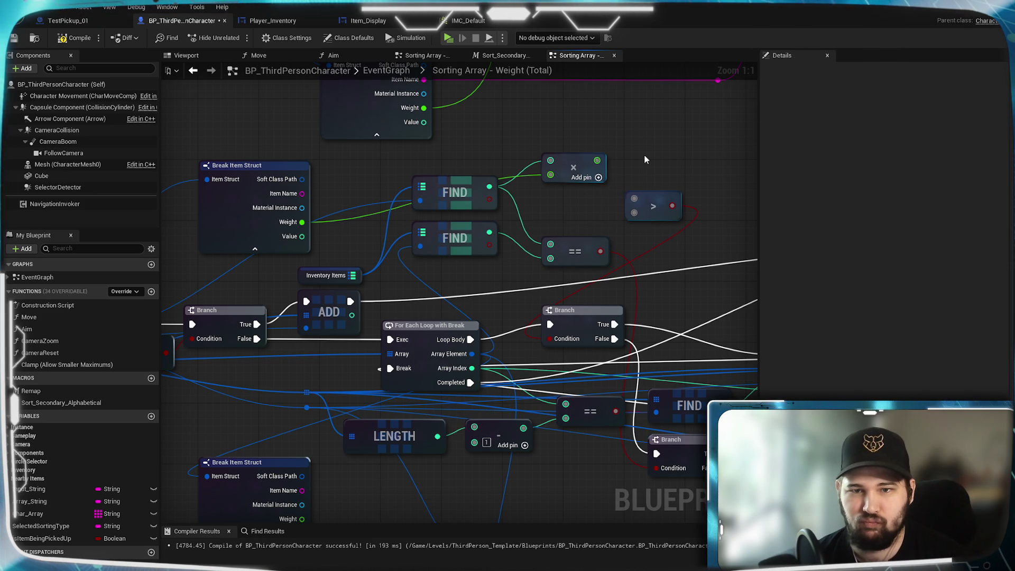
left_click_drag(596, 160, 634, 198)
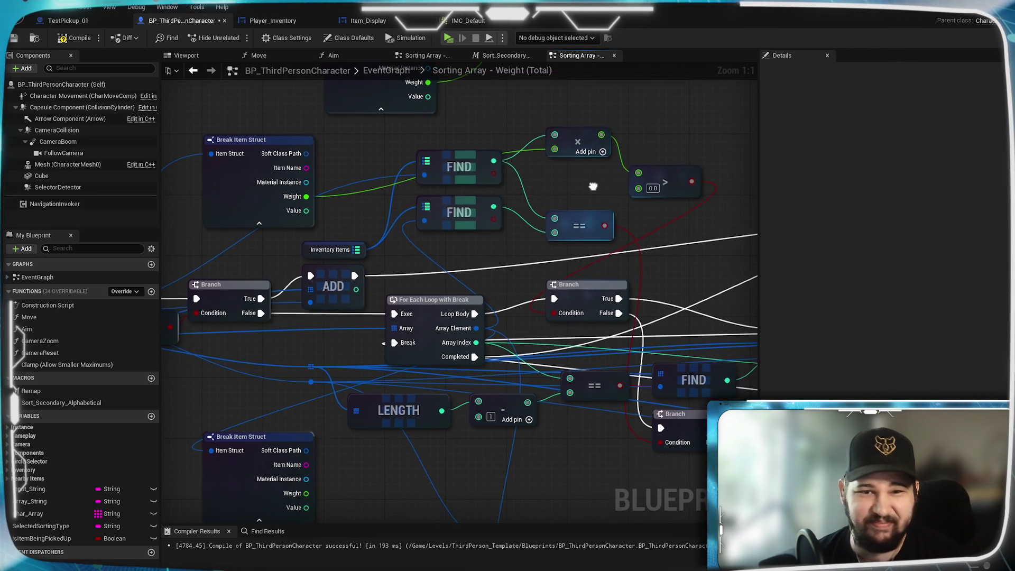
- Duplicate the multiply for the second FIND, wire Weight and the lower > input, then compile and save
left_click(580, 140)
key("ctrl+c")
key("ctrl+v")
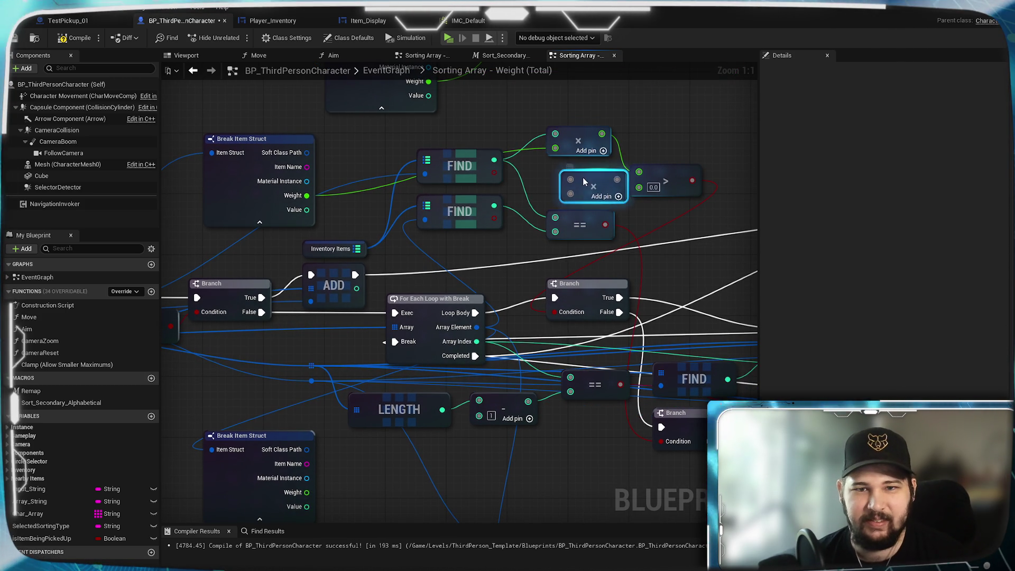
left_click_drag(577, 172, 494, 205)
mouse_move(433, 422)
left_mouse_down()
mouse_move(441, 427)
mouse_move(681, 175)
mouse_move(681, 205)
left_mouse_up()
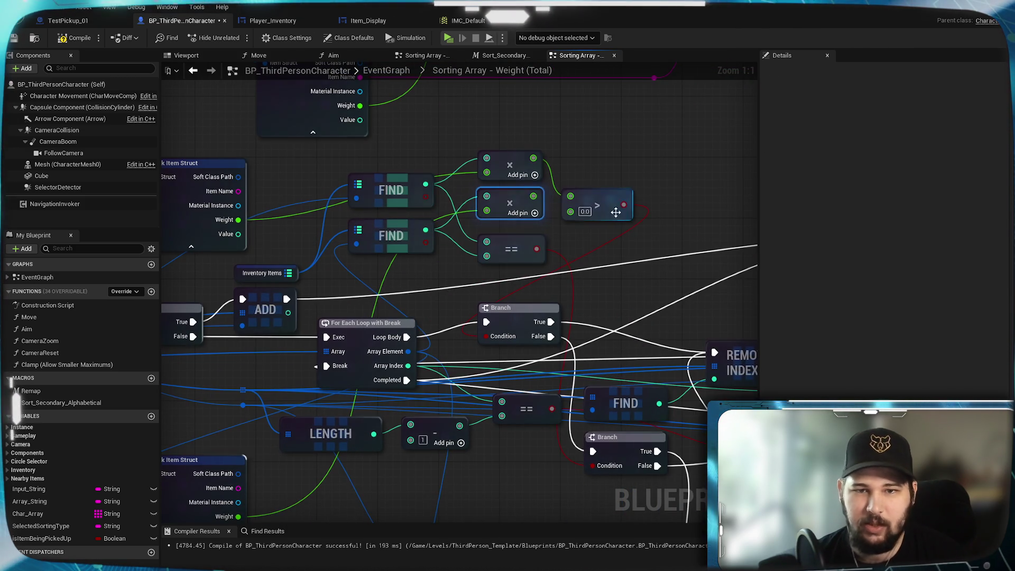
mouse_move(533, 196)
left_mouse_down()
mouse_move(570, 216)
mouse_move(677, 166)
left_mouse_up()
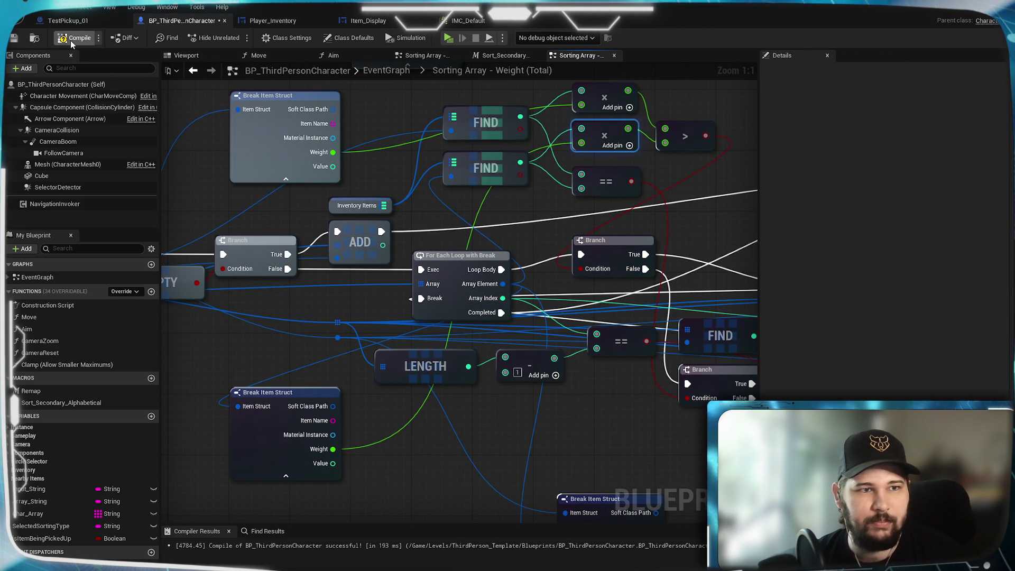
left_click(14, 38)
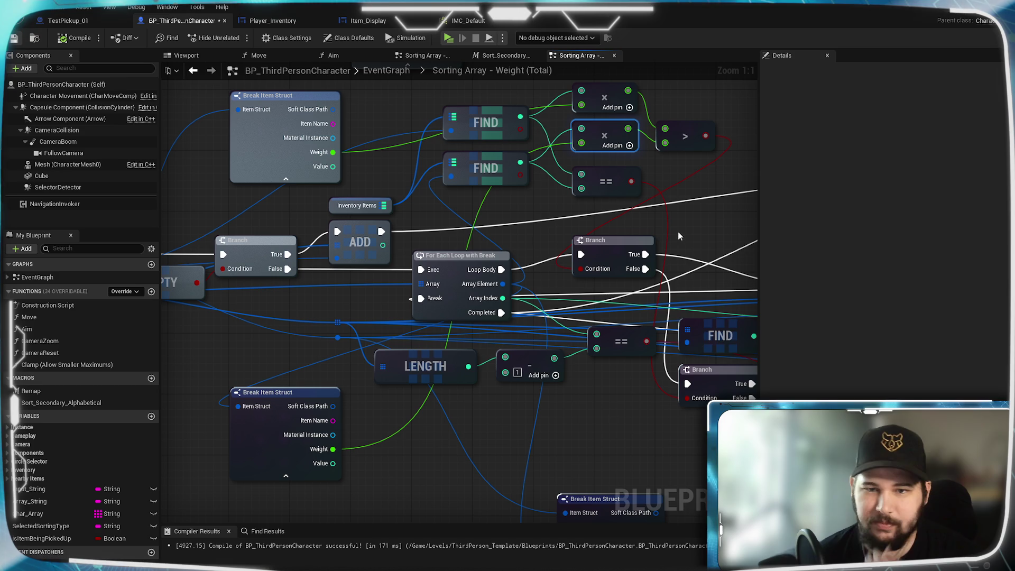
- Reposition the FIND node near the Branch, slightly lower, beside REMOVE INDEX
mouse_move(718, 239)
left_mouse_down()
mouse_move(623, 254)
mouse_move(539, 242)
mouse_move(740, 279)
mouse_move(560, 236)
mouse_move(571, 260)
mouse_move(474, 251)
left_mouse_up()
mouse_move(486, 341)
left_mouse_down()
mouse_move(584, 320)
mouse_move(576, 291)
mouse_move(576, 312)
mouse_move(596, 324)
mouse_move(759, 281)
left_mouse_up()
mouse_move(594, 319)
left_mouse_down()
mouse_move(367, 387)
mouse_move(281, 315)
left_mouse_up()
left_click_drag(595, 318, 597, 334)
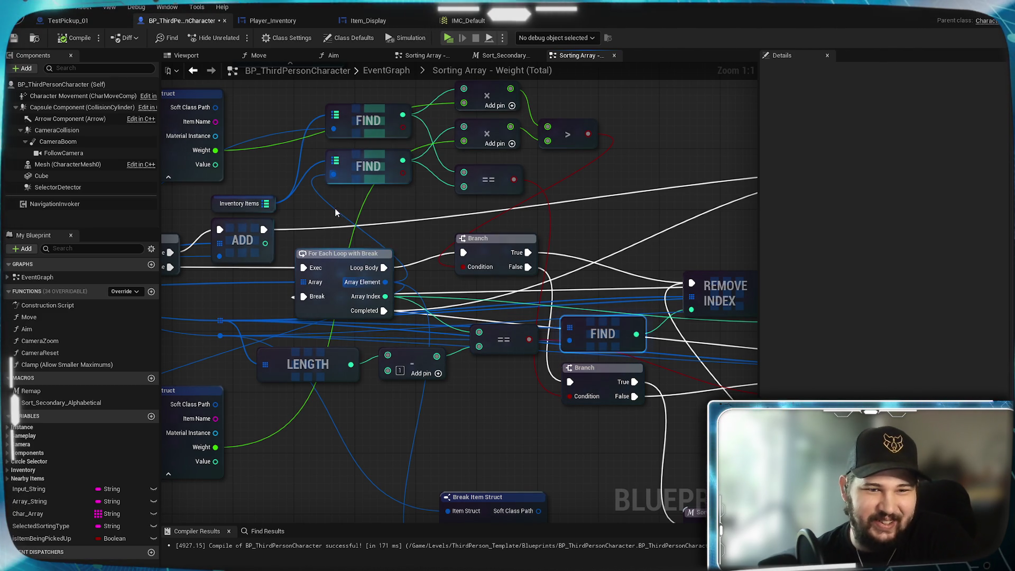
mouse_move(688, 351)
left_mouse_down()
mouse_move(469, 345)
mouse_move(624, 338)
mouse_move(534, 343)
left_mouse_up()
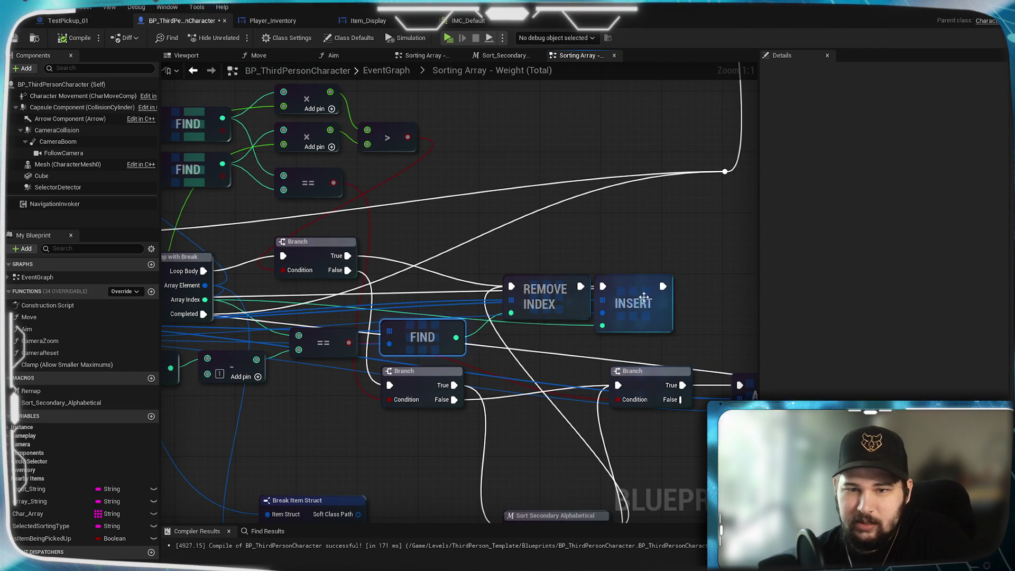
mouse_move(636, 262)
left_mouse_down()
mouse_move(894, 254)
mouse_move(624, 291)
left_mouse_up()
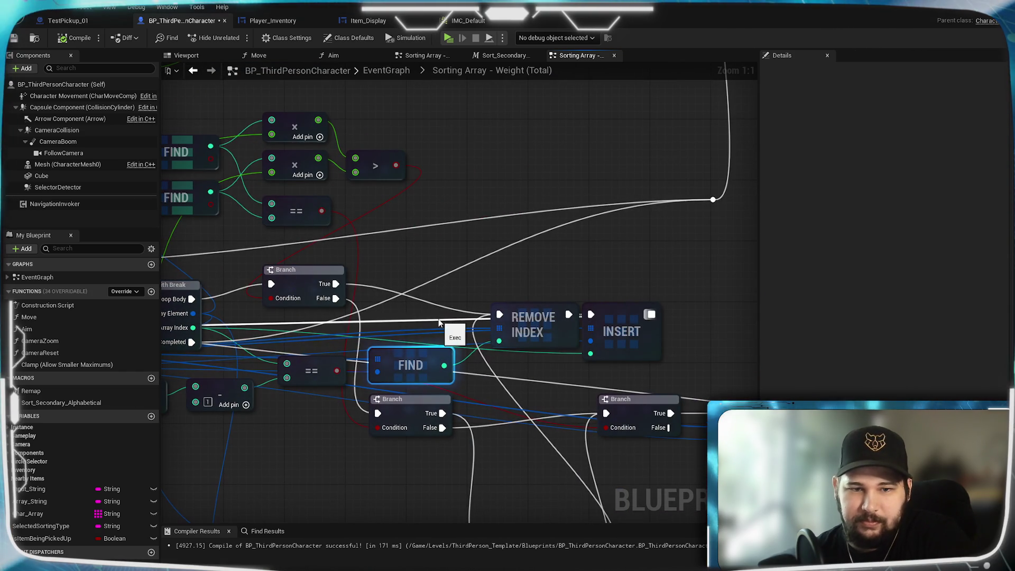
- Add reroute points on the REMOVE INDEX and Branch True wires above the For Each Loop
double_click(433, 321)
left_click_drag(423, 314, 461, 299)
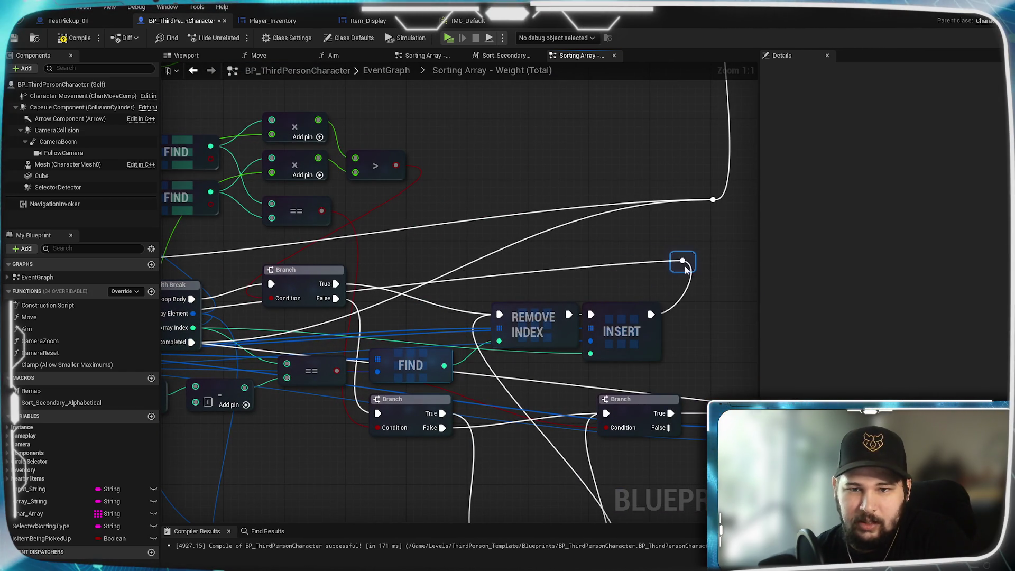
left_click_drag(685, 270, 841, 234)
double_click(702, 234)
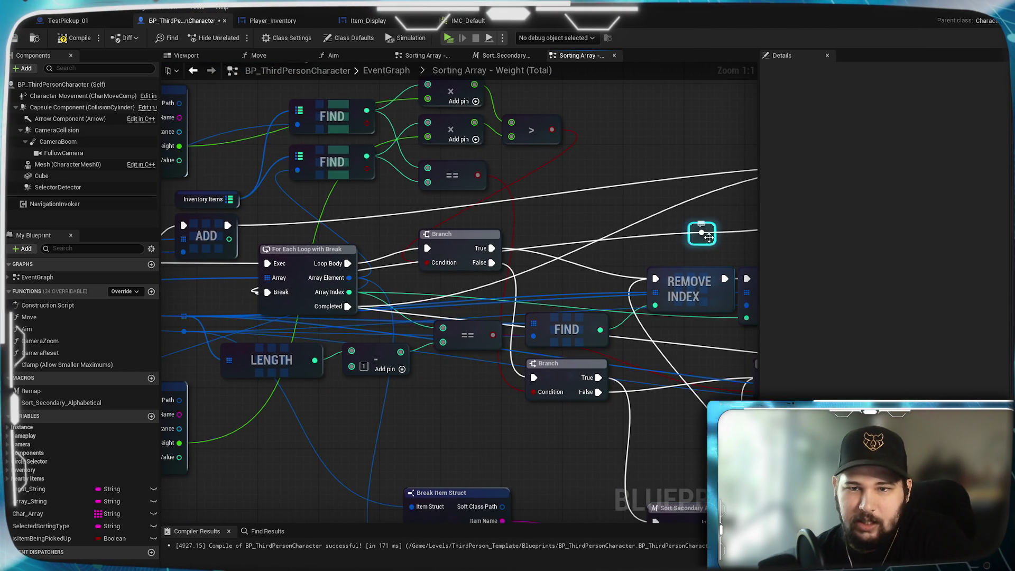
left_click_drag(272, 234, 284, 225)
double_click(450, 203)
left_click_drag(456, 206, 280, 213)
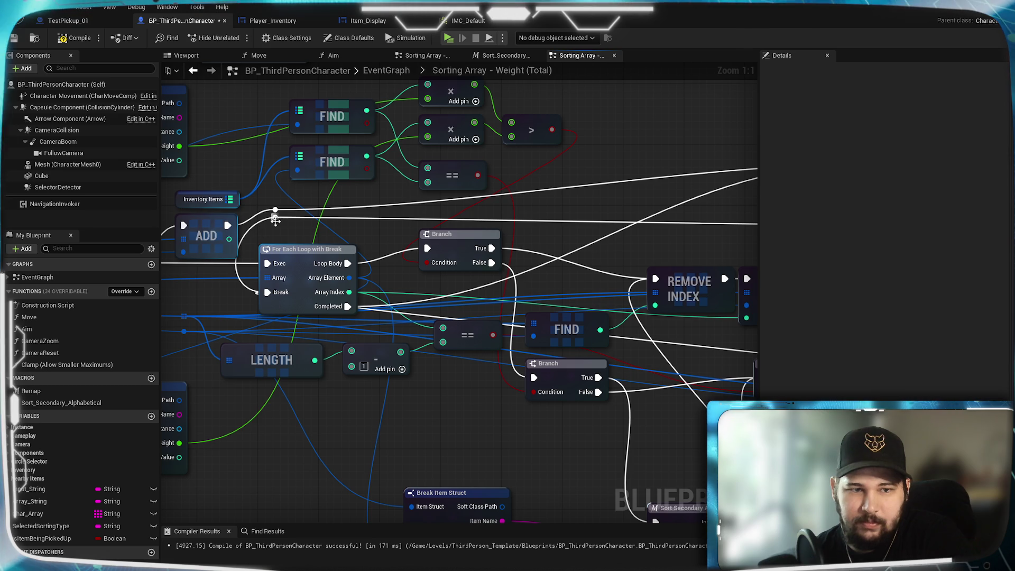
mouse_move(568, 240)
left_mouse_down()
mouse_move(280, 231)
mouse_move(261, 243)
left_mouse_up()
- Connect the ADD node's exec output to the reroute knot in the Weight (Total) graph
mouse_move(519, 237)
left_mouse_down()
mouse_move(668, 221)
mouse_move(251, 270)
mouse_move(320, 258)
left_mouse_up()
left_click_drag(614, 375, 525, 222)
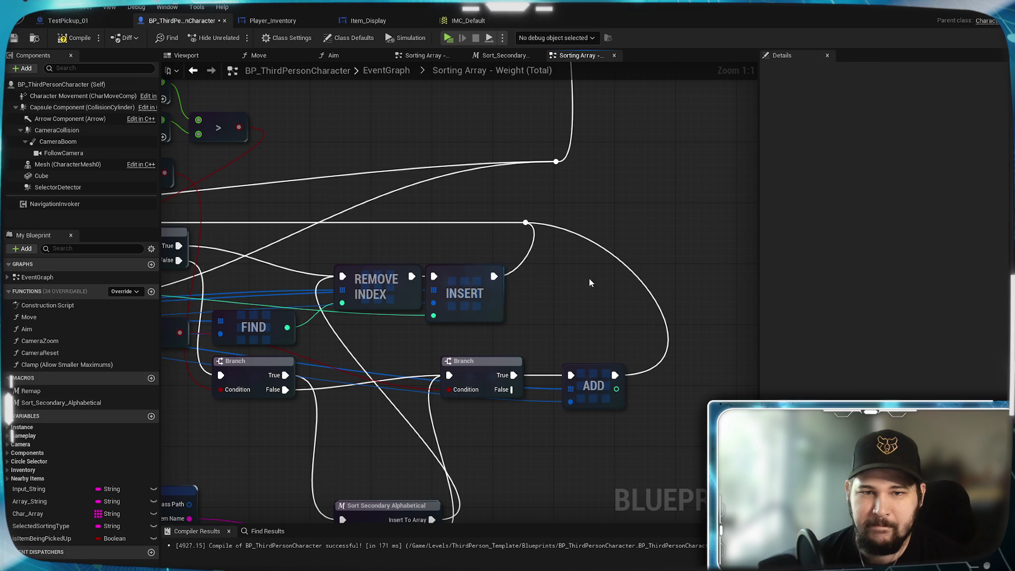
mouse_move(243, 288)
left_mouse_down()
mouse_move(646, 250)
mouse_move(553, 291)
mouse_move(499, 255)
mouse_move(617, 401)
left_mouse_up()
left_click_drag(440, 220, 374, 132)
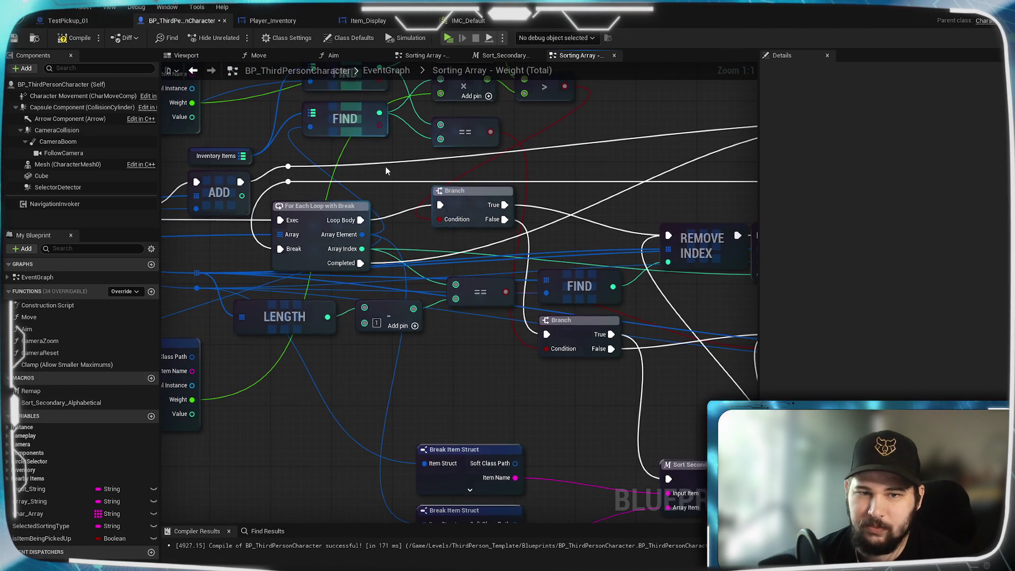
left_click_drag(418, 157, 534, 260)
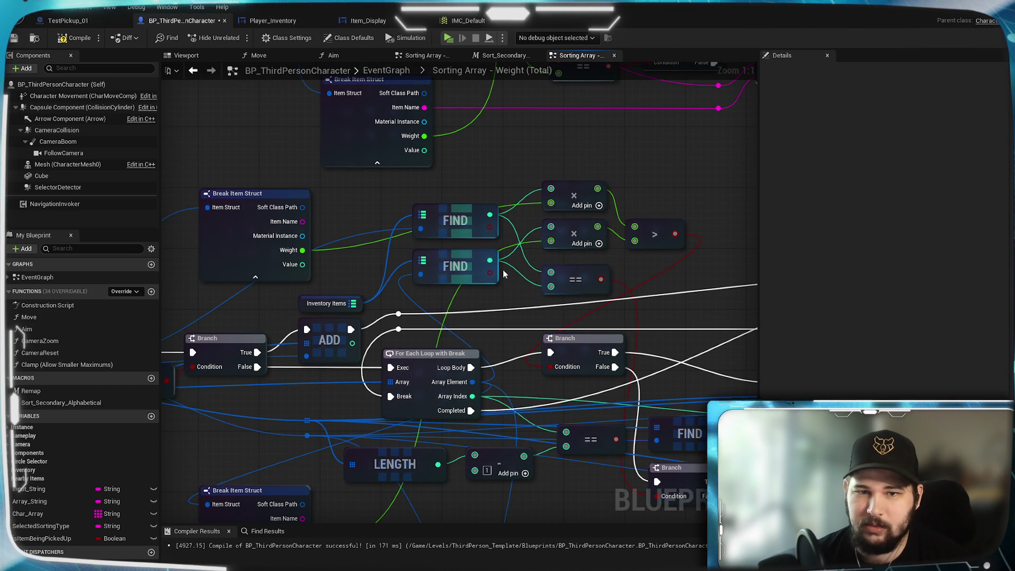
mouse_move(617, 268)
left_mouse_down()
mouse_move(480, 251)
mouse_move(537, 263)
left_mouse_up()
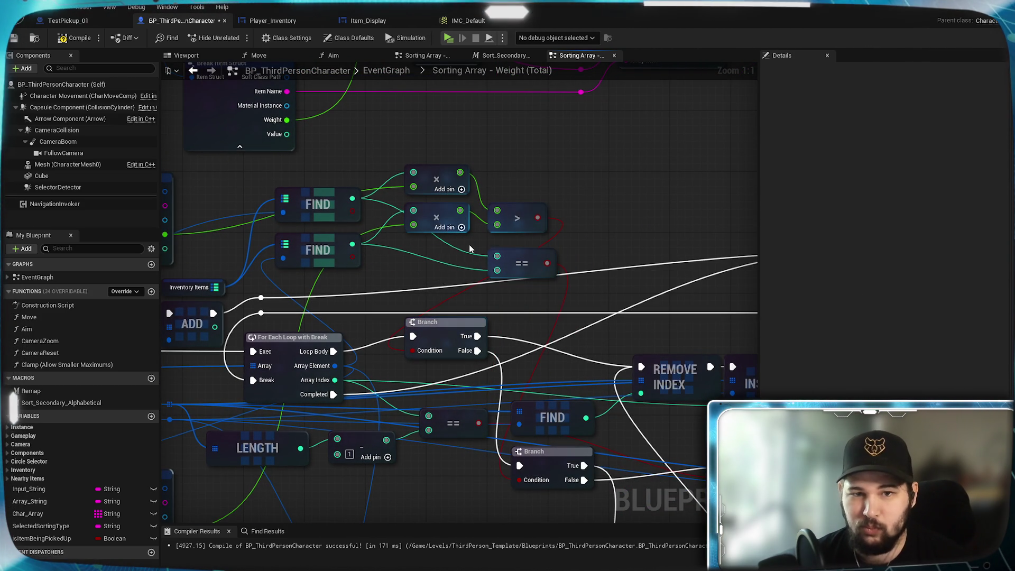
- Wire both multiplied weight outputs into the == equality check
left_click_drag(496, 210, 491, 218)
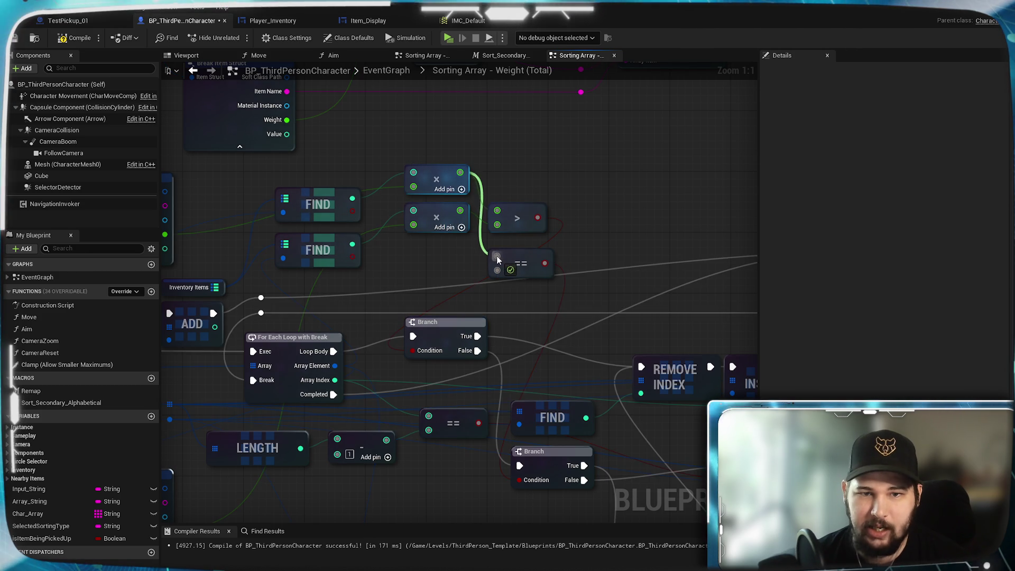
left_click_drag(497, 259, 497, 257)
left_click_drag(460, 210, 494, 273)
mouse_move(543, 331)
left_mouse_down()
mouse_move(509, 258)
mouse_move(534, 201)
left_mouse_up()
left_click_drag(509, 277, 383, 278)
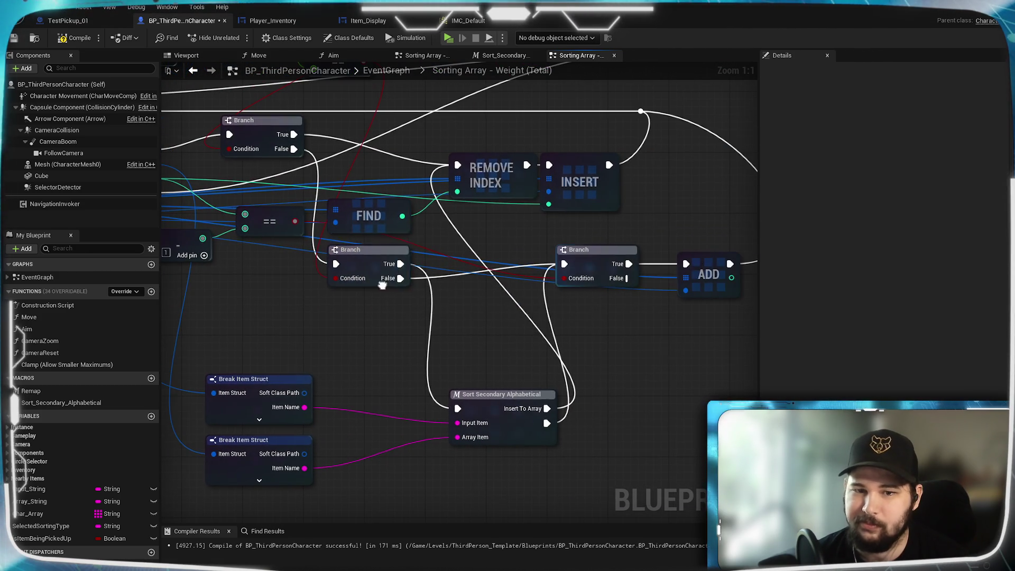
mouse_move(341, 386)
left_mouse_down()
mouse_move(676, 391)
mouse_move(282, 386)
mouse_move(496, 413)
left_mouse_up()
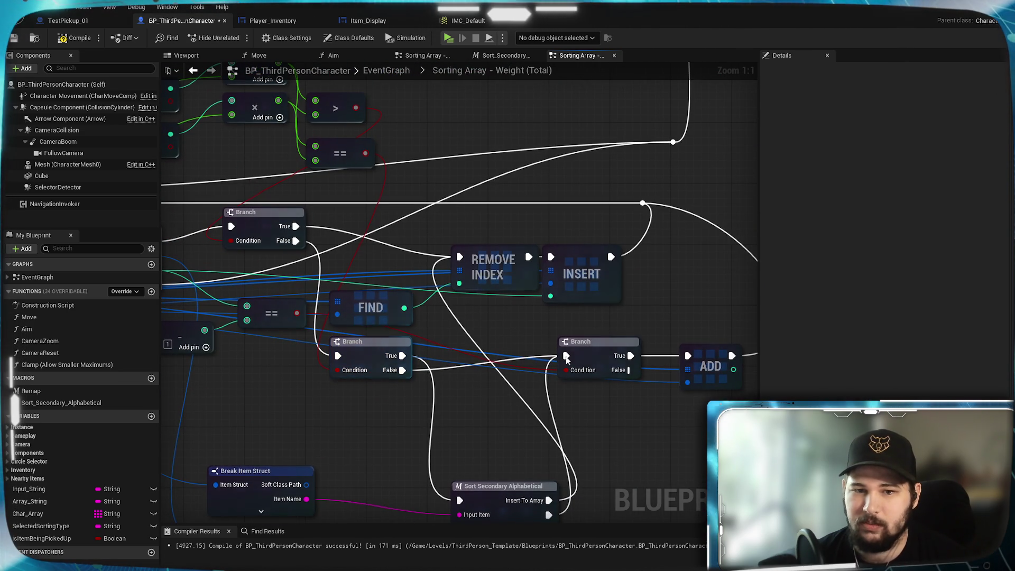
left_click_drag(625, 393, 512, 381)
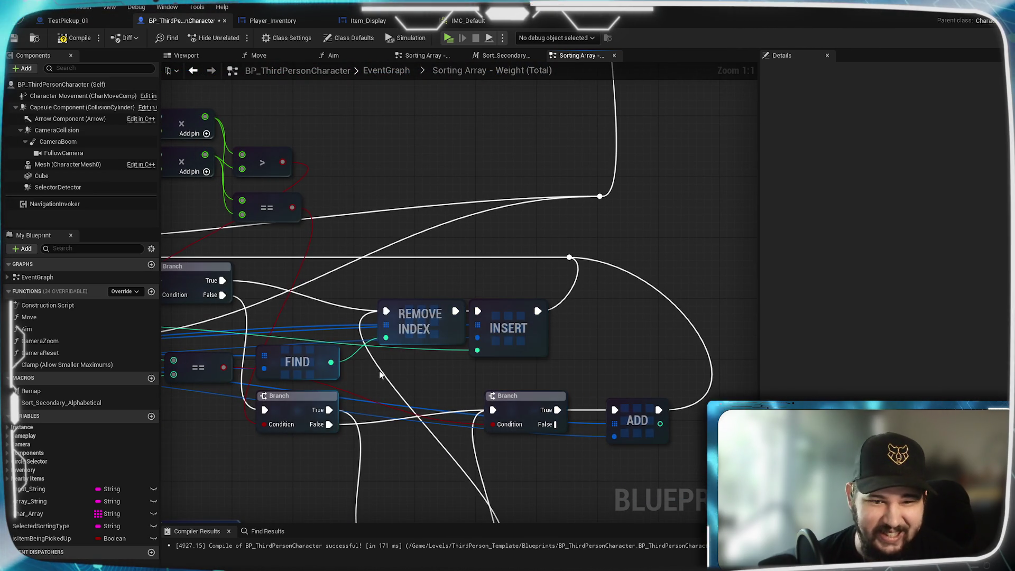
- Pan across the graph to review the FIND, Remove Index, Insert and Branch wiring
left_click_drag(680, 429, 759, 369)
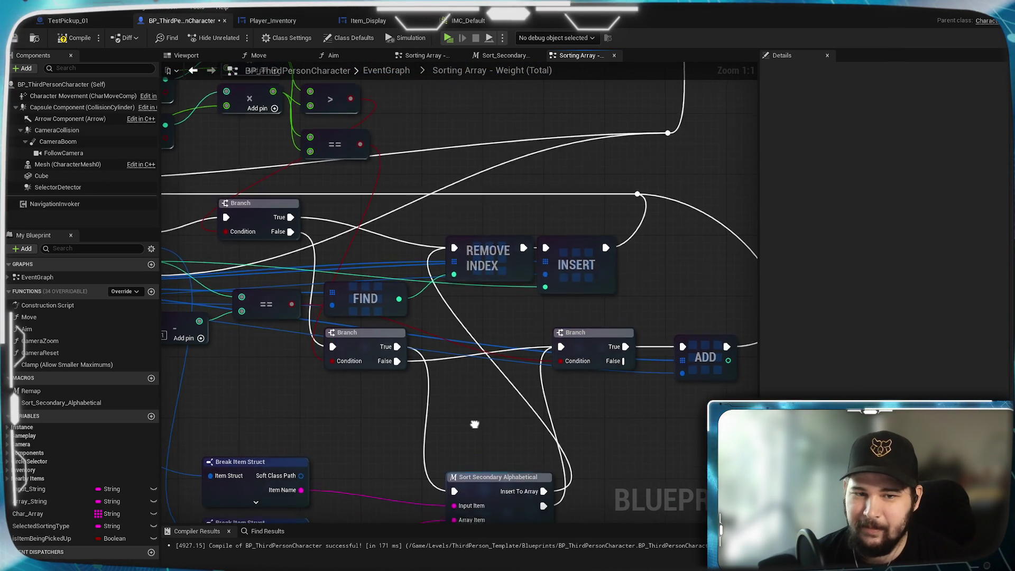
left_click_drag(474, 421, 665, 545)
mouse_move(646, 451)
left_mouse_down()
mouse_move(658, 474)
mouse_move(491, 185)
mouse_move(686, 251)
mouse_move(701, 531)
left_mouse_up()
mouse_move(460, 238)
left_mouse_down()
mouse_move(438, 387)
mouse_move(386, 402)
mouse_move(400, 427)
mouse_move(541, 461)
mouse_move(392, 348)
left_mouse_up()
mouse_move(573, 78)
left_mouse_down()
mouse_move(558, 74)
mouse_move(447, 207)
left_mouse_up()
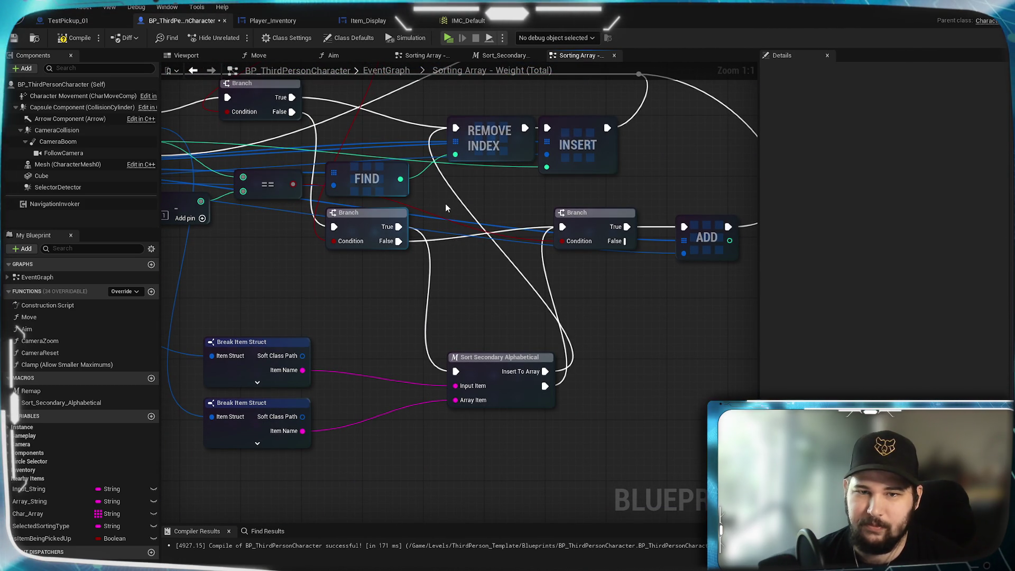
left_click_drag(445, 208, 316, 297)
mouse_move(388, 319)
left_mouse_down()
mouse_move(474, 348)
mouse_move(472, 315)
mouse_move(317, 317)
mouse_move(402, 328)
mouse_move(557, 372)
mouse_move(450, 364)
left_mouse_up()
mouse_move(391, 346)
left_mouse_down()
mouse_move(554, 348)
mouse_move(357, 332)
left_mouse_up()
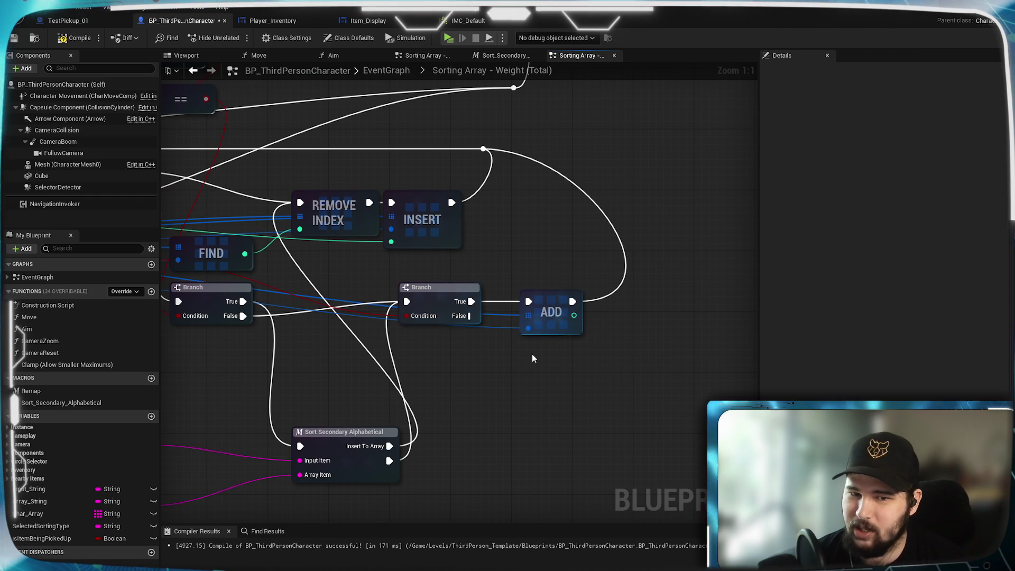
mouse_move(408, 237)
left_mouse_down()
mouse_move(425, 273)
mouse_move(607, 377)
mouse_move(212, 311)
mouse_move(491, 306)
mouse_move(709, 317)
mouse_move(846, 291)
mouse_move(596, 283)
mouse_move(272, 360)
mouse_move(705, 289)
mouse_move(788, 298)
mouse_move(962, 278)
mouse_move(458, 260)
left_mouse_up()
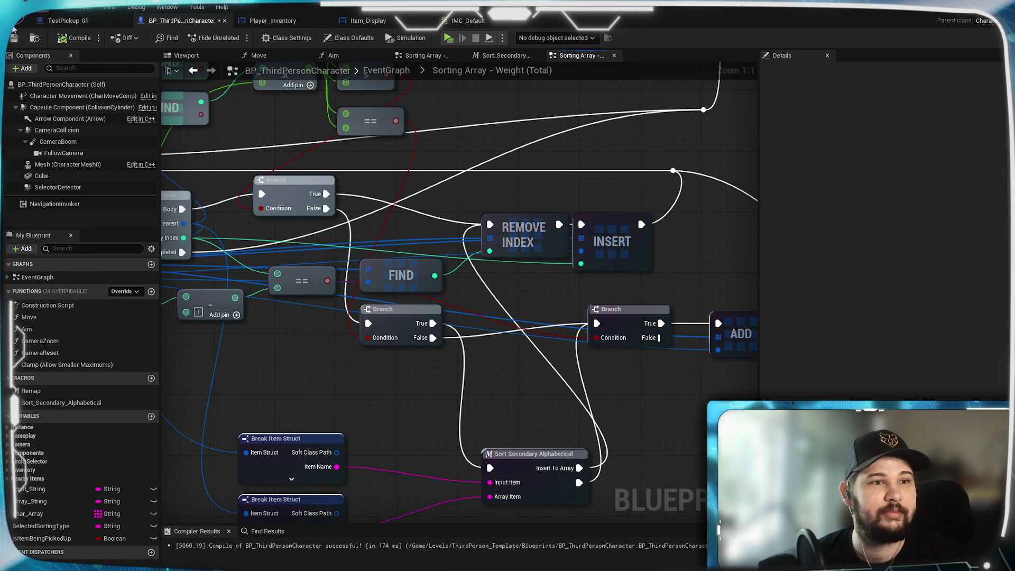
mouse_move(290, 362)
left_mouse_down()
mouse_move(423, 356)
mouse_move(419, 375)
mouse_move(510, 379)
mouse_move(537, 404)
mouse_move(410, 411)
left_mouse_up()
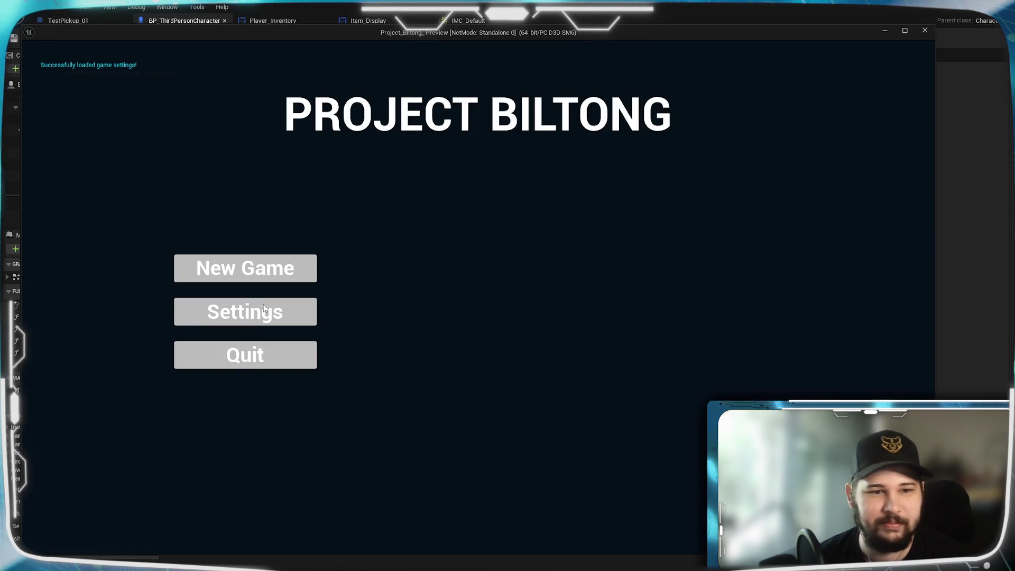
- Close the game preview and return to the main EventGraph
key("Escape")
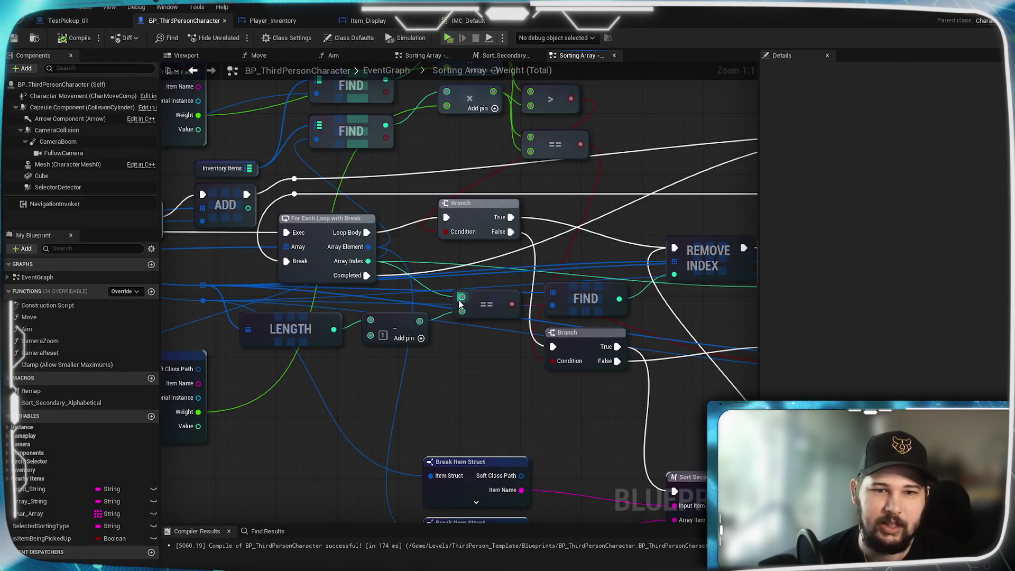
left_click(423, 55)
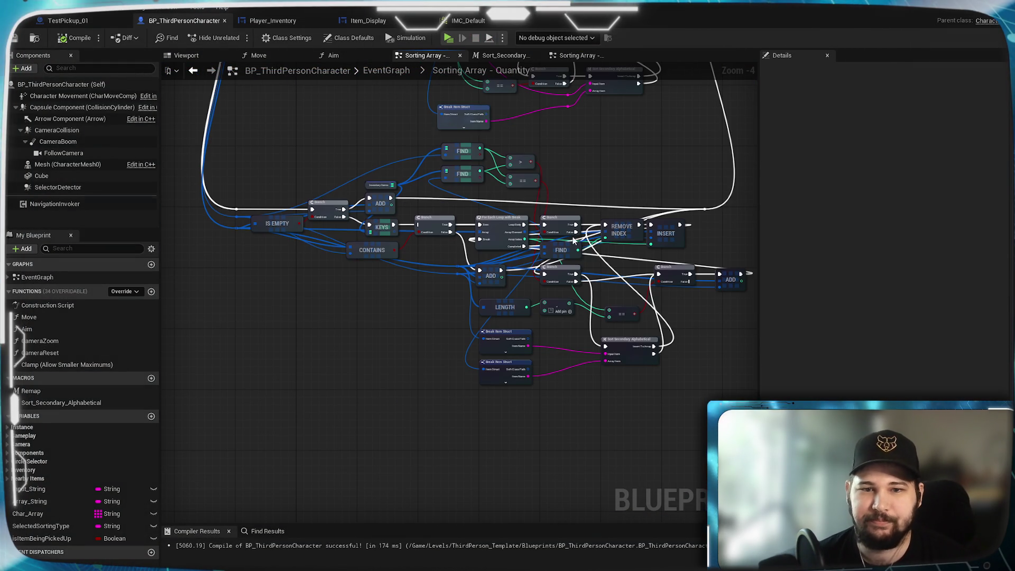
key("alt+Left")
scroll(511, 237, "up", 5)
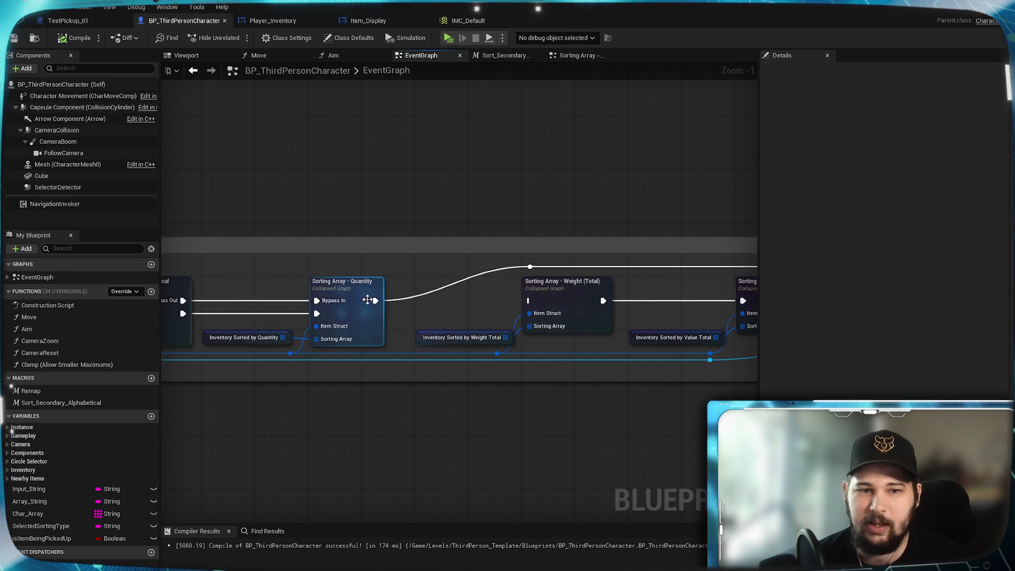
- Wire Quantity's exec into Weight (Total), route its output to the reroute, and relaunch Play
left_click_drag(375, 301, 529, 300)
left_click_drag(678, 332, 416, 340)
mouse_move(341, 309)
left_mouse_down()
mouse_move(359, 317)
mouse_move(554, 275)
left_mouse_up()
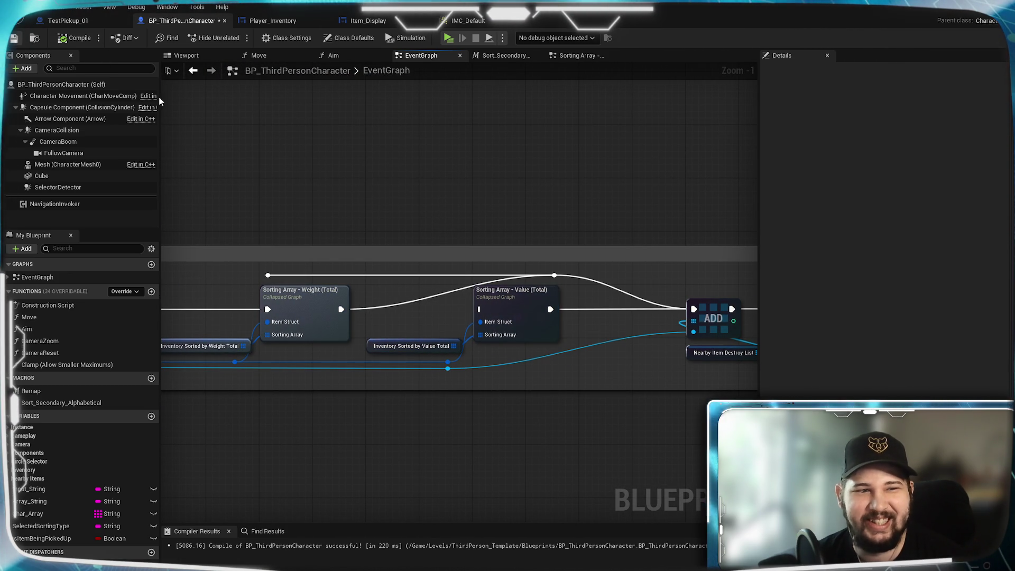
left_click(450, 39)
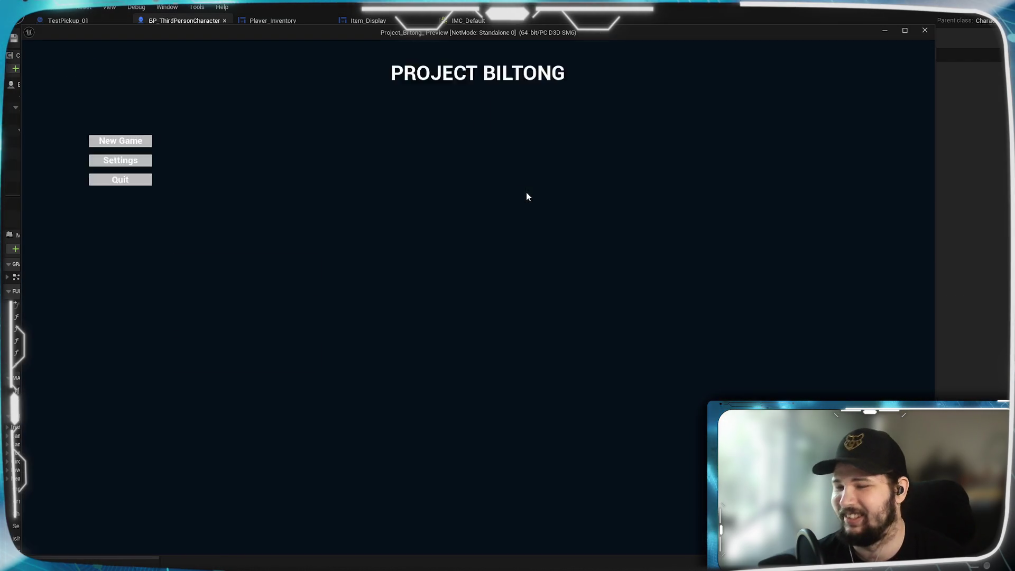
- Start a New Game, open the inventory, and try the Weight (Unit) and Quantity sorts
left_click(280, 284)
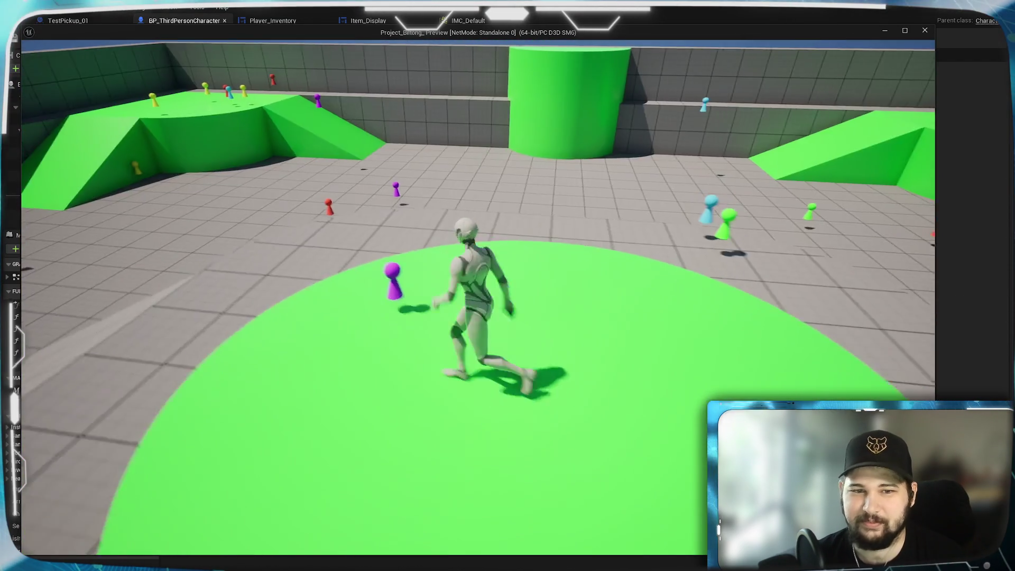
key("w")
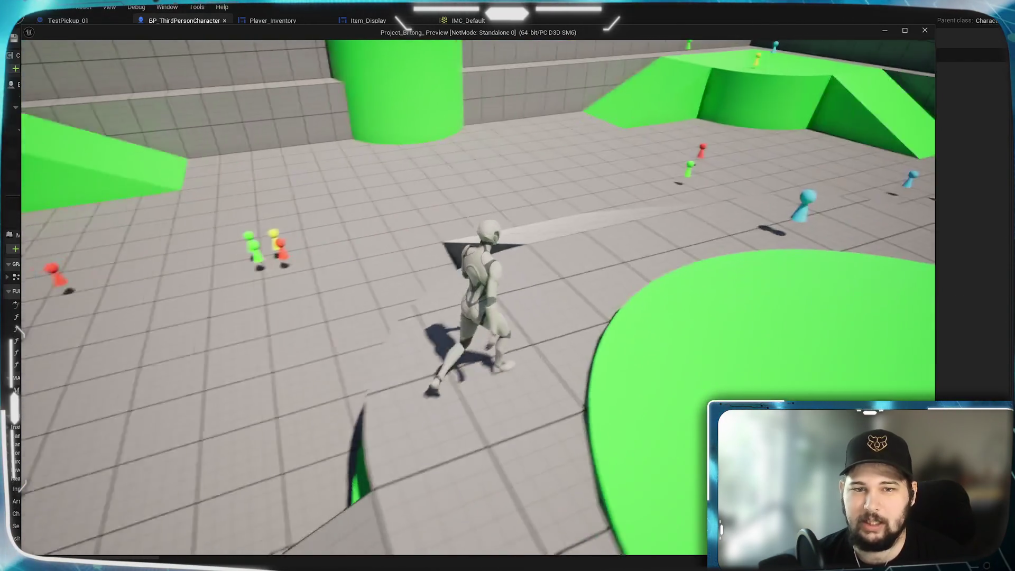
key("i")
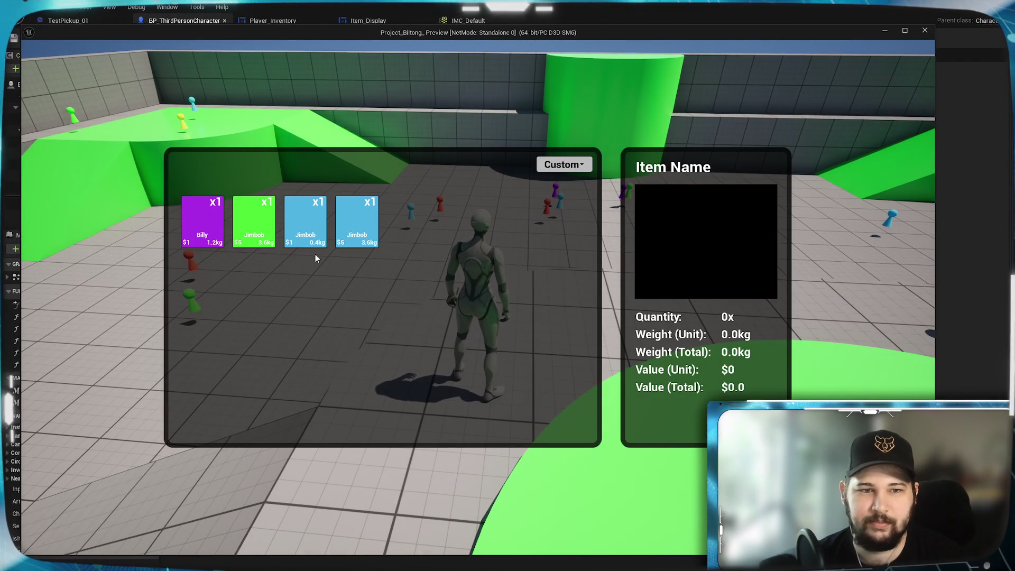
left_click(564, 165)
left_click(560, 188)
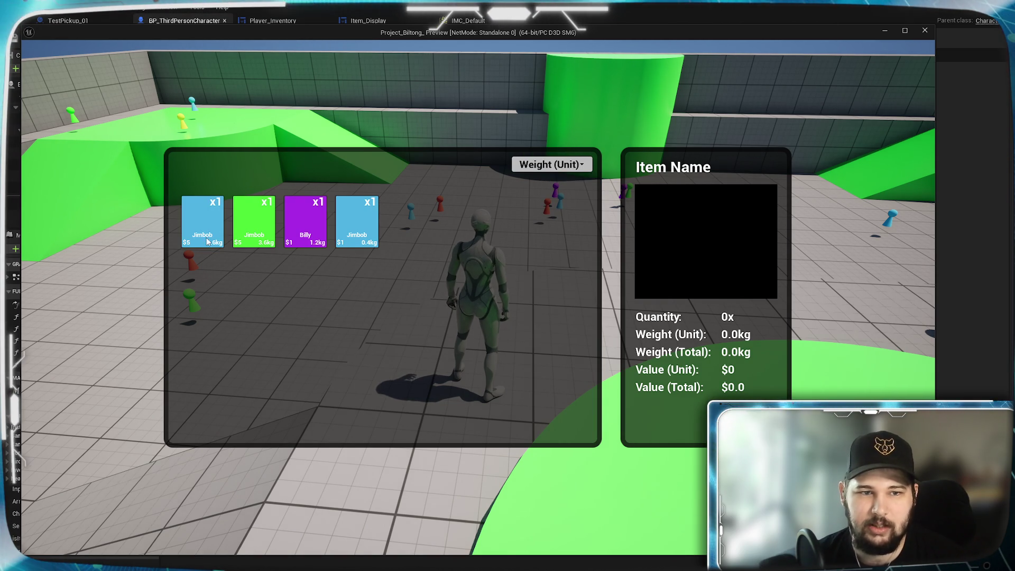
left_click(552, 164)
left_click(554, 224)
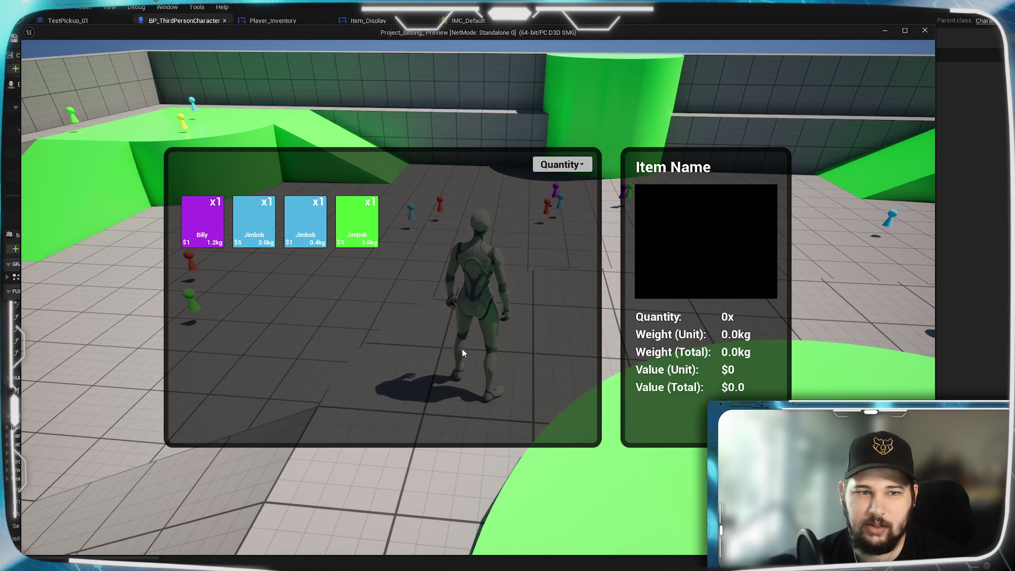
- Collect more pickups, then reopen the inventory and sort it by Weight (Total)
key("i")
key("w")
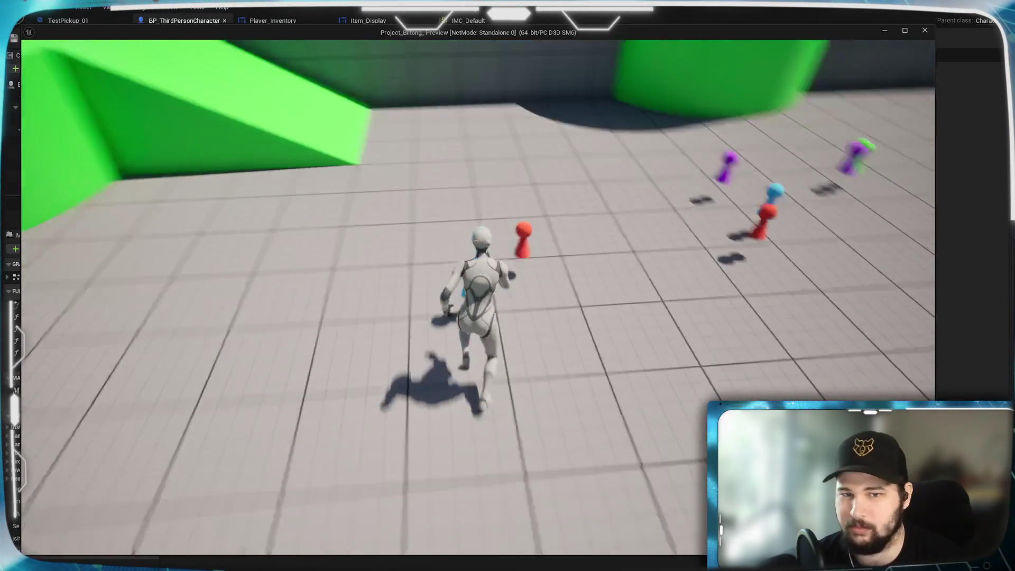
key("w")
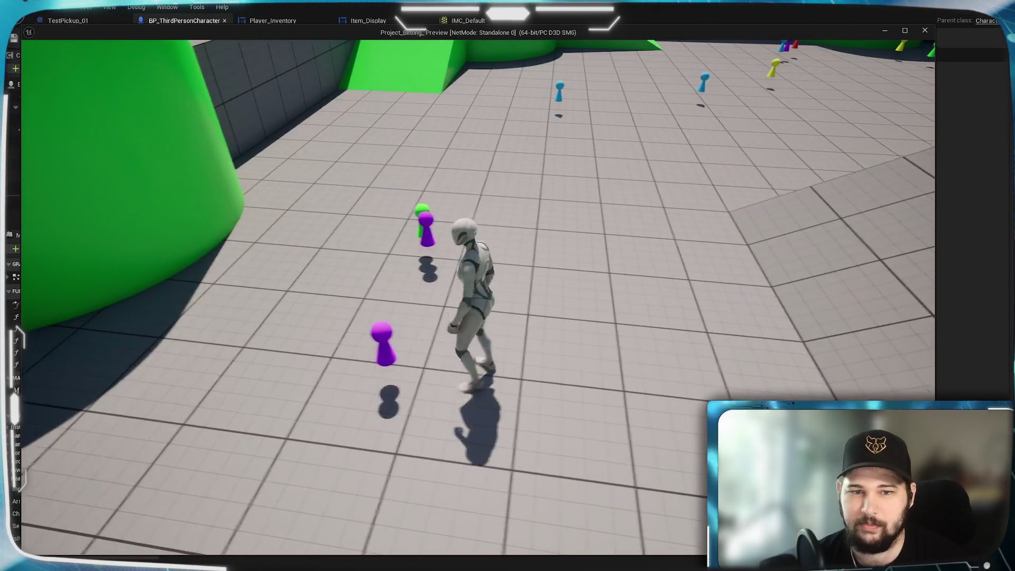
key("i")
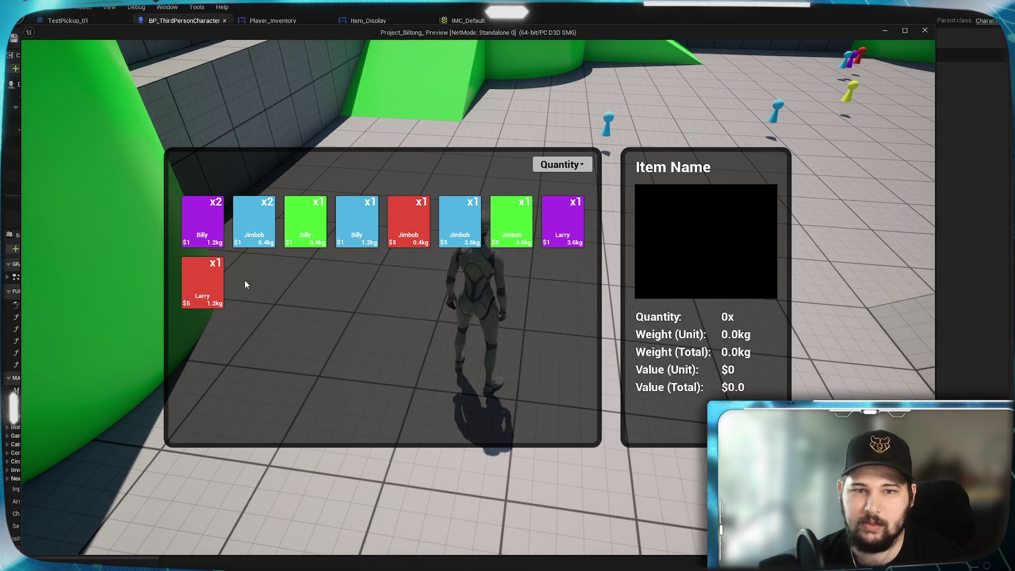
left_click(562, 167)
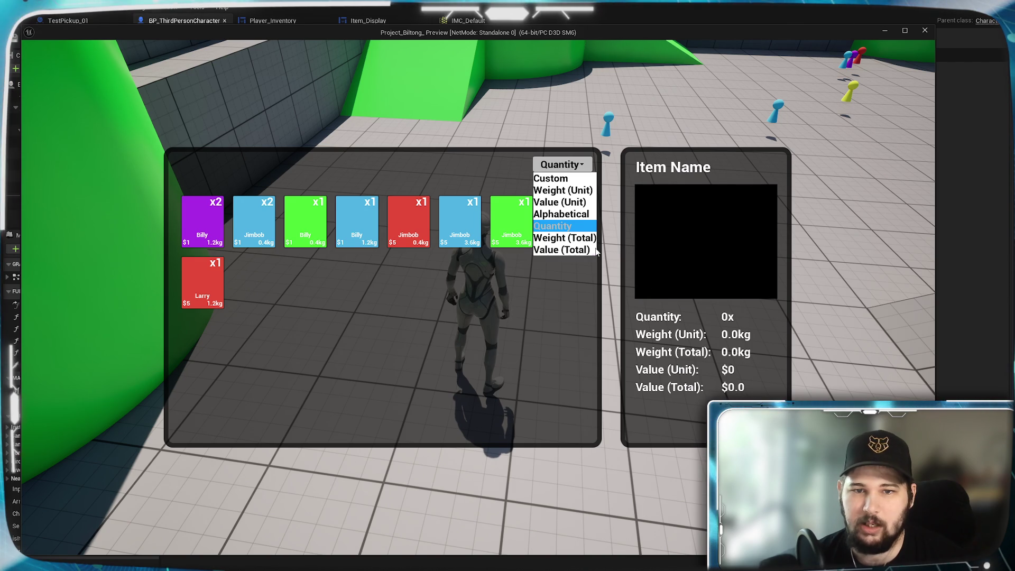
left_click(571, 239)
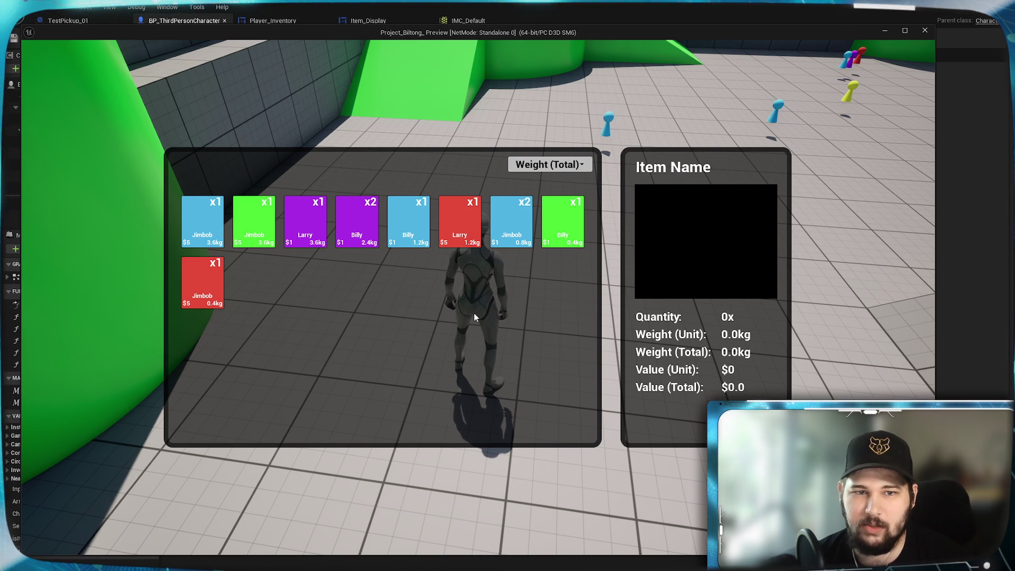
- Close the inventory and run and jump onto the green platform to grab a pickup
key("Tab")
key("w")
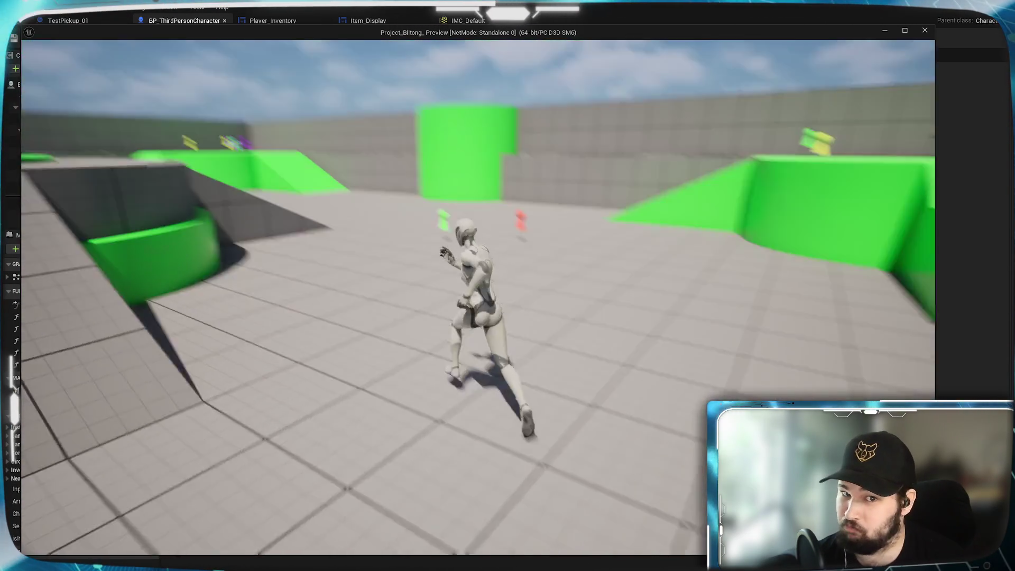
key("d")
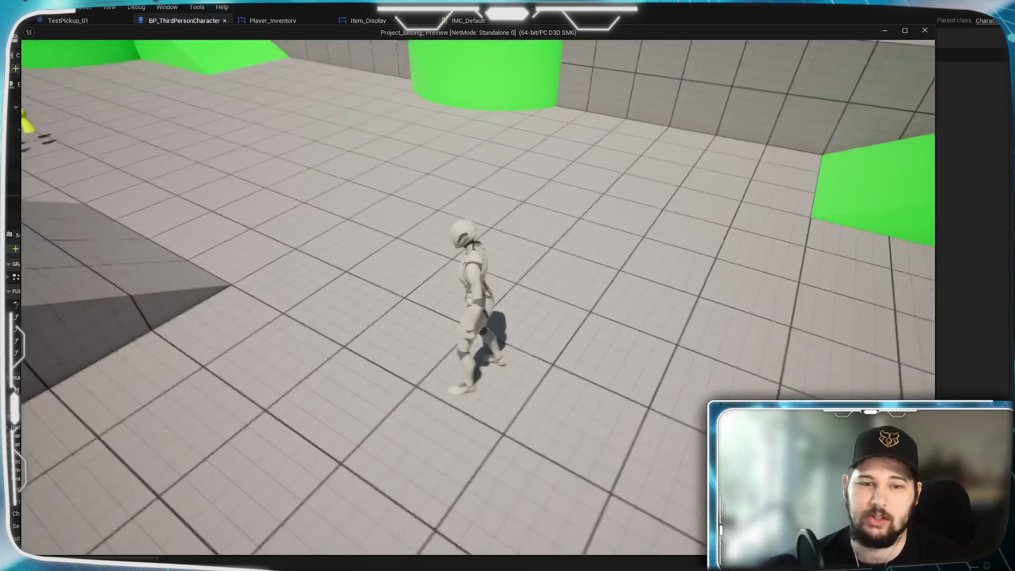
key("space")
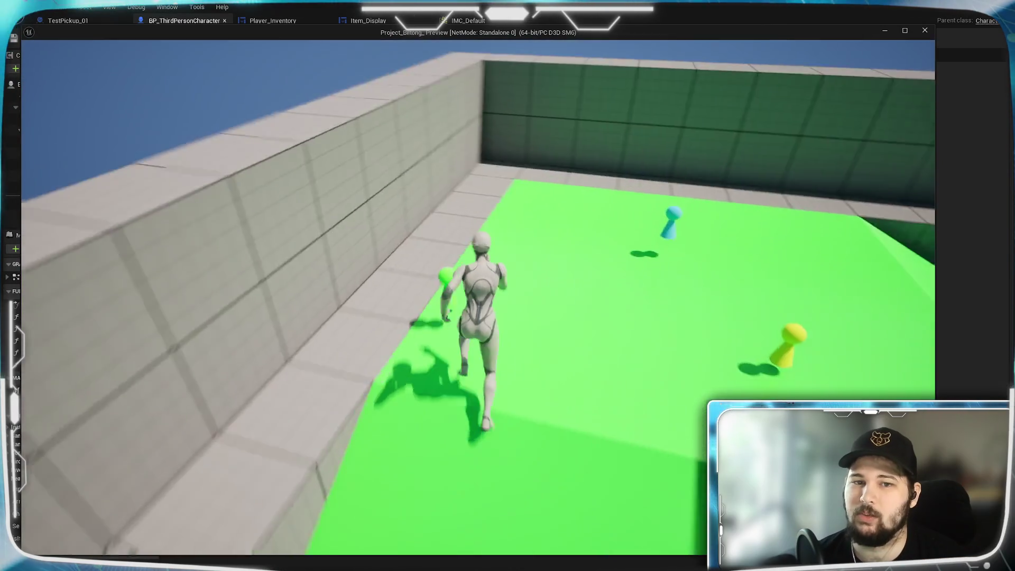
key("e")
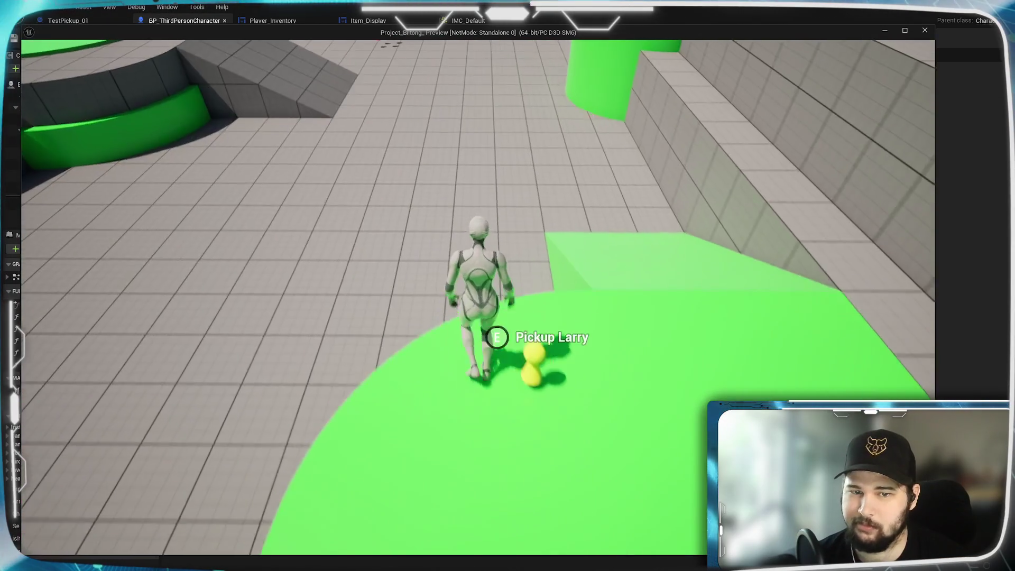
key("space")
- Run through the pickup clusters and up the green ramp, then open the inventory
key("w")
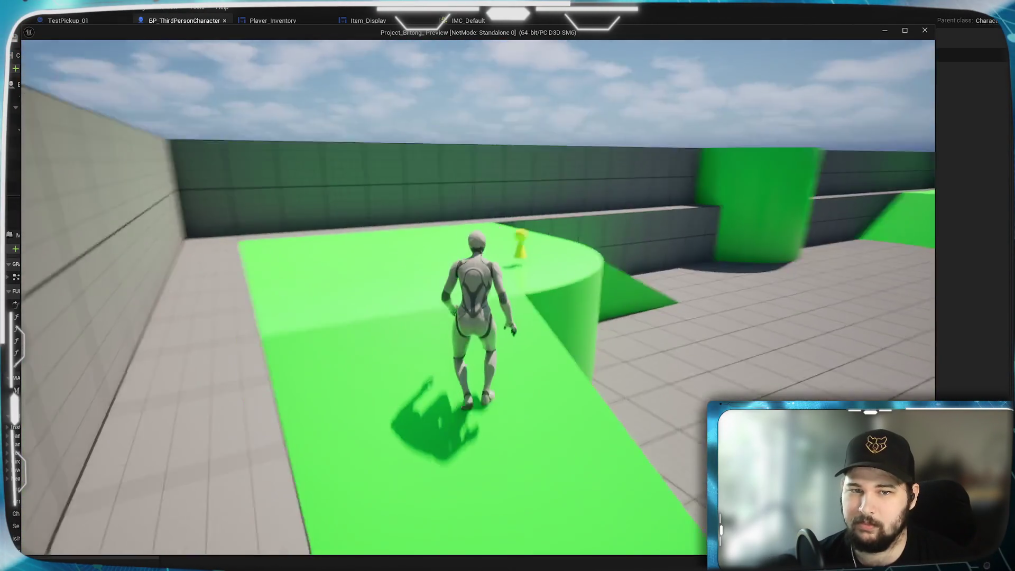
key("w")
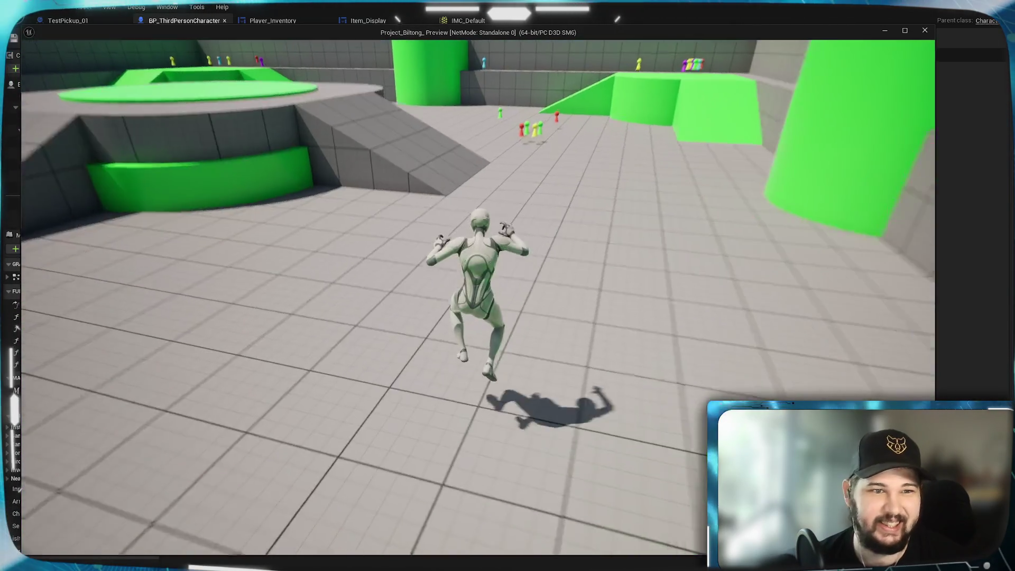
key("w")
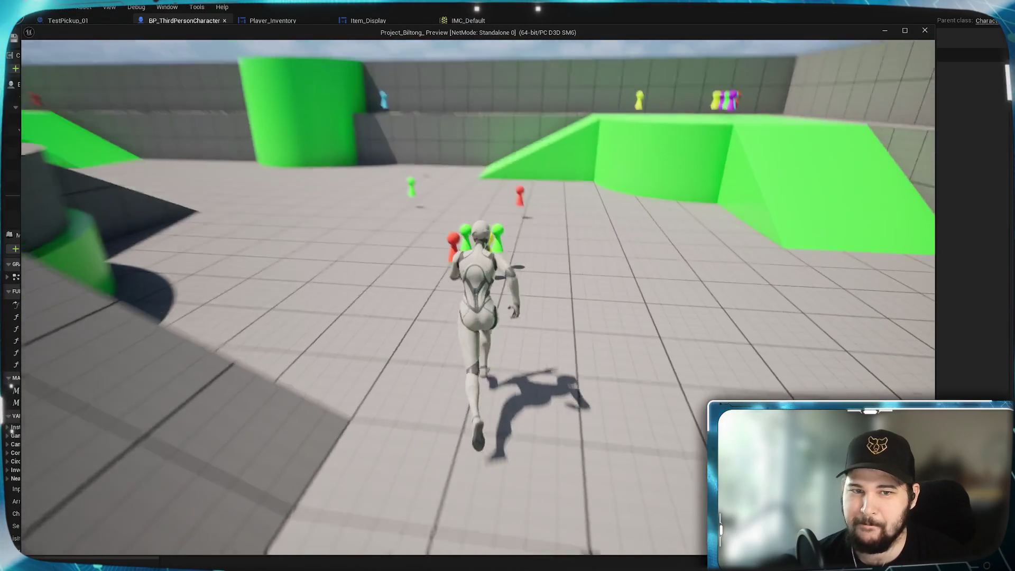
key("w")
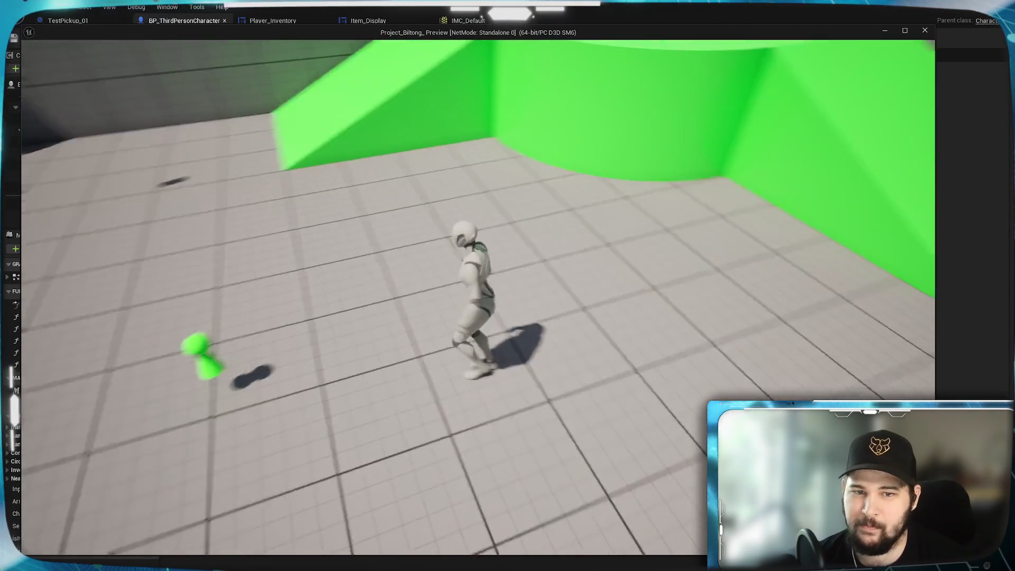
key("w")
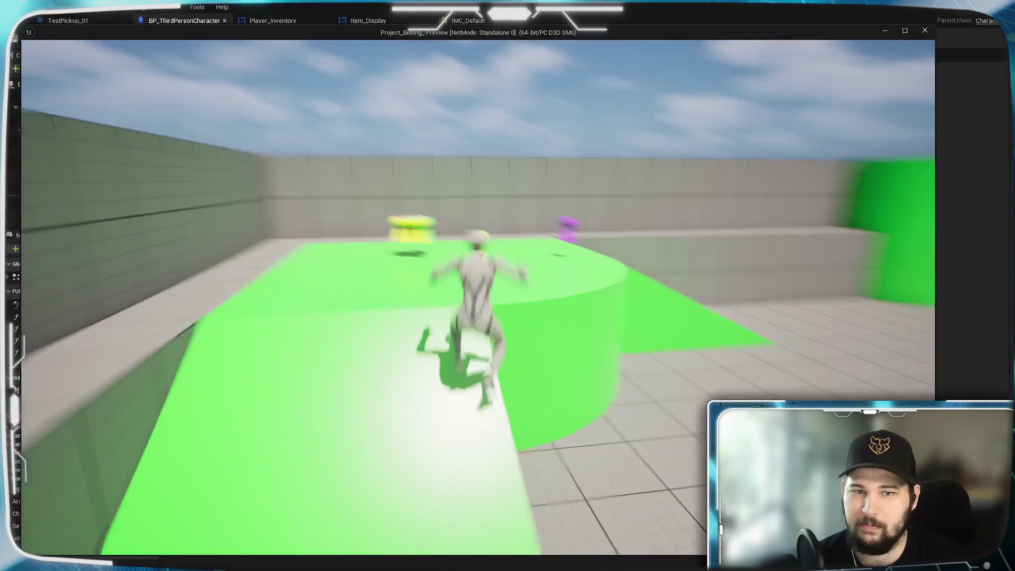
key("w")
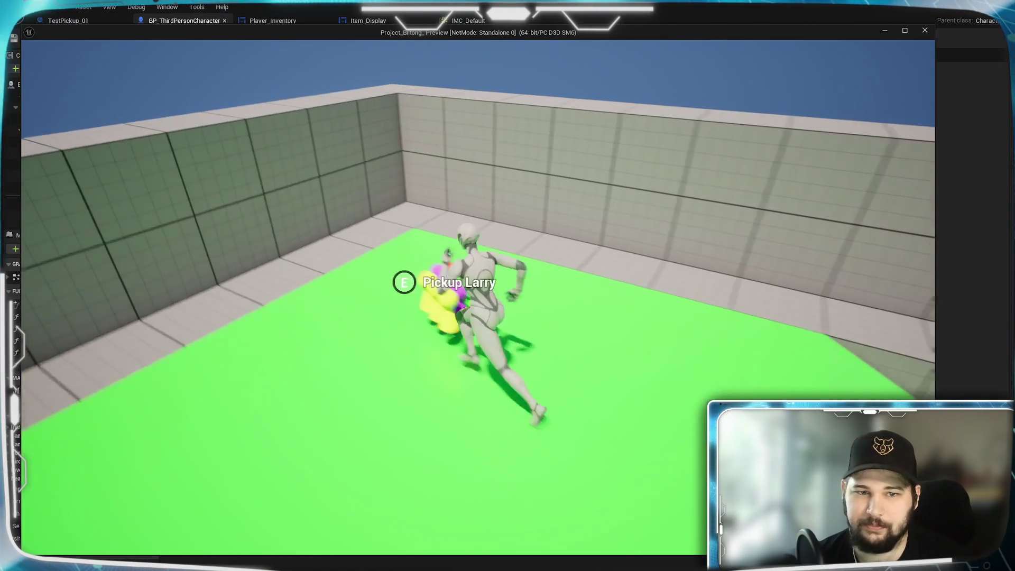
key("w")
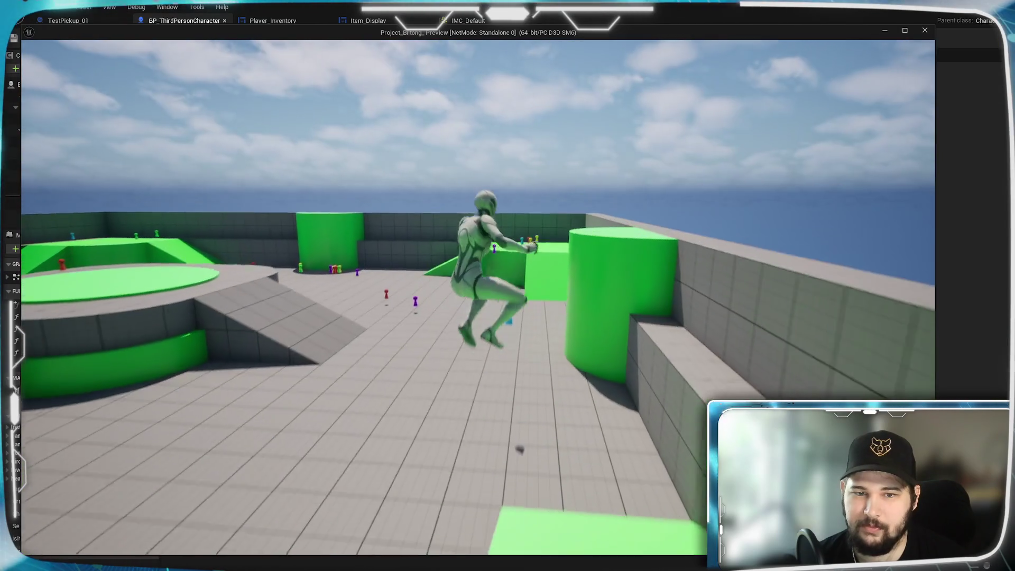
key("w")
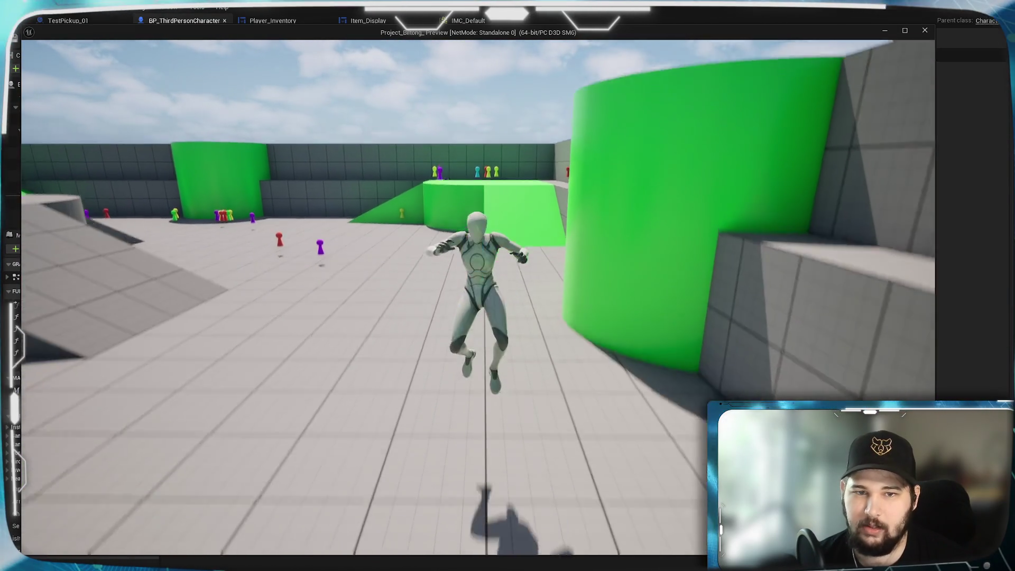
key("w")
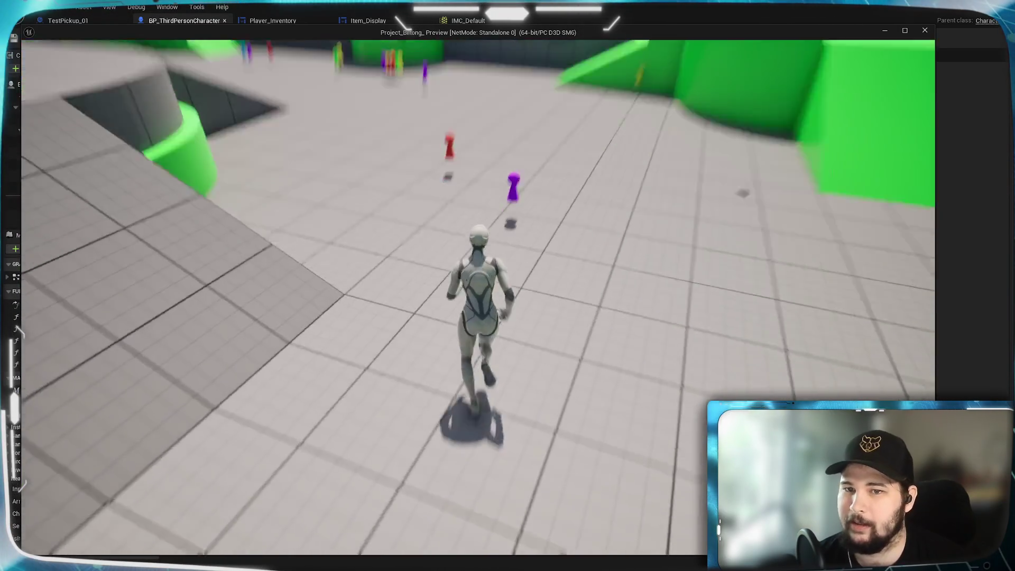
key("w")
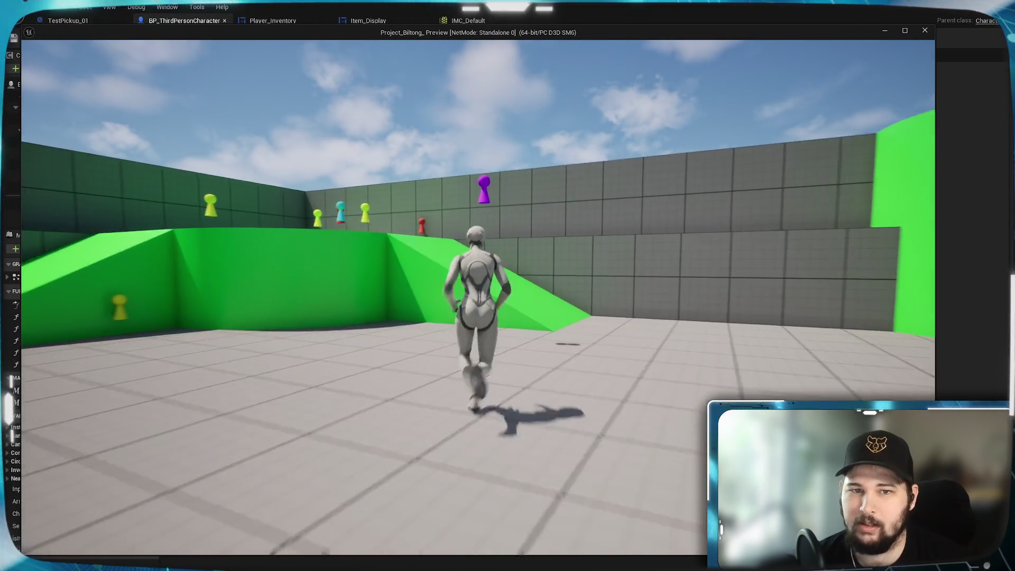
key("i")
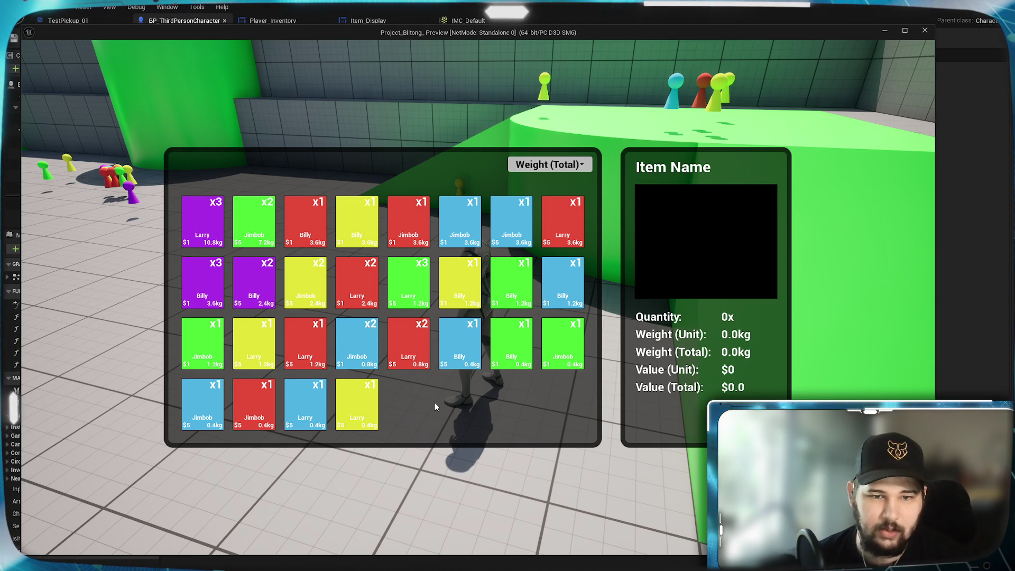
- Re-sort the inventory by Quantity, then by Weight (Total)
left_click(555, 164)
left_click(528, 226)
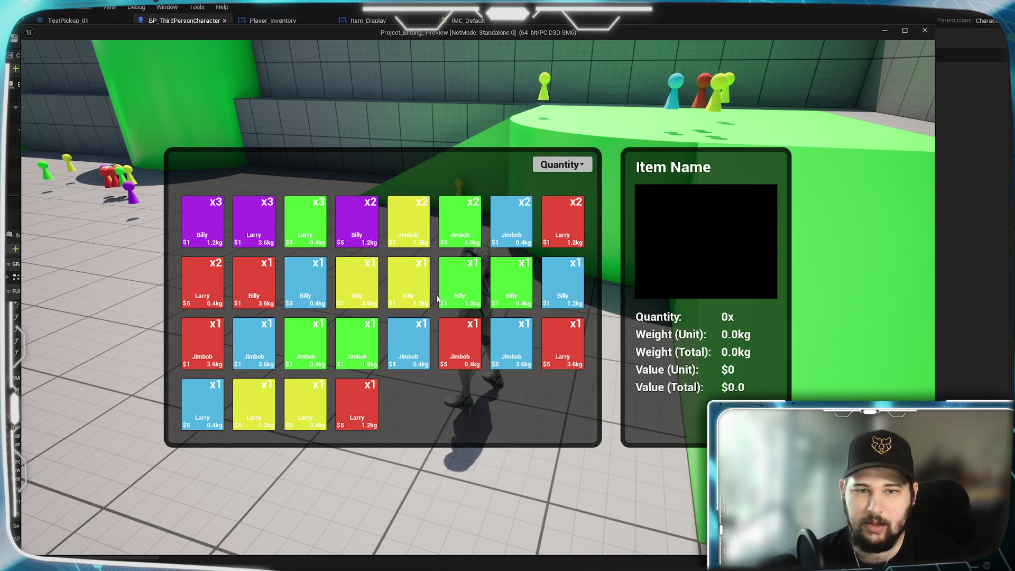
left_click(573, 168)
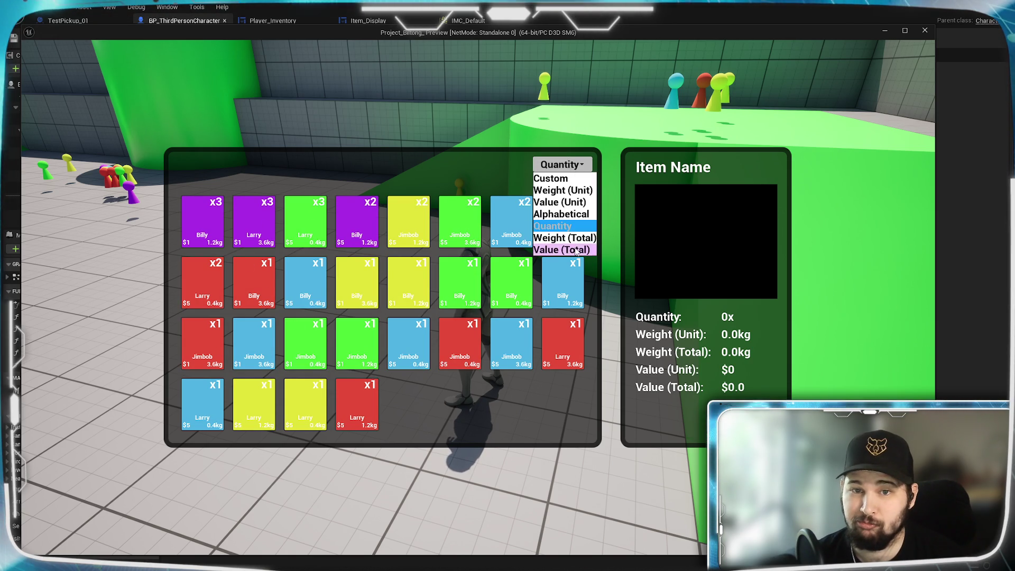
left_click(560, 236)
- Close the inventory, run and jump around collecting more pickups, then reopen the inventory
key("Tab")
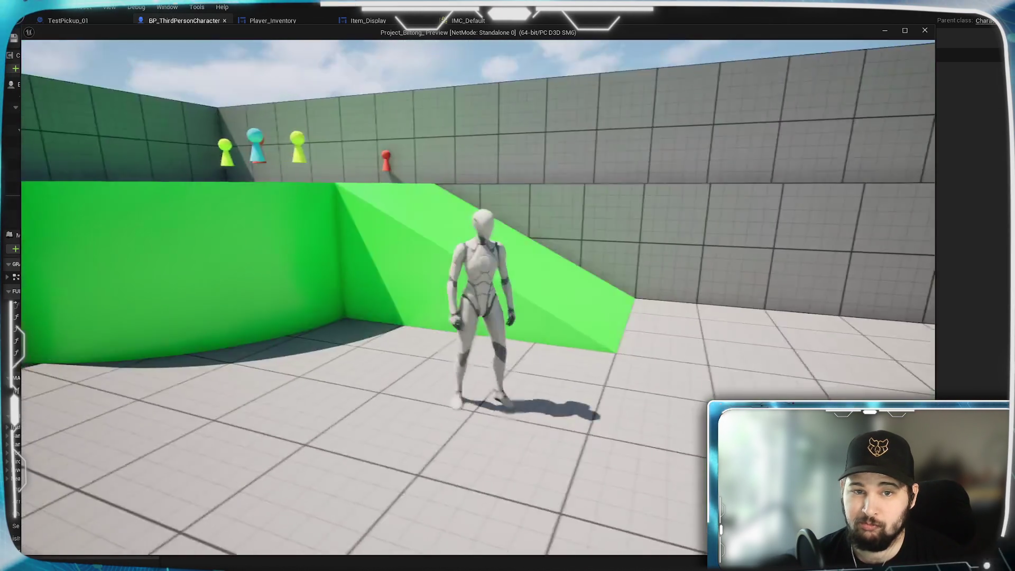
key("space")
key("w")
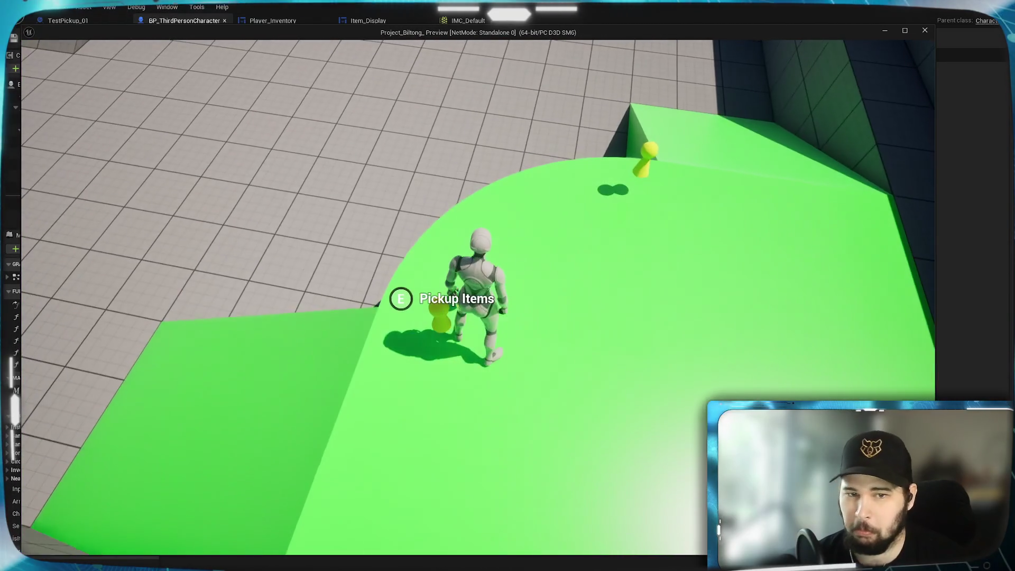
key("w")
key("w")
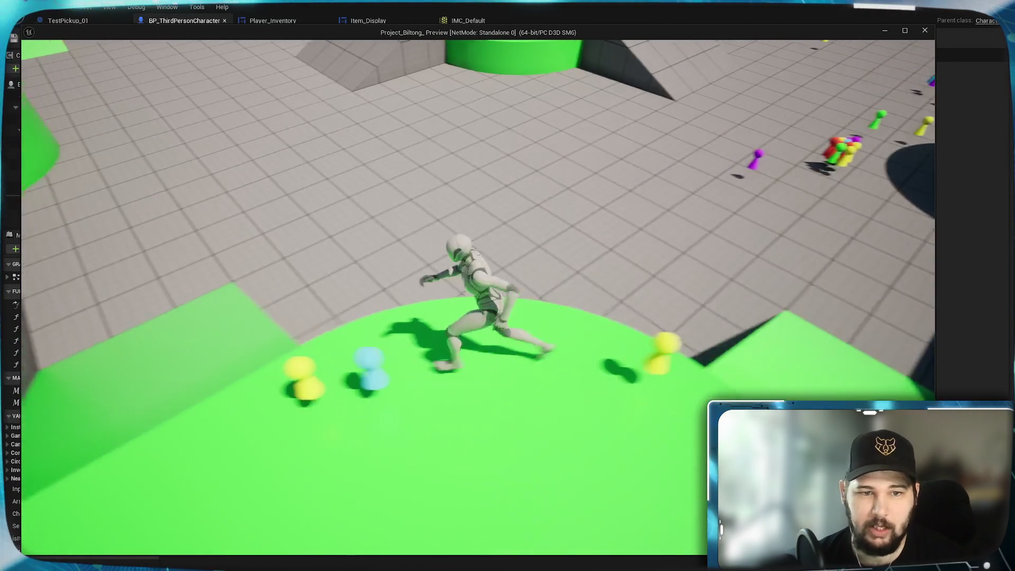
key("space")
key("w")
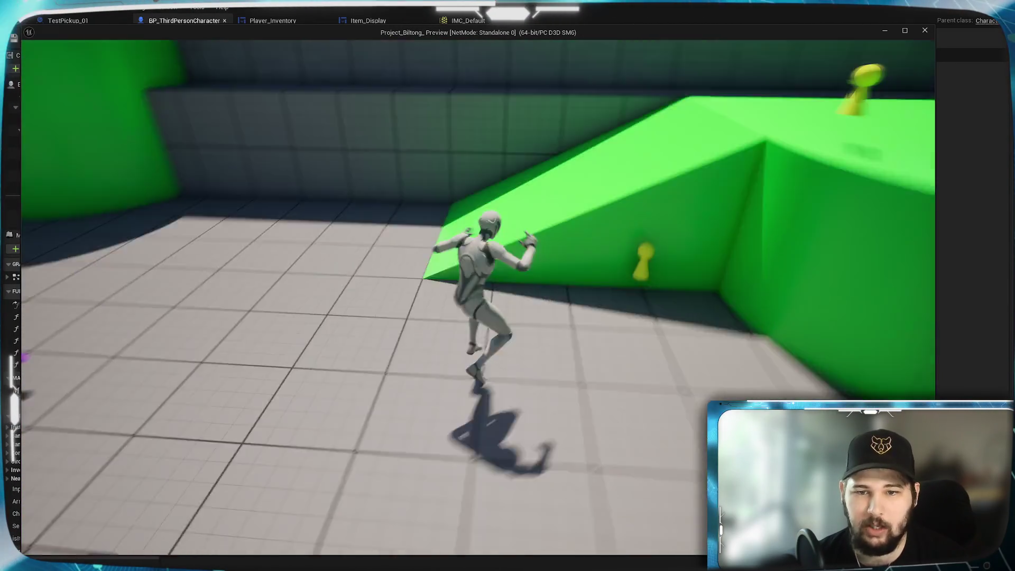
key("w")
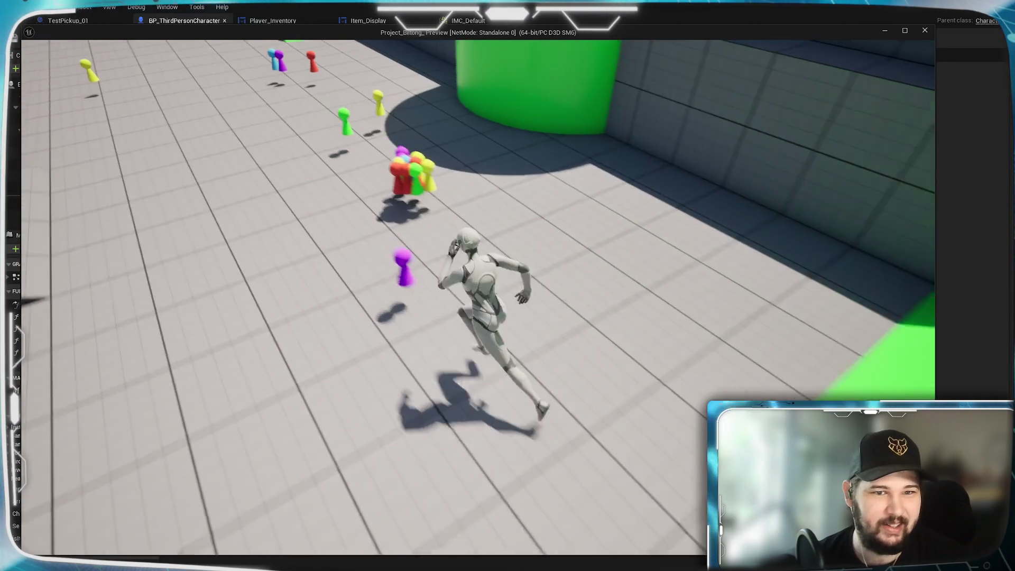
key("w")
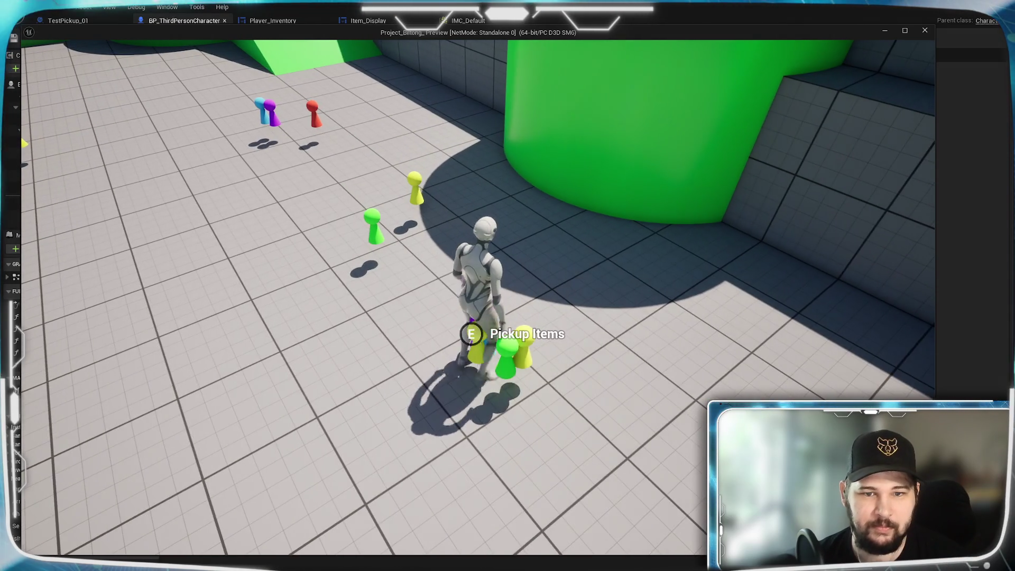
key("e")
key("w")
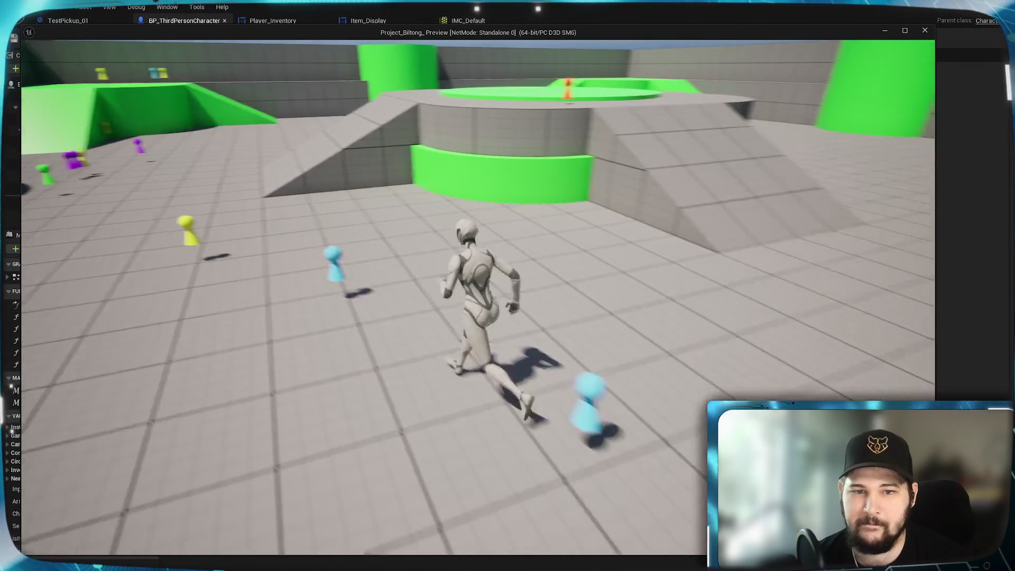
key("d")
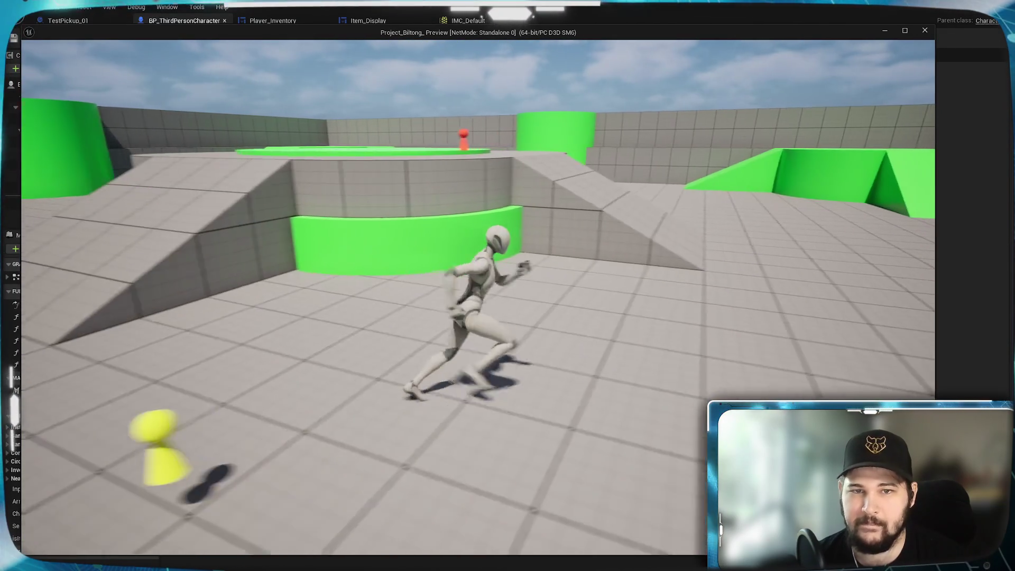
key("Tab")
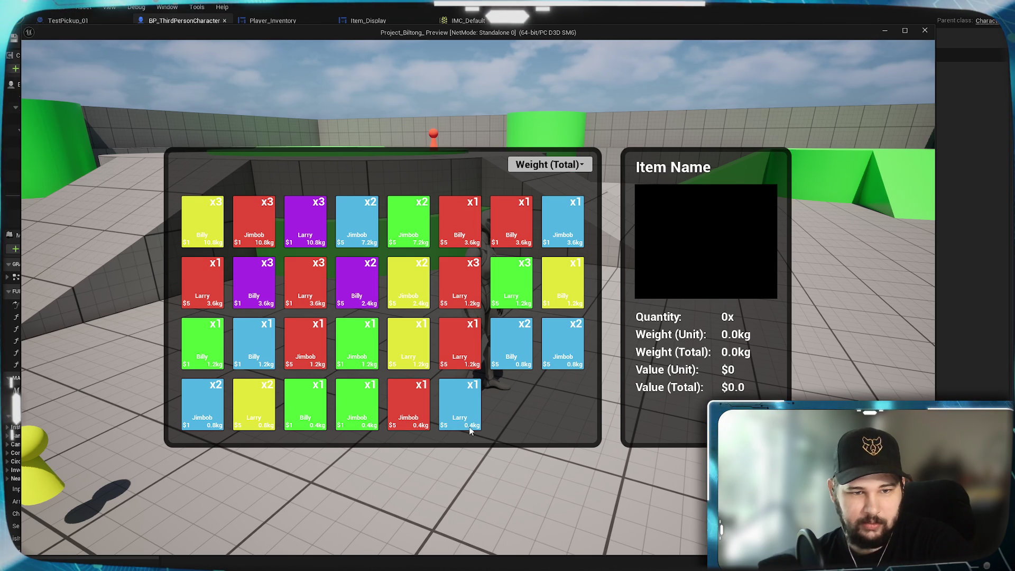
- Sort the inventory by Quantity, then stop the play-test with Esc
left_click(550, 165)
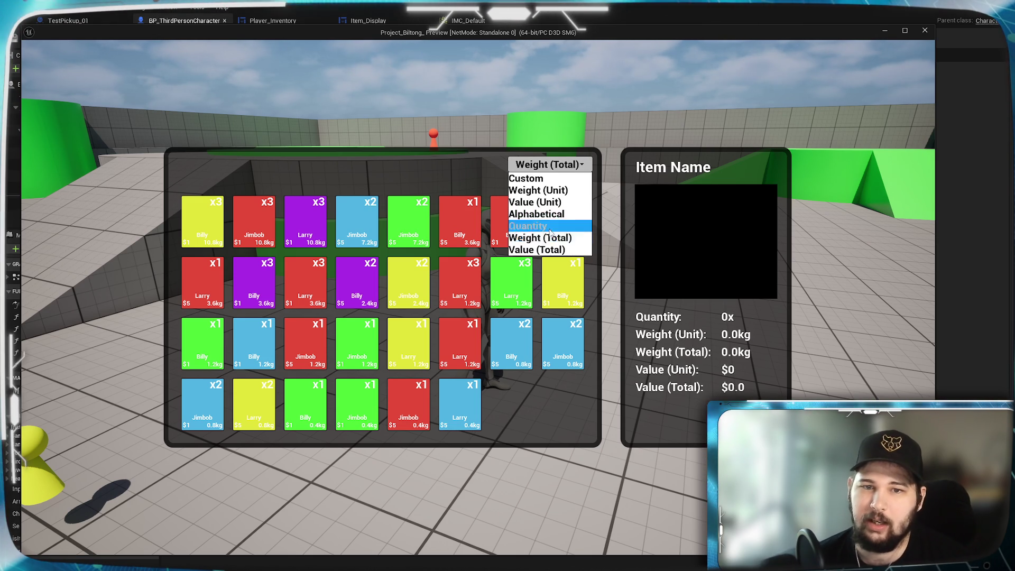
left_click(542, 224)
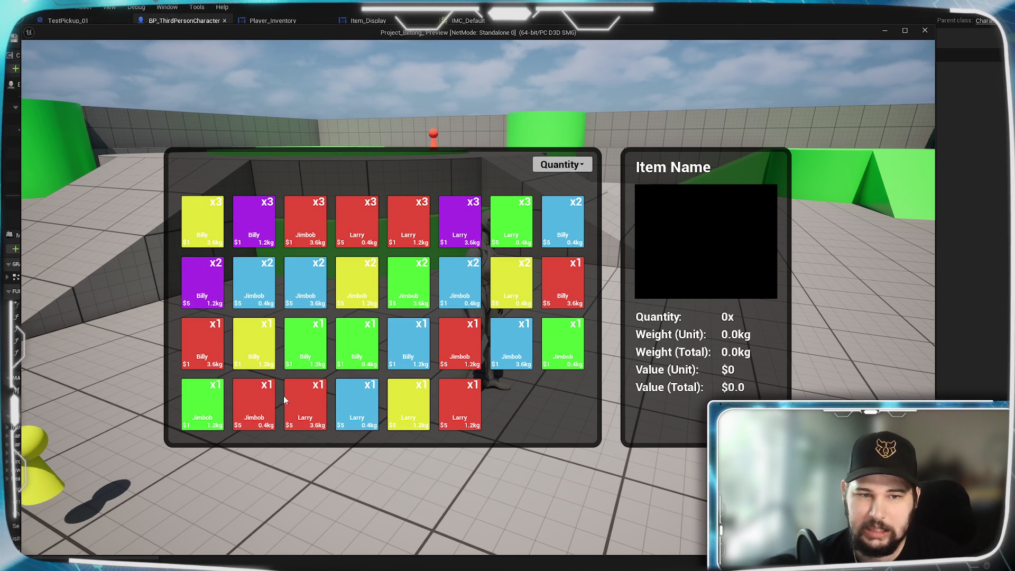
key("Escape")
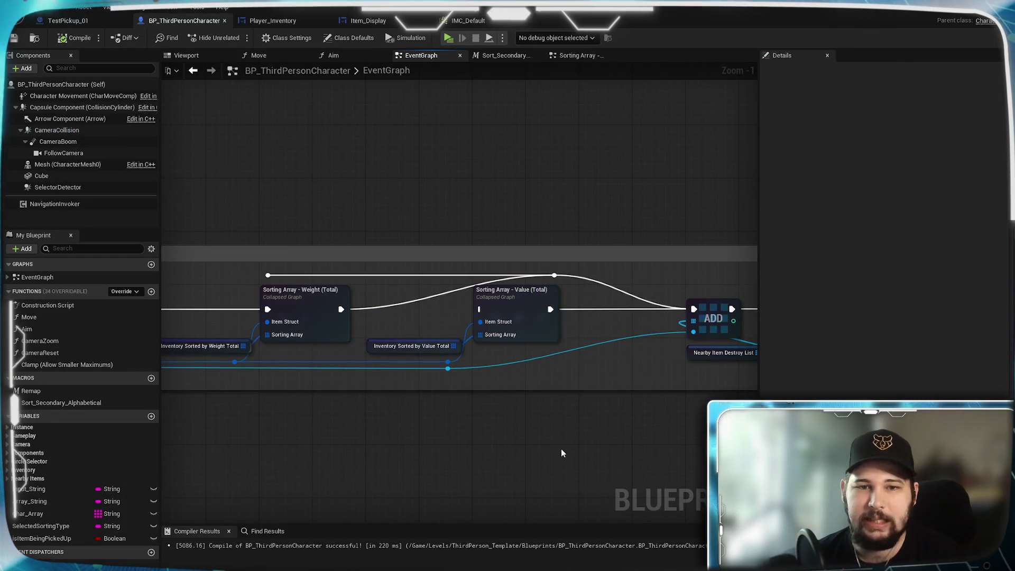
- Open the Sorting Array - Weight (Total) graph, marquee-select all its sorting nodes, then return to EventGraph
scroll(524, 454, "up", 1)
left_click(363, 306)
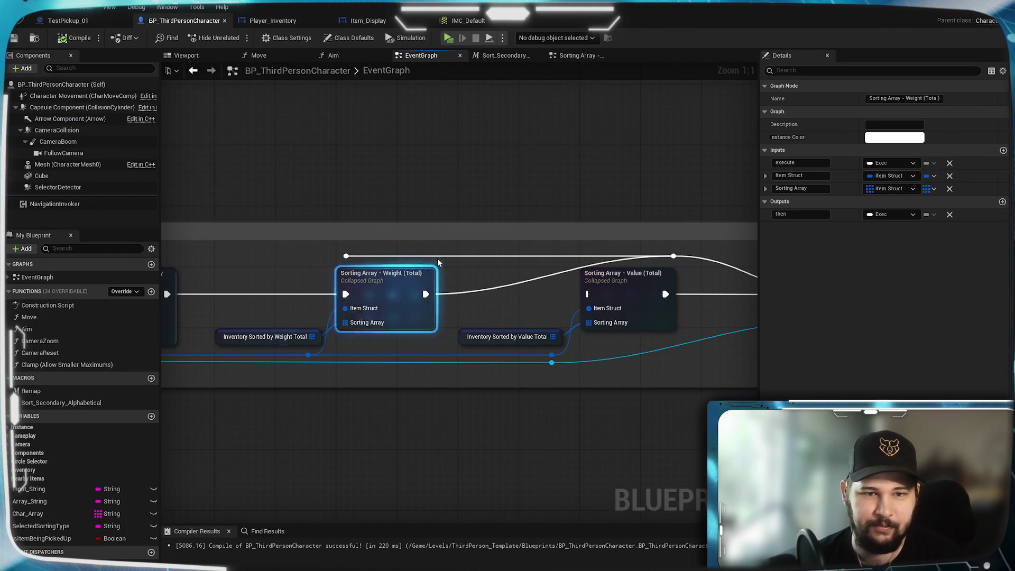
double_click(363, 305)
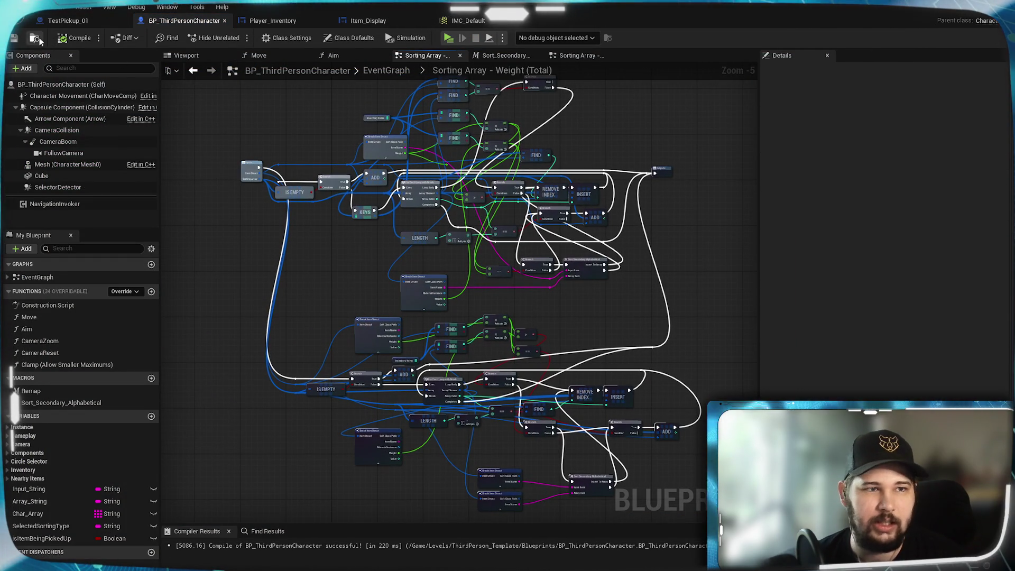
left_click(192, 71)
left_click(577, 55)
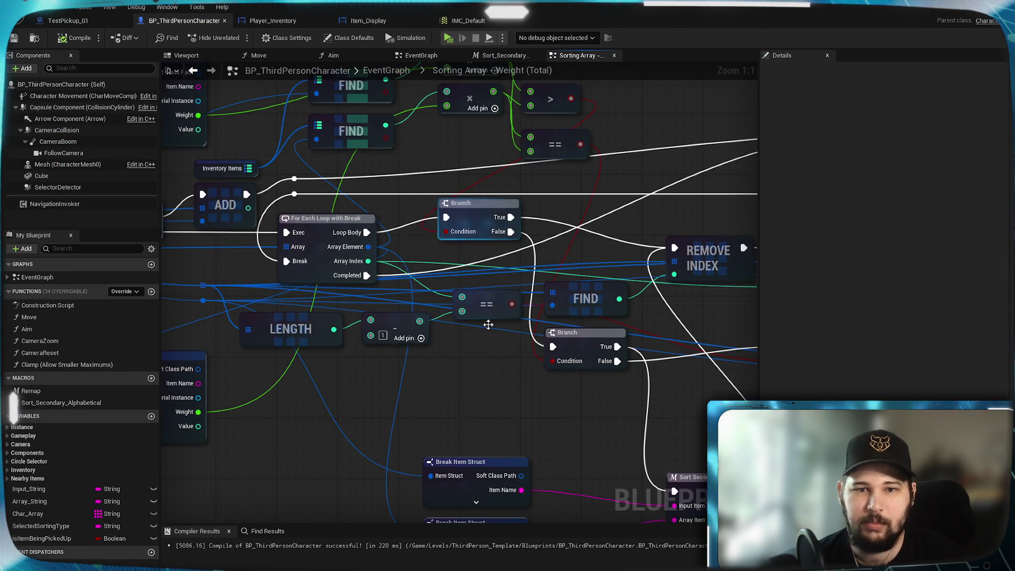
scroll(562, 390, "down", 1)
scroll(543, 310, "up", 1)
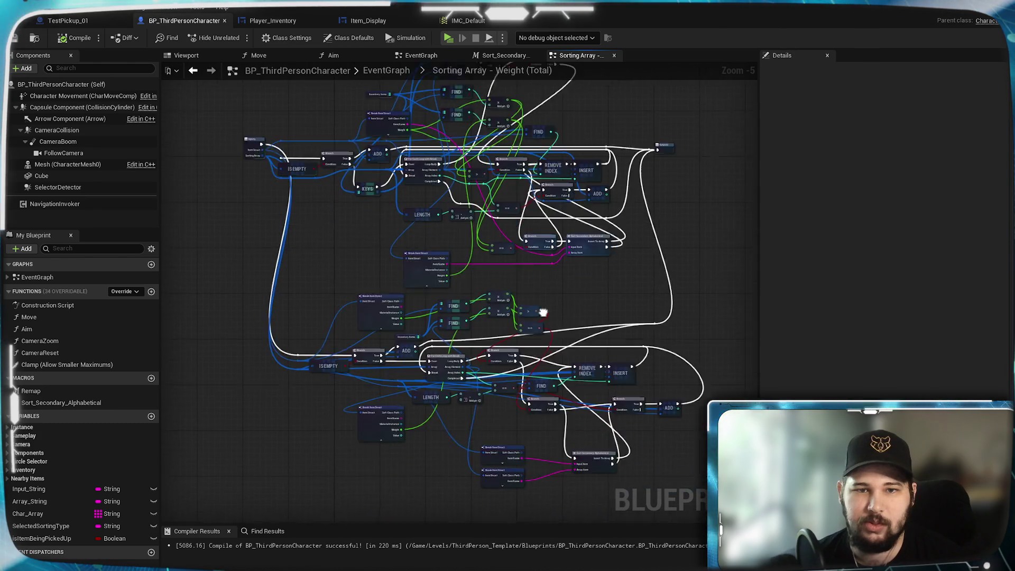
mouse_move(688, 391)
left_mouse_down()
mouse_move(337, 188)
mouse_move(319, 189)
left_mouse_up()
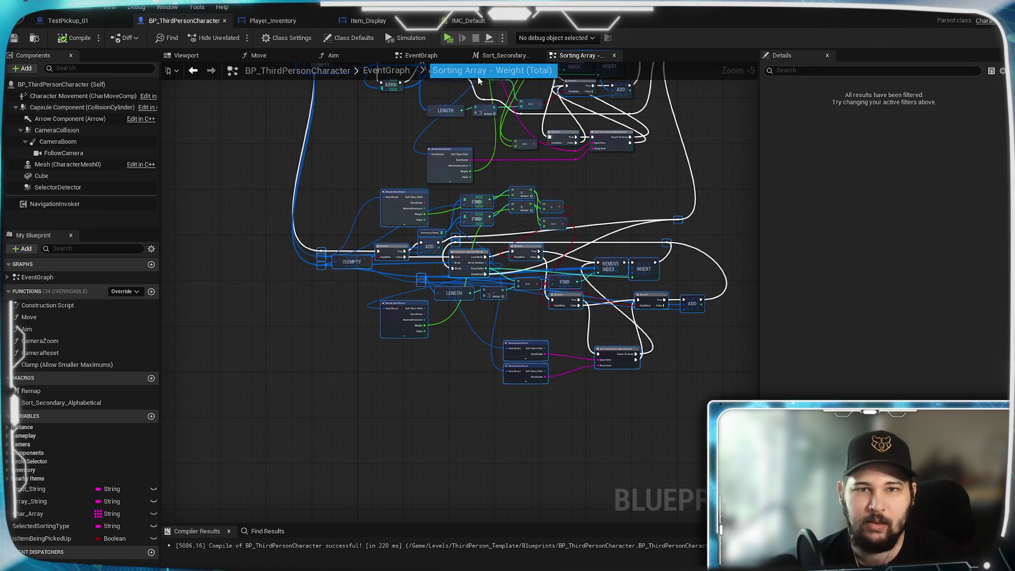
left_click(415, 56)
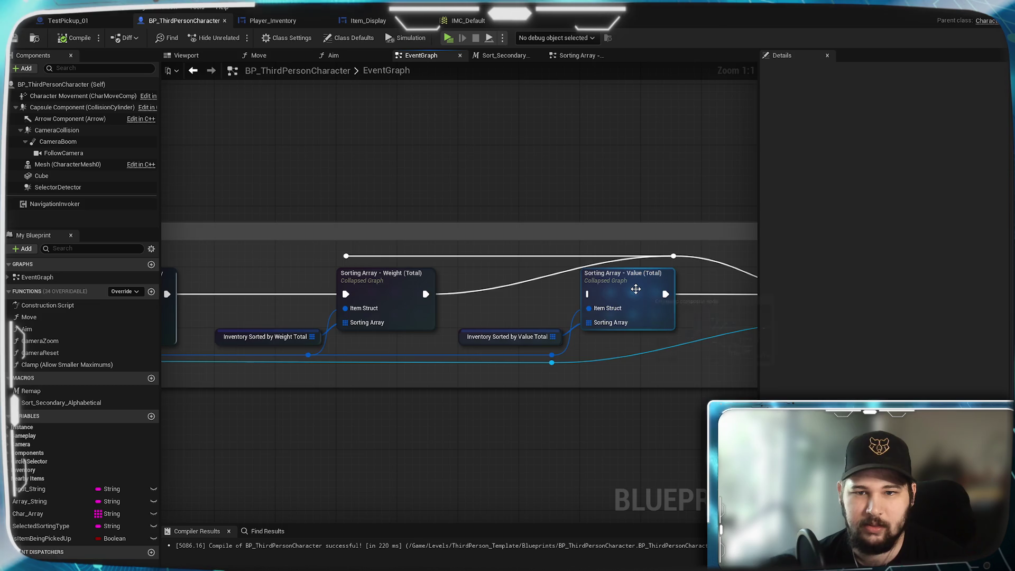
- Paste the copied sorting nodes into the Value (Total) collapsed graph and position them
double_click(613, 285)
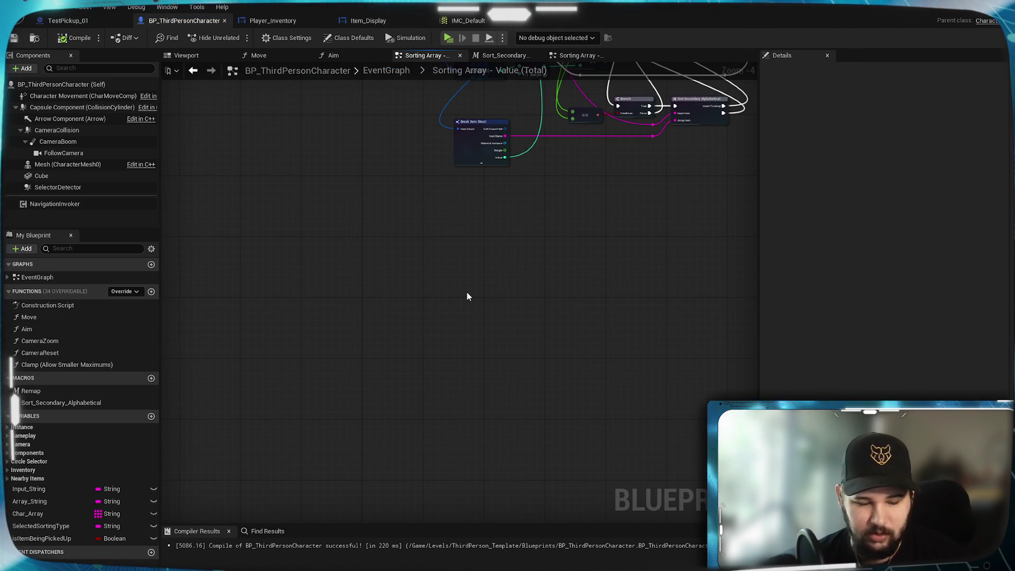
key("ctrl+v")
left_click_drag(344, 216, 315, 188)
- Hook the pasted nodes to the graph inputs, feed Value pins into the multiplies, then compile and save
scroll(493, 258, "up", 3)
mouse_move(484, 200)
left_mouse_down()
mouse_move(557, 437)
mouse_move(567, 400)
mouse_move(533, 311)
left_mouse_up()
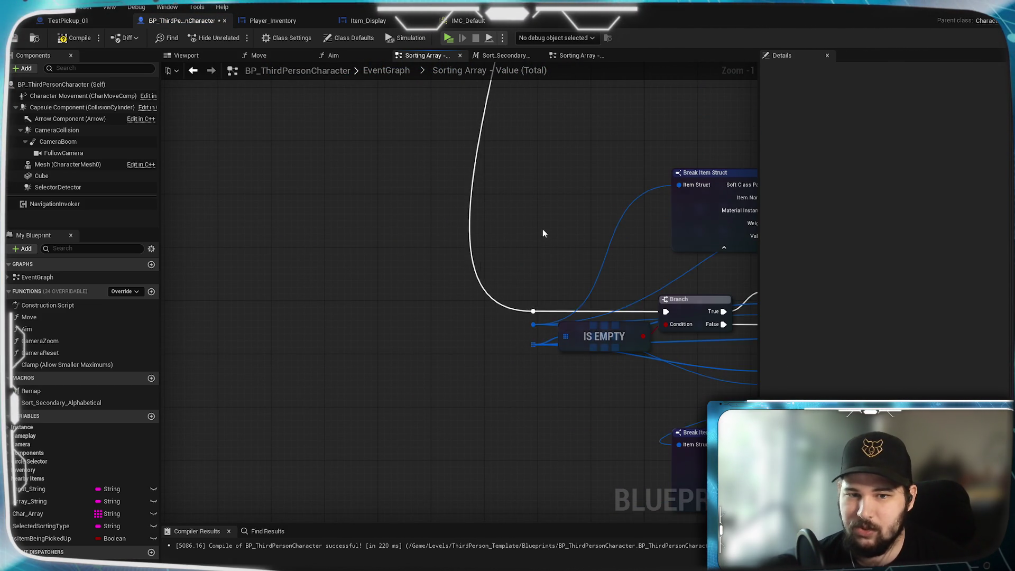
mouse_move(459, 182)
left_mouse_down()
mouse_move(521, 483)
mouse_move(512, 181)
left_mouse_up()
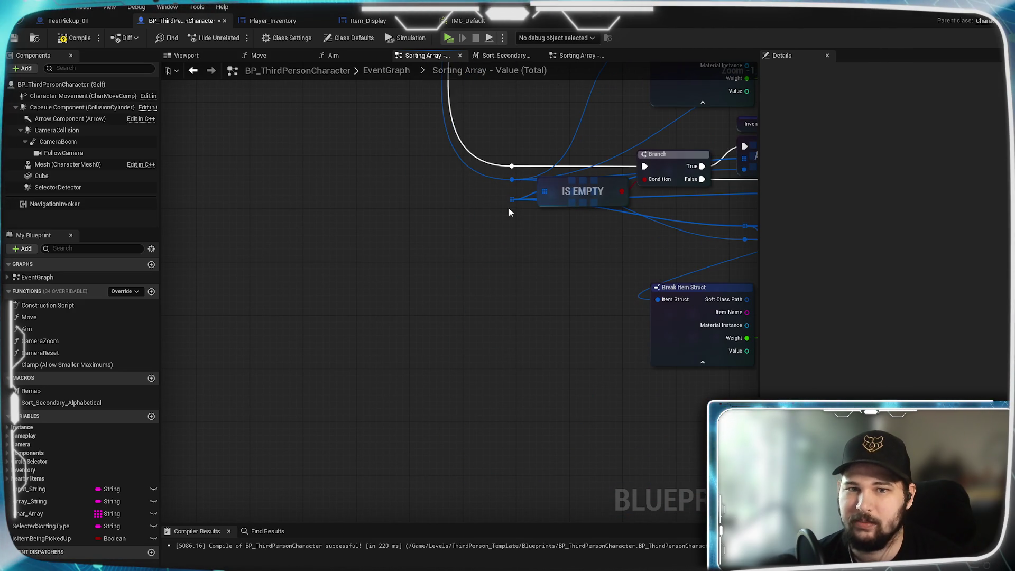
mouse_move(435, 210)
left_mouse_down()
mouse_move(453, 453)
mouse_move(494, 346)
mouse_move(552, 375)
left_mouse_up()
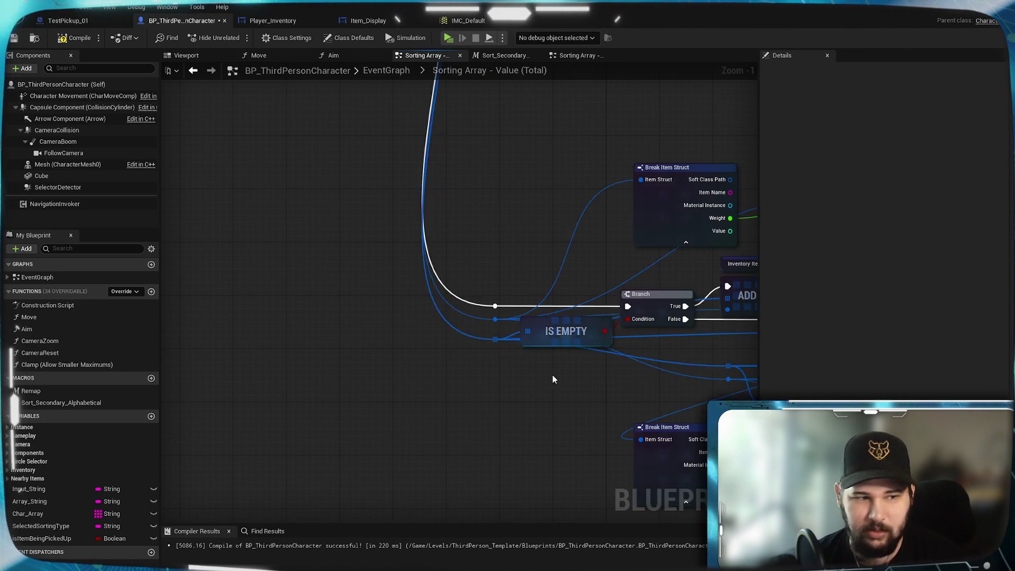
mouse_move(682, 206)
left_mouse_down()
mouse_move(532, 360)
mouse_move(524, 346)
mouse_move(581, 62)
mouse_move(561, 185)
mouse_move(697, 158)
mouse_move(638, 259)
left_mouse_up()
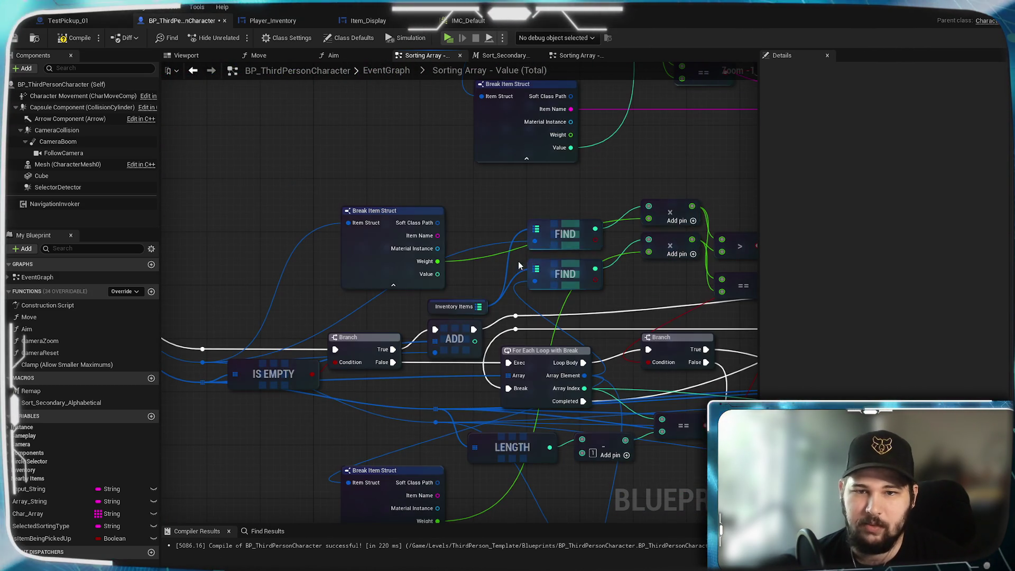
left_click_drag(437, 274, 649, 219)
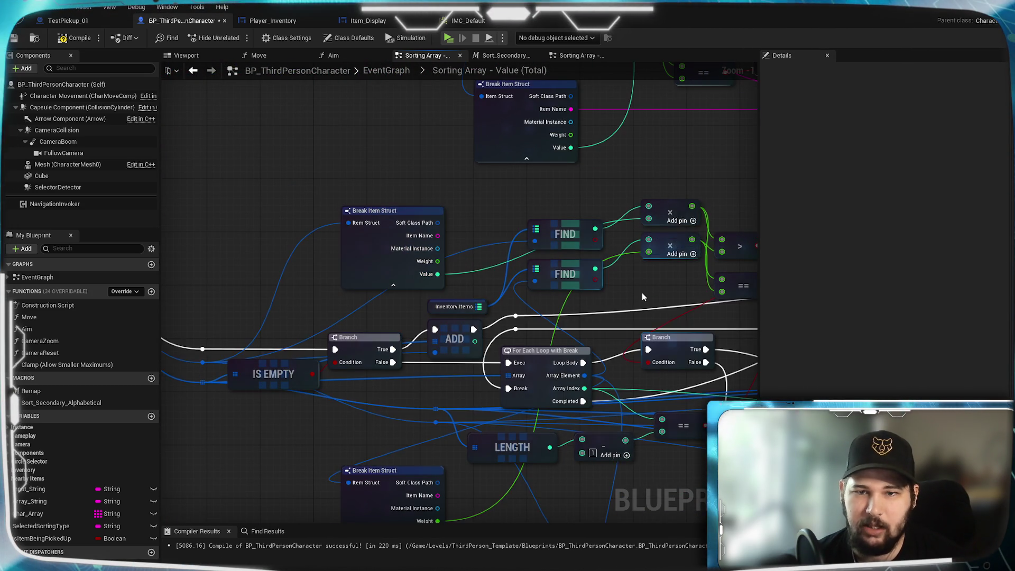
mouse_move(403, 447)
left_mouse_down()
mouse_move(625, 163)
mouse_move(613, 165)
left_mouse_up()
mouse_move(628, 216)
left_mouse_down()
mouse_move(405, 237)
mouse_move(671, 74)
mouse_move(546, 367)
left_mouse_up()
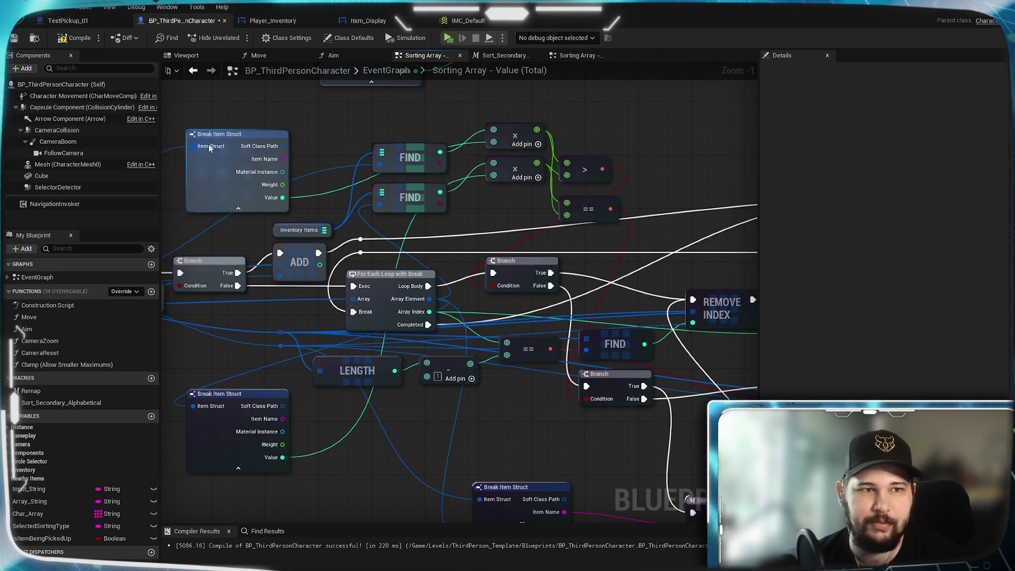
left_click(74, 39)
key("ctrl+s")
- Review the Remove Index and Insert nodes, then go back to the main event graph
mouse_move(473, 437)
left_mouse_down()
mouse_move(599, 479)
mouse_move(638, 456)
mouse_move(582, 458)
mouse_move(340, 294)
left_mouse_up()
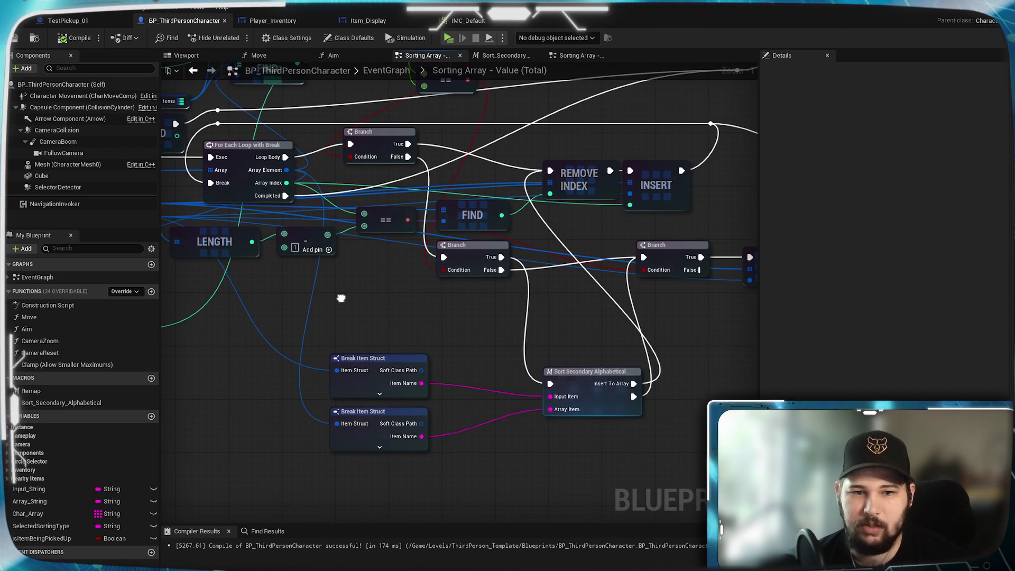
mouse_move(522, 310)
left_mouse_down()
mouse_move(396, 340)
mouse_move(569, 424)
mouse_move(712, 444)
left_mouse_up()
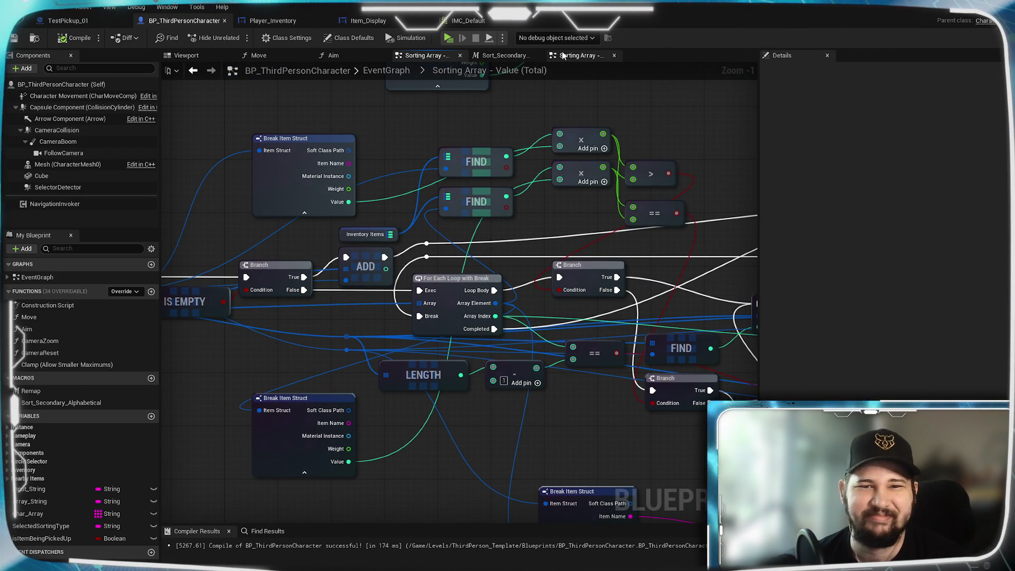
left_click(502, 55)
left_click(570, 55)
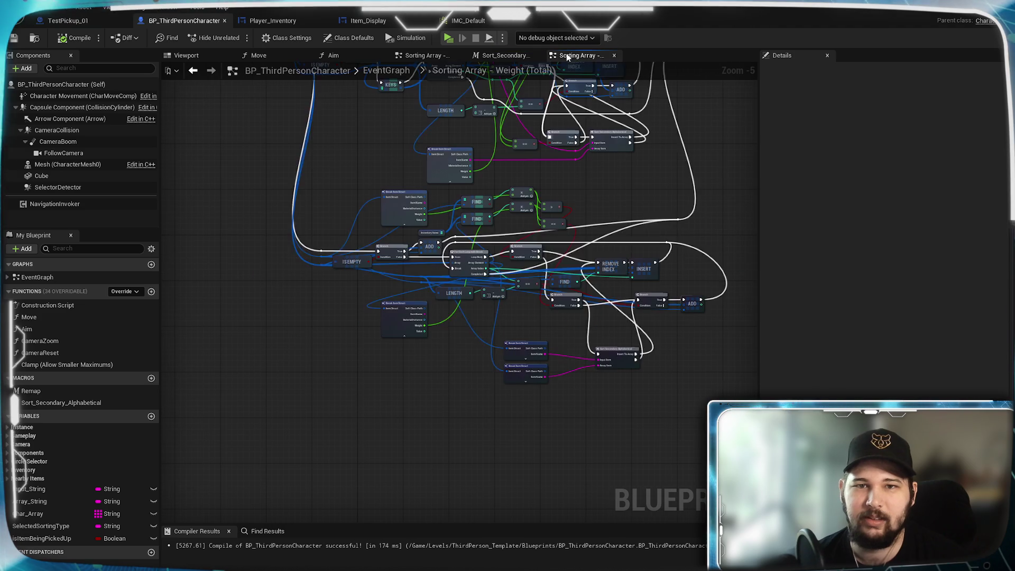
left_click(386, 70)
scroll(531, 342, "up", 8)
scroll(451, 317, "up", 1)
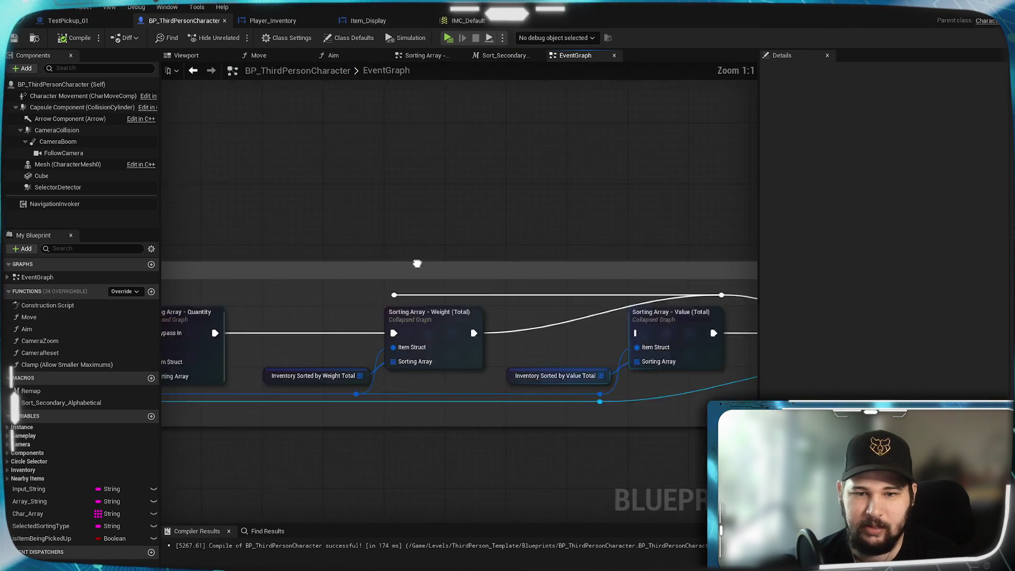
- Link Weight (Total) into Value (Total), delete both reroute nodes, save, and start a New Game
left_click_drag(346, 304, 509, 305)
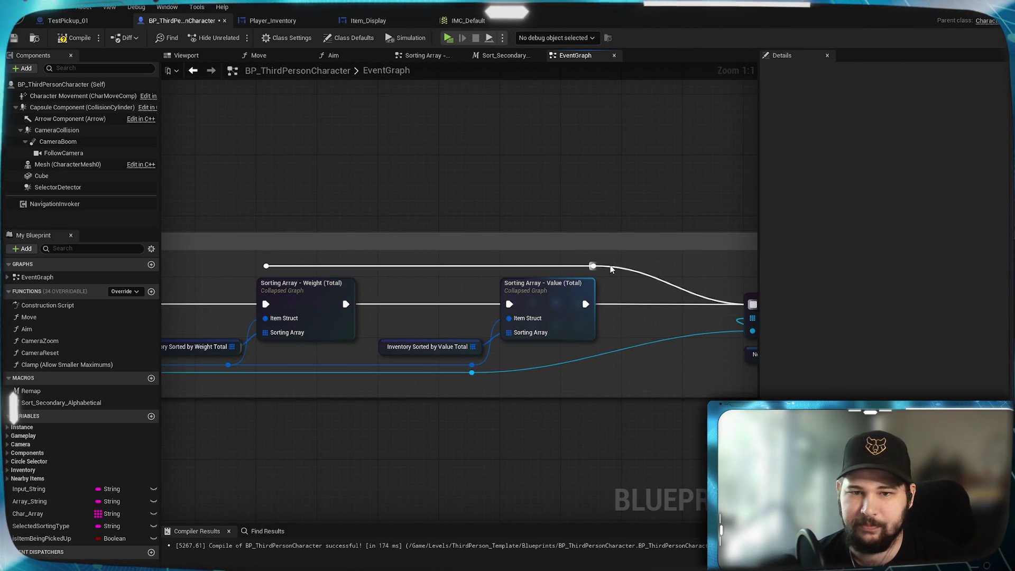
left_click(593, 265)
key("Delete")
left_click(266, 265)
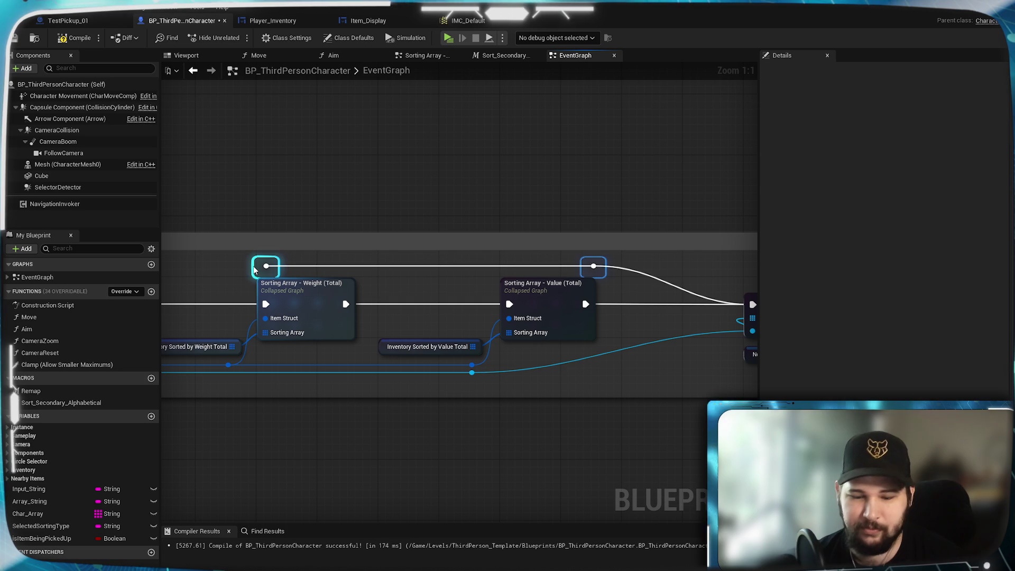
key("Delete")
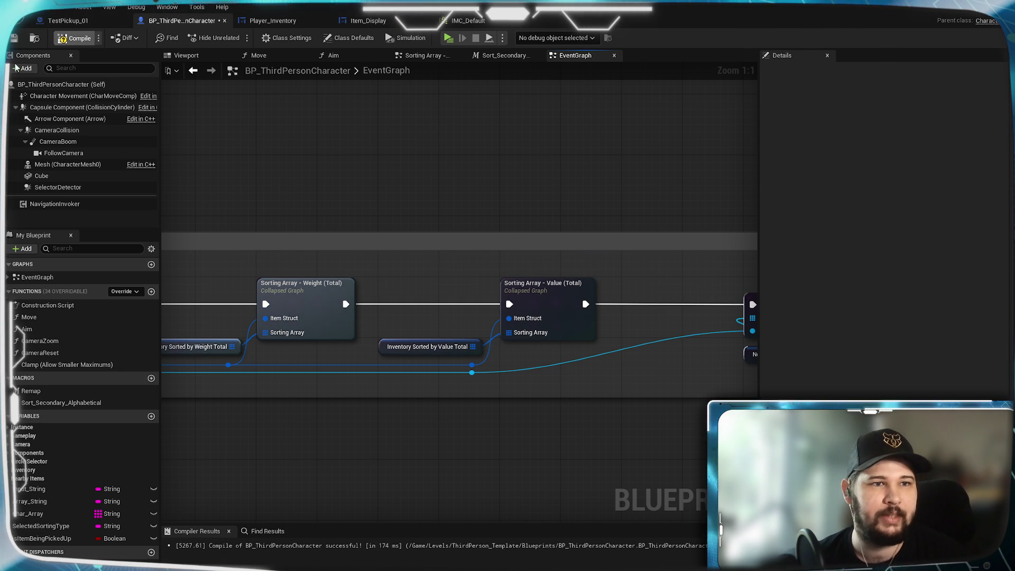
left_click(14, 39)
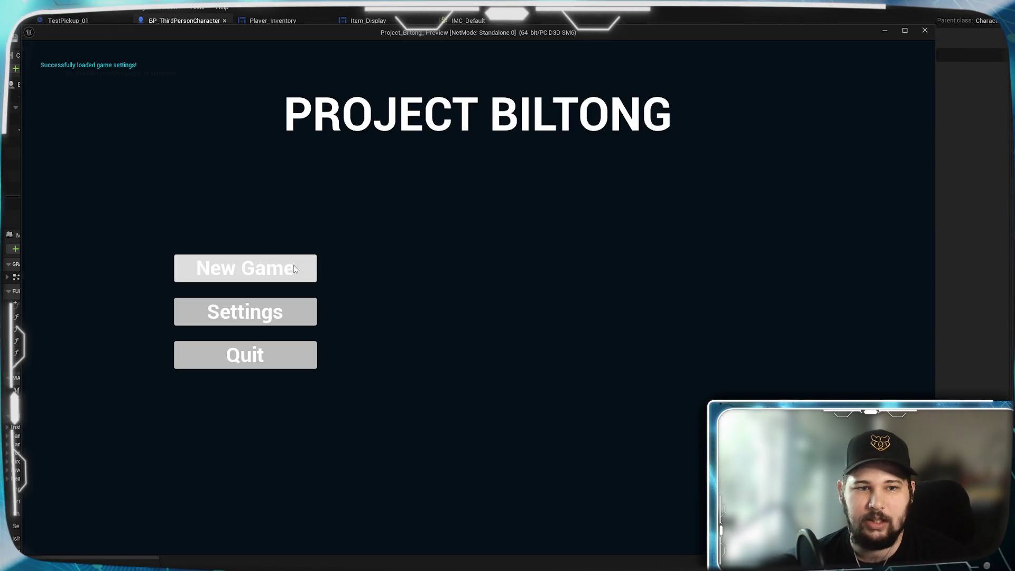
left_click(293, 265)
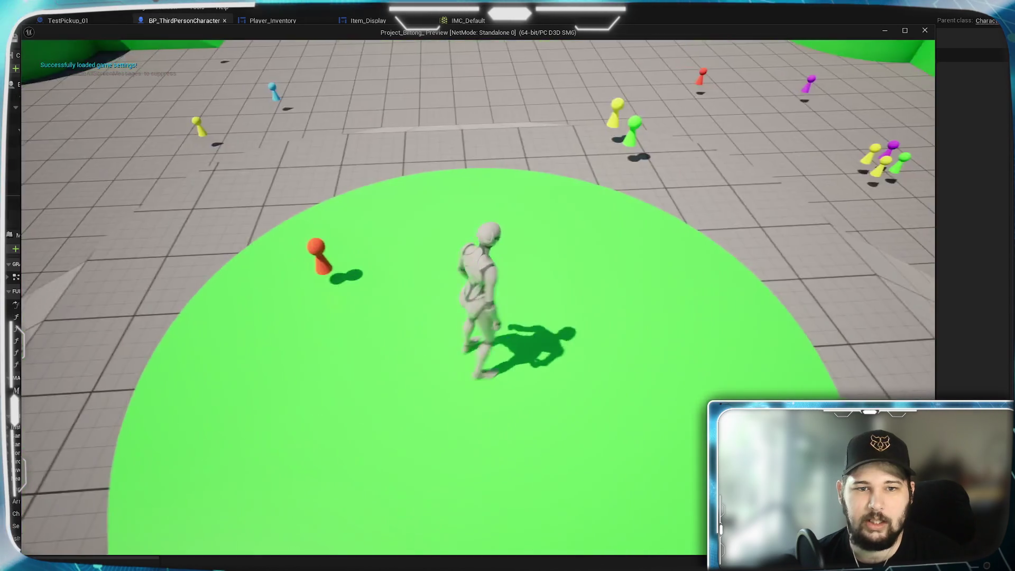
- Run the character across the arena and onto the green ramp, then open the inventory
key("w")
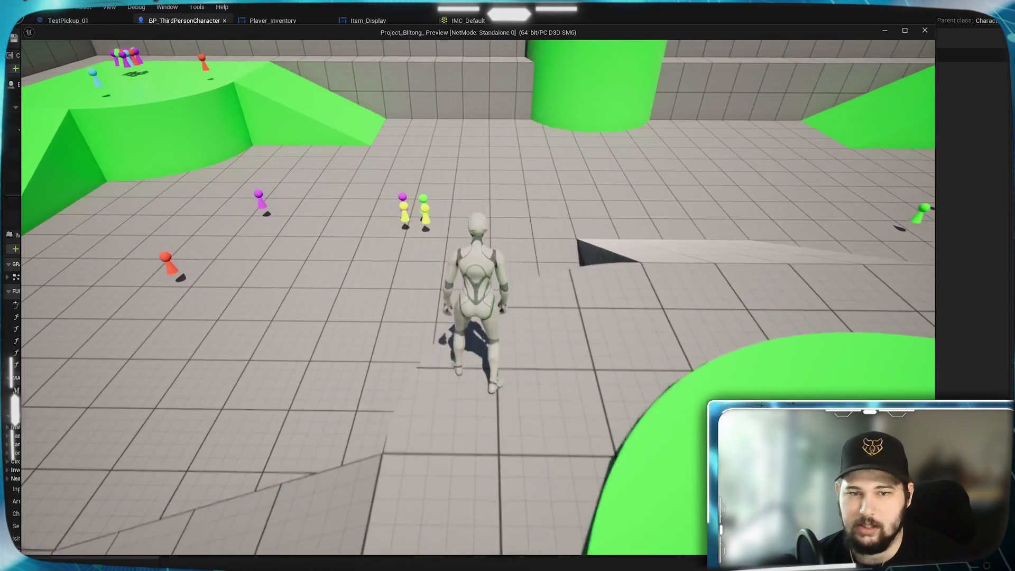
key("w")
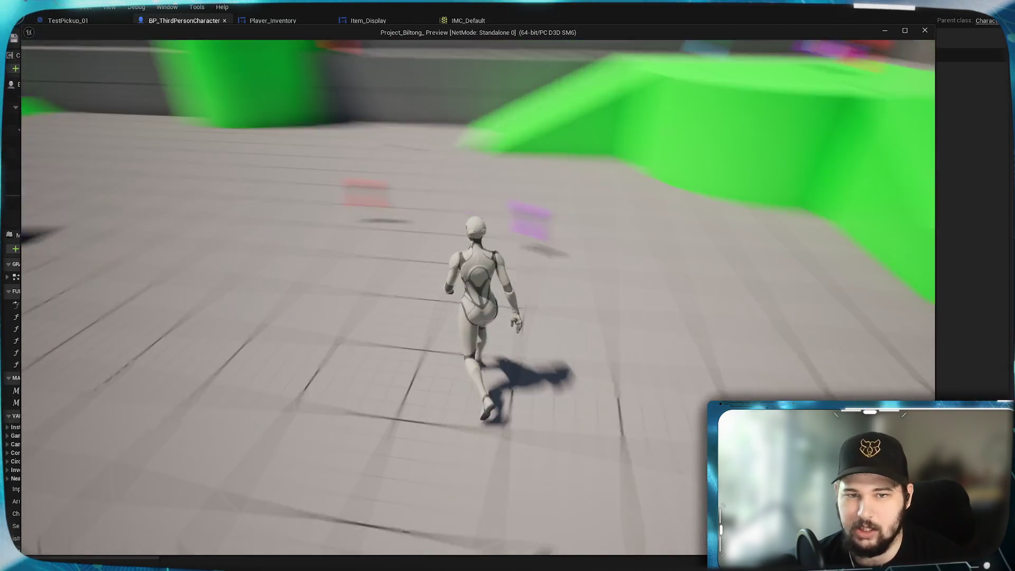
key("w")
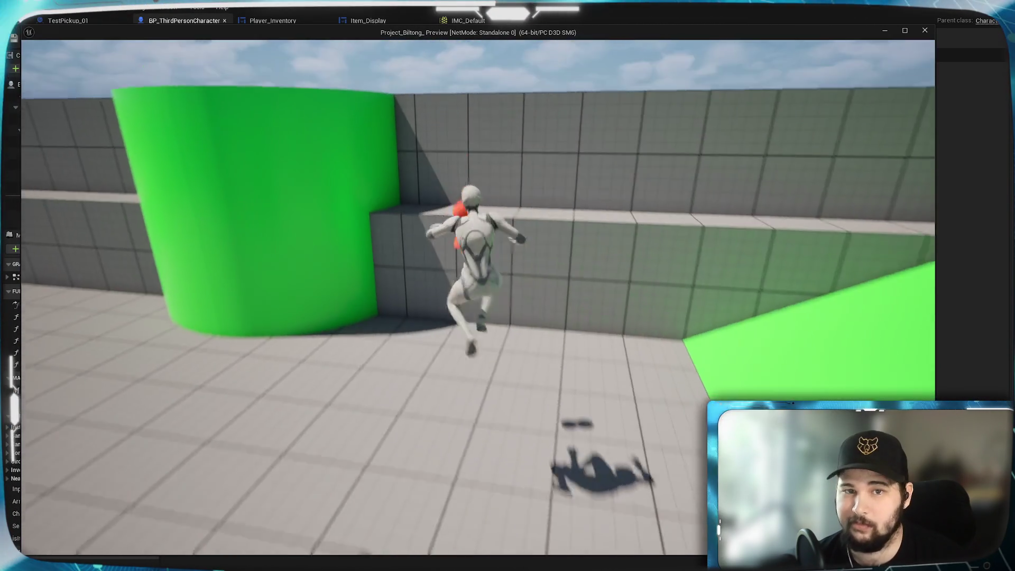
key("w")
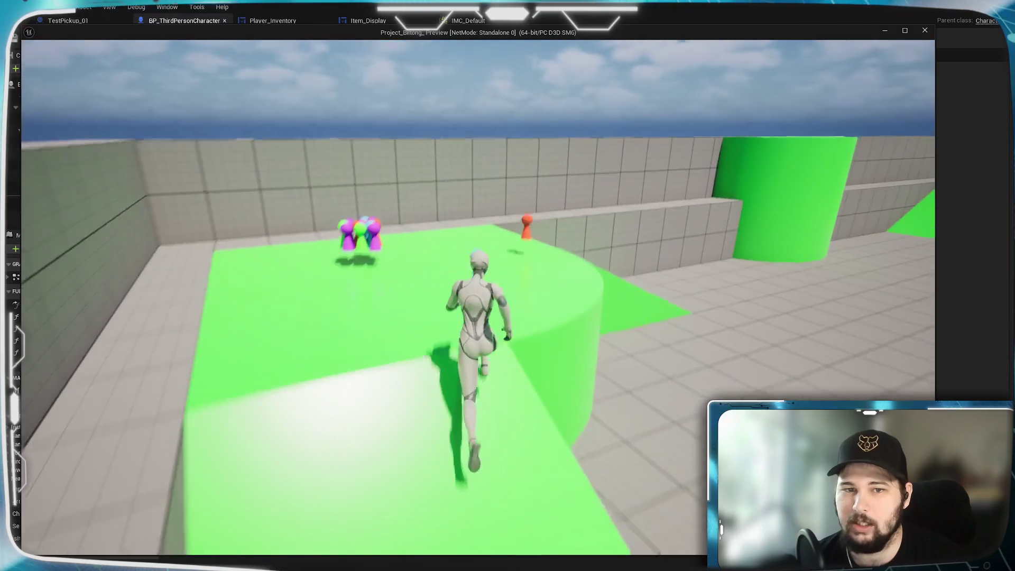
key("w")
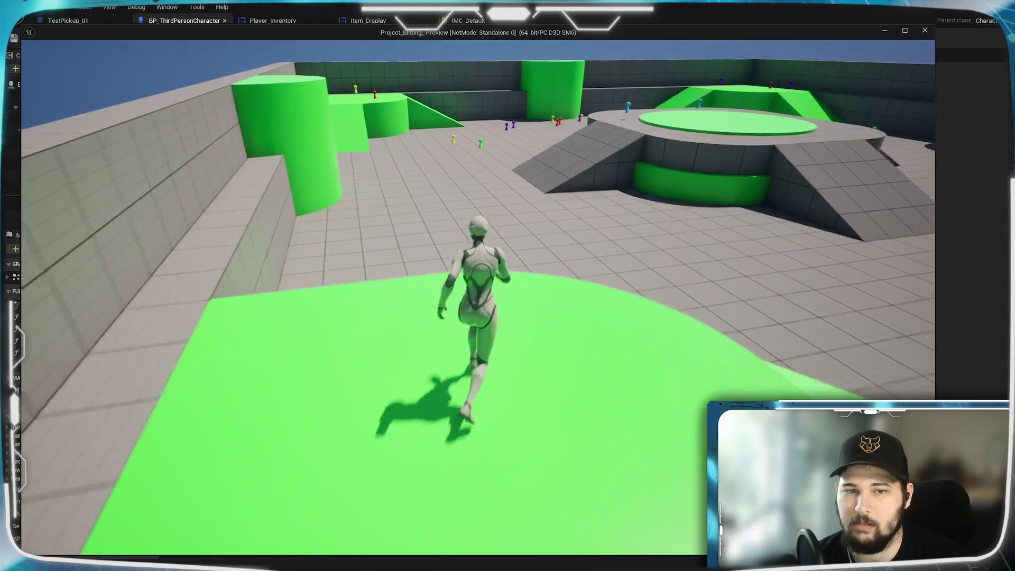
key("i")
left_click(568, 166)
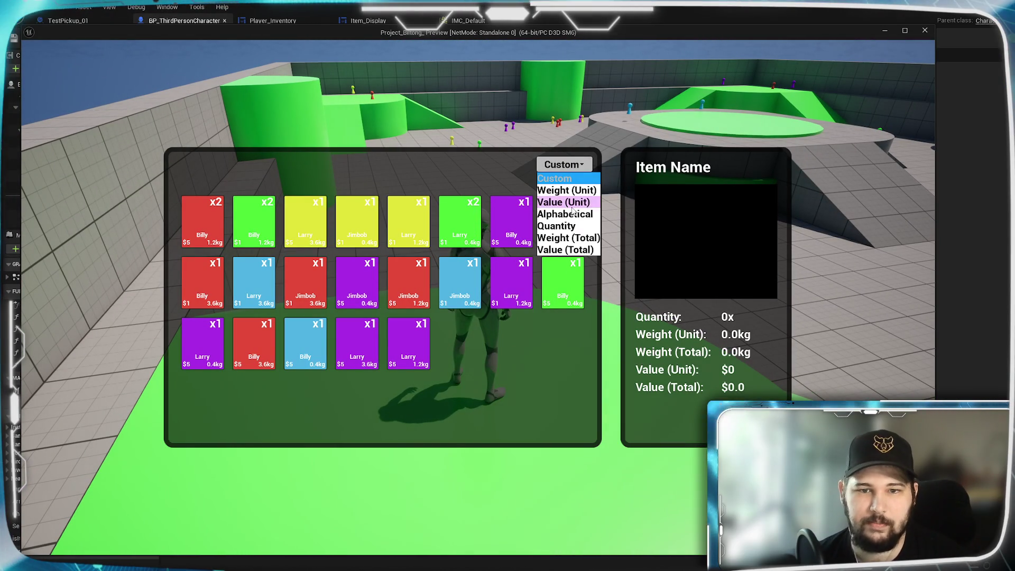
- Re-sort the play-test inventory by Quantity, then by Value (Total)
left_click(570, 229)
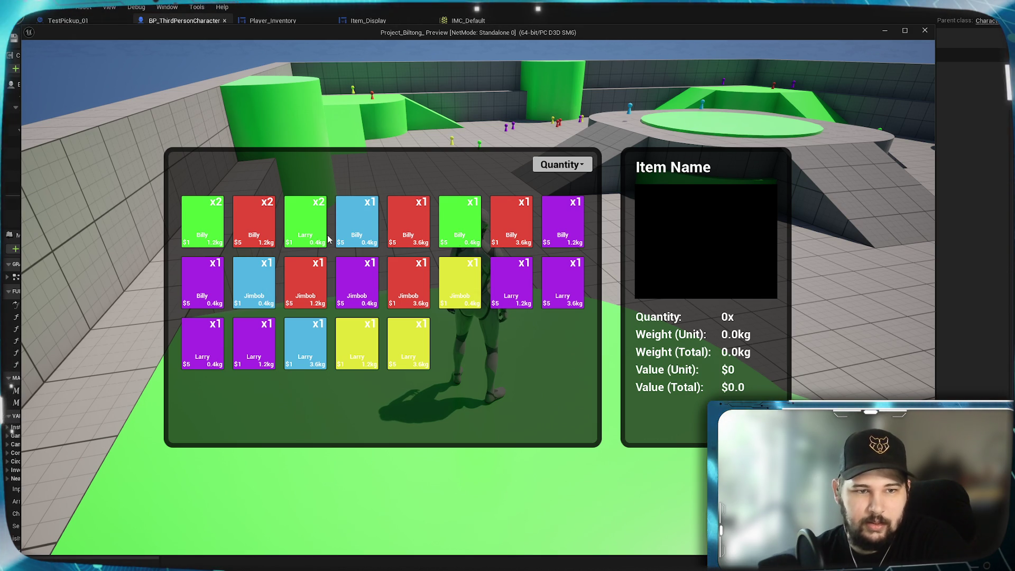
left_click(579, 168)
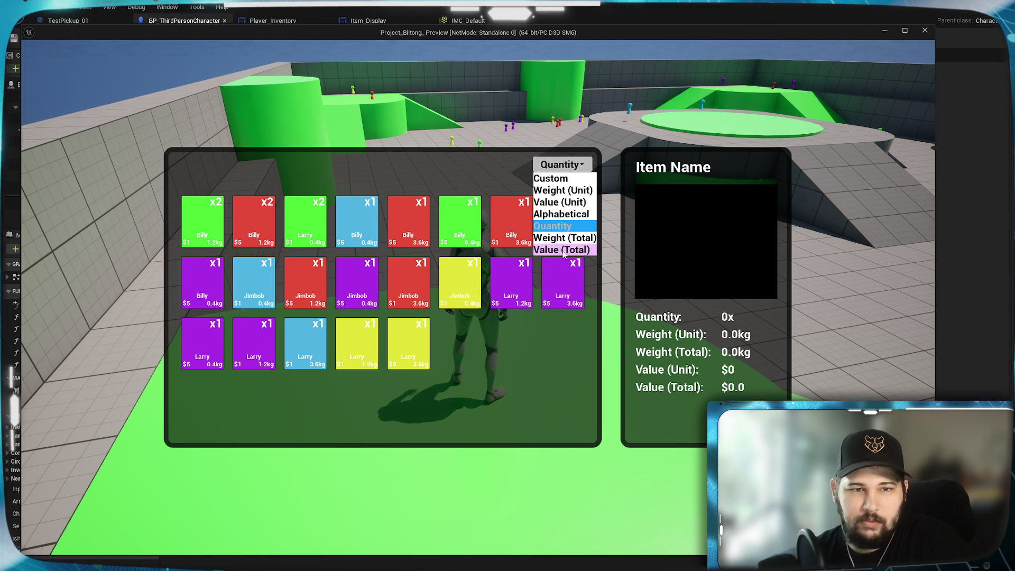
left_click(563, 251)
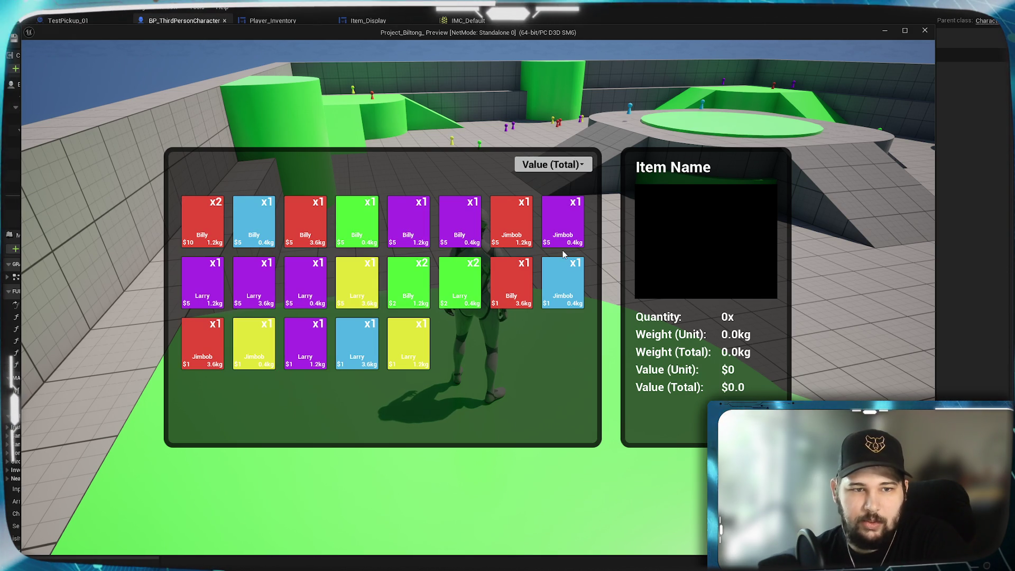
- Check the first $10 Billy stack's totals, then close the inventory and resume running
left_click(194, 241)
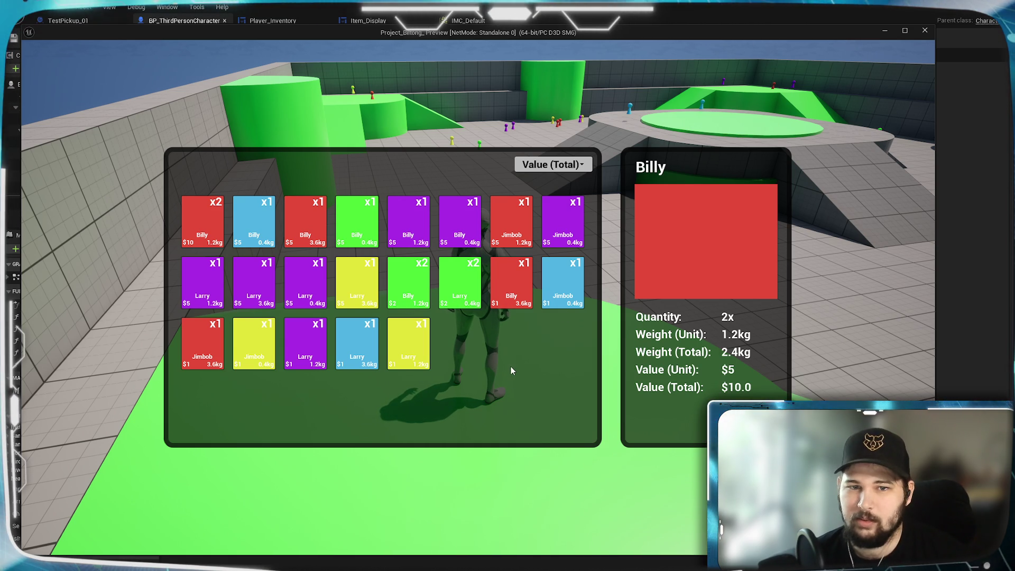
key("i")
key("w")
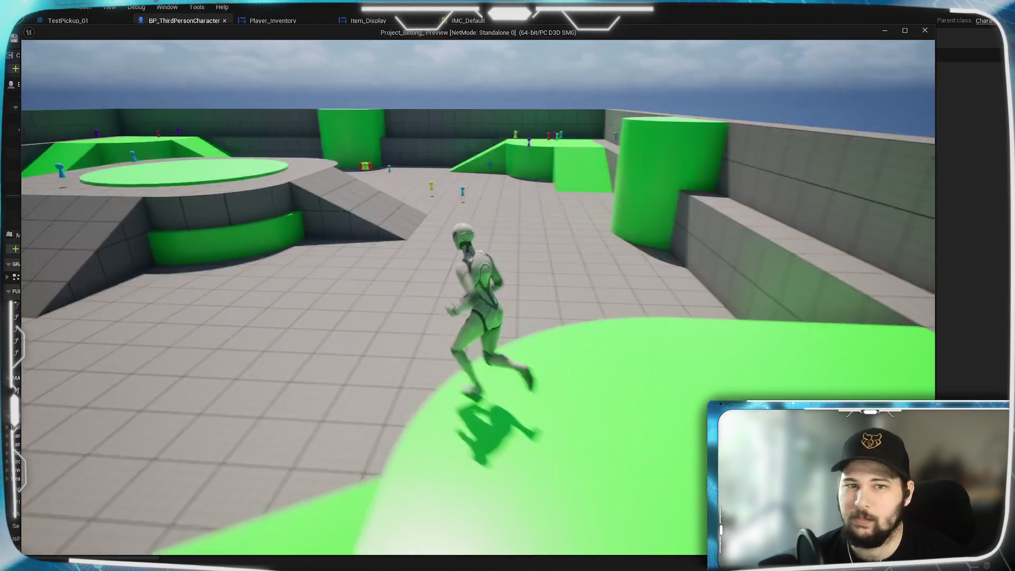
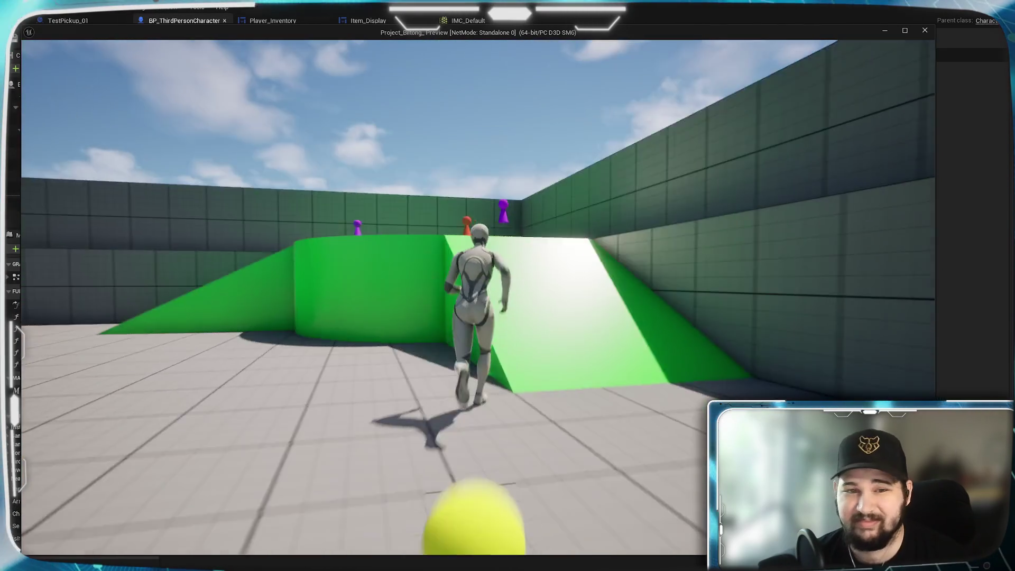
- Run onto the green ramp, open the inventory, and sort it by Weight (Total)
key("space")
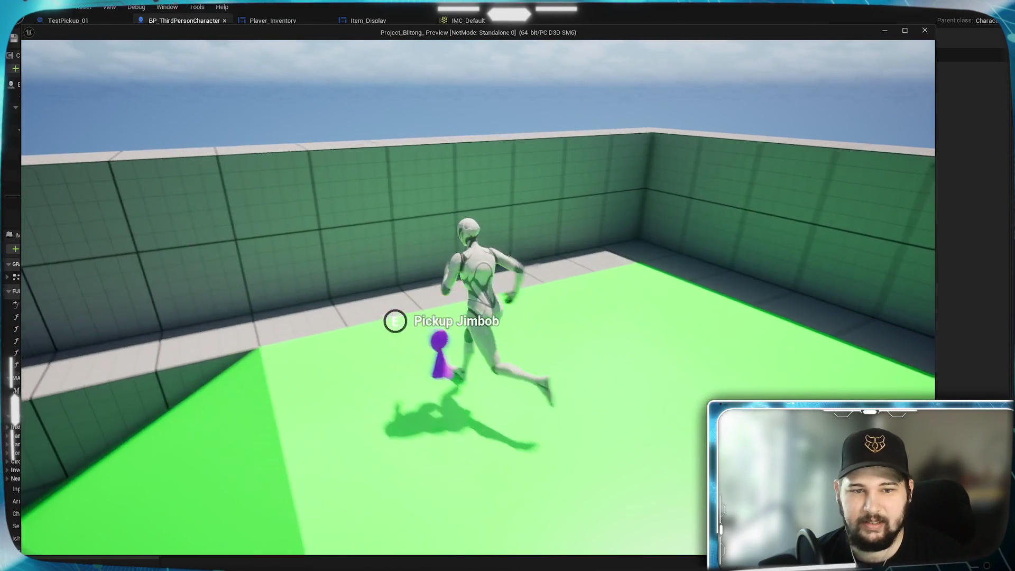
key("i")
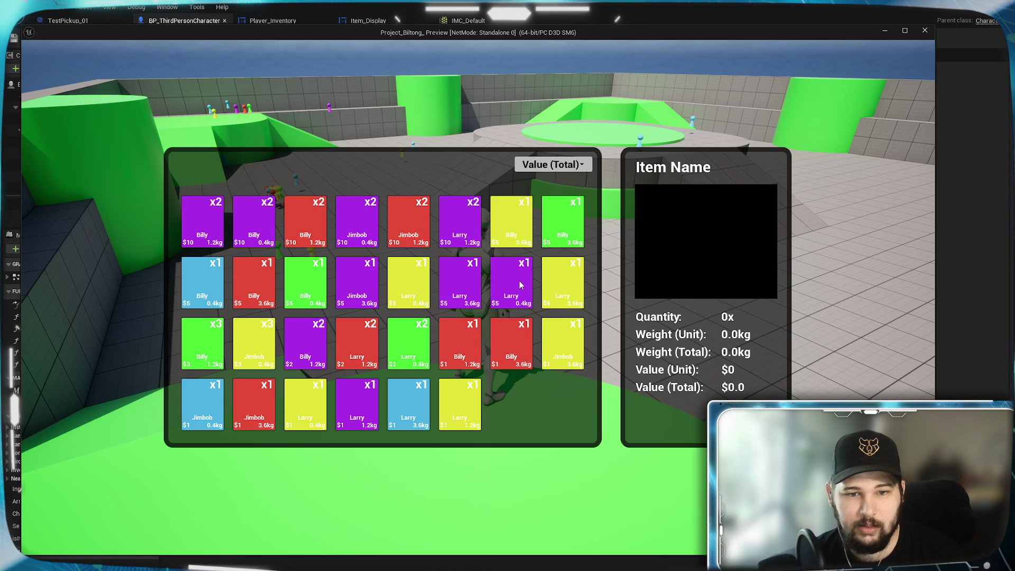
left_click(561, 164)
left_click(542, 238)
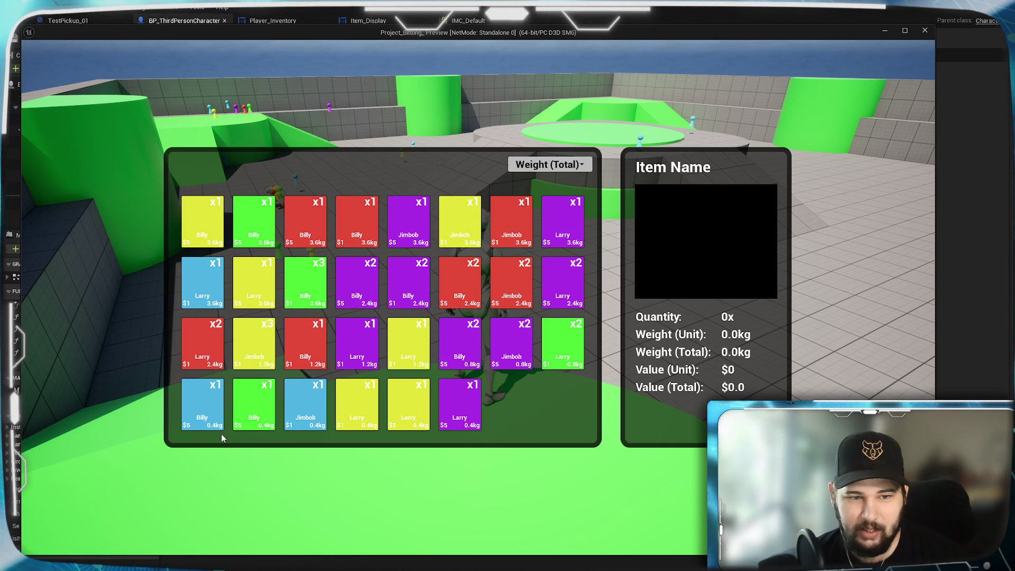
- Re-sort the inventory by Quantity, then close it and stop the play session
left_click(551, 168)
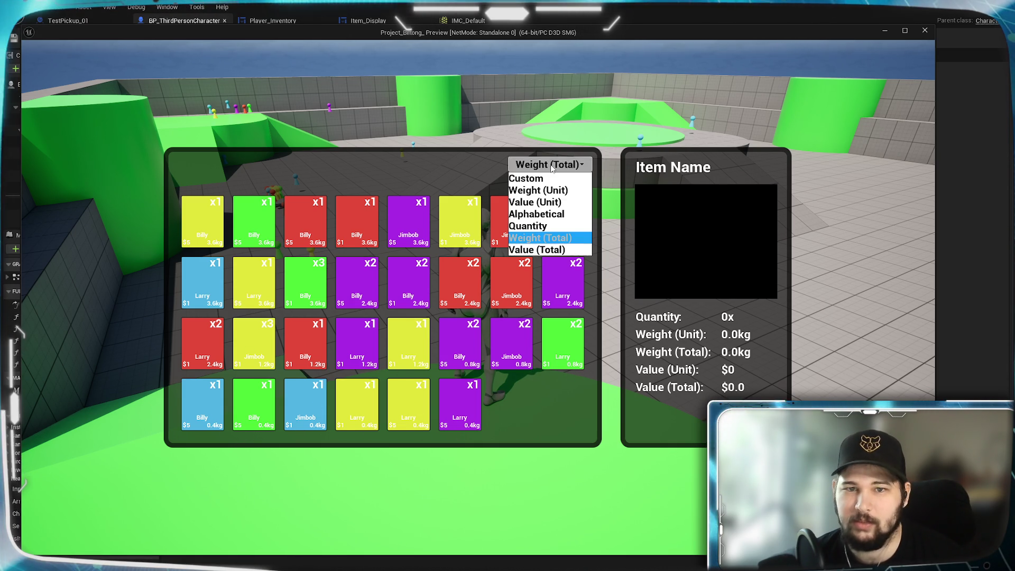
left_click(539, 226)
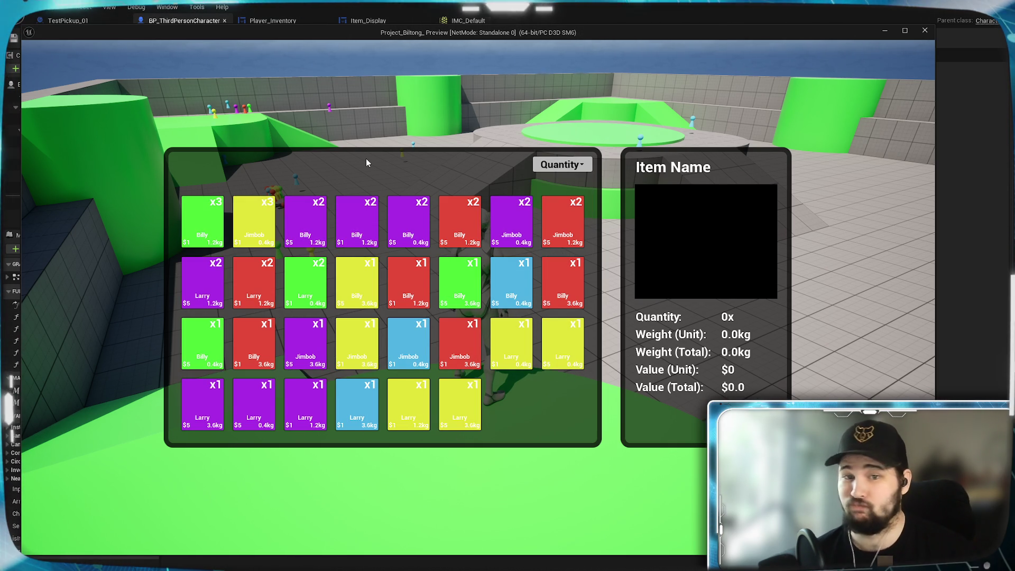
key("Tab")
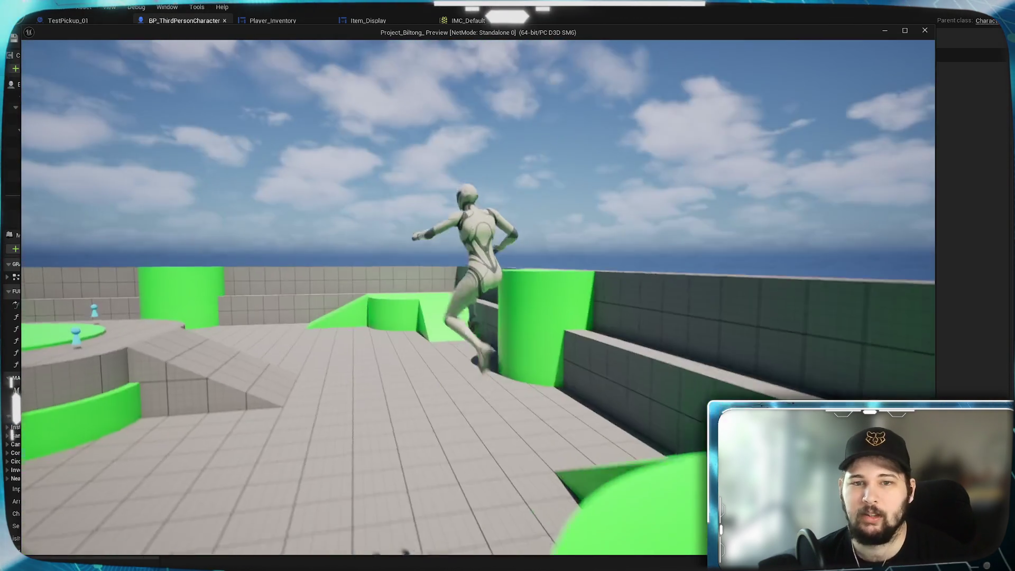
key("space")
key("w")
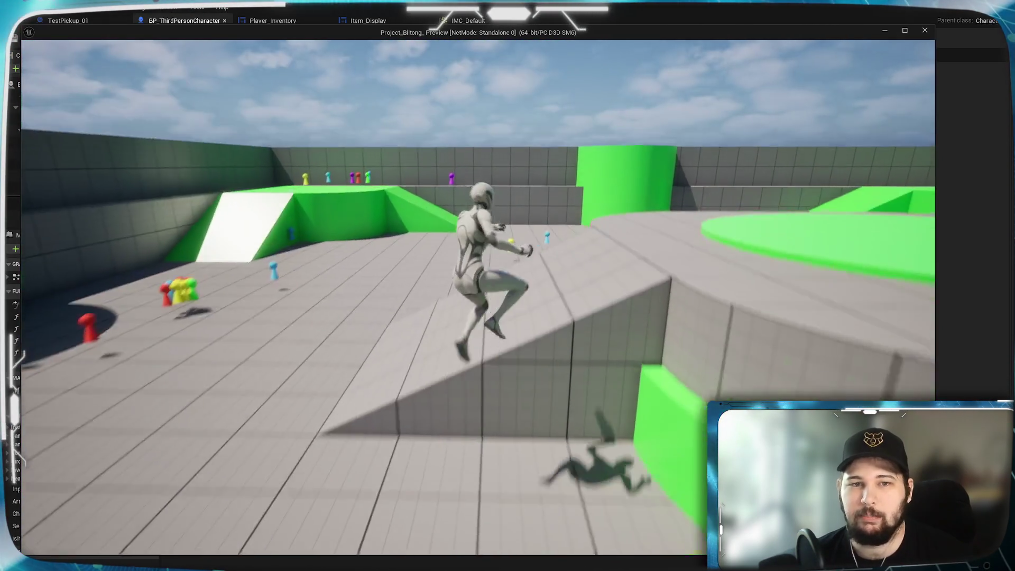
key("Escape")
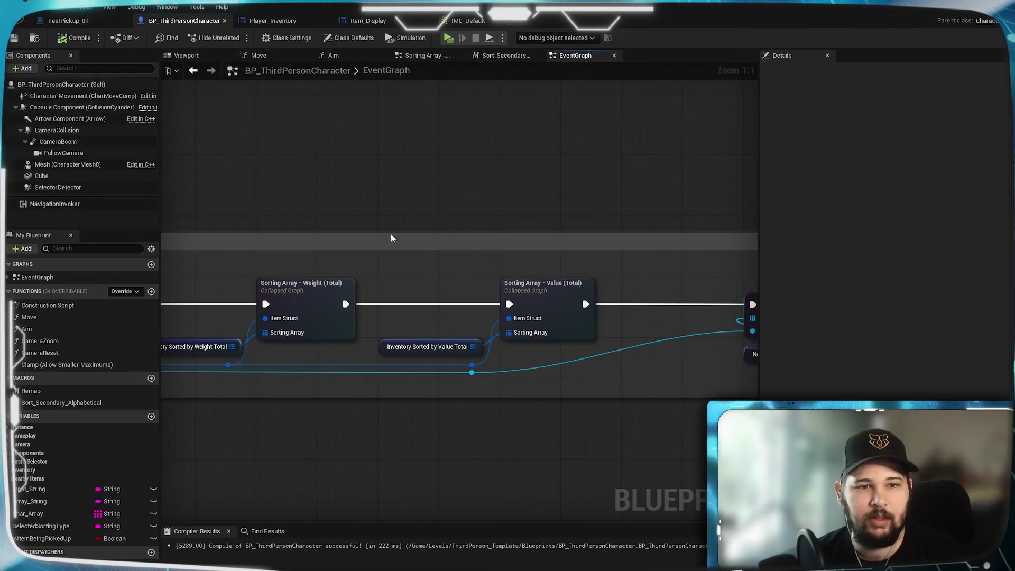
- Inspect the Sorting Array - Value (Total) collapsed graph, then return to the EventGraph
double_click(561, 297)
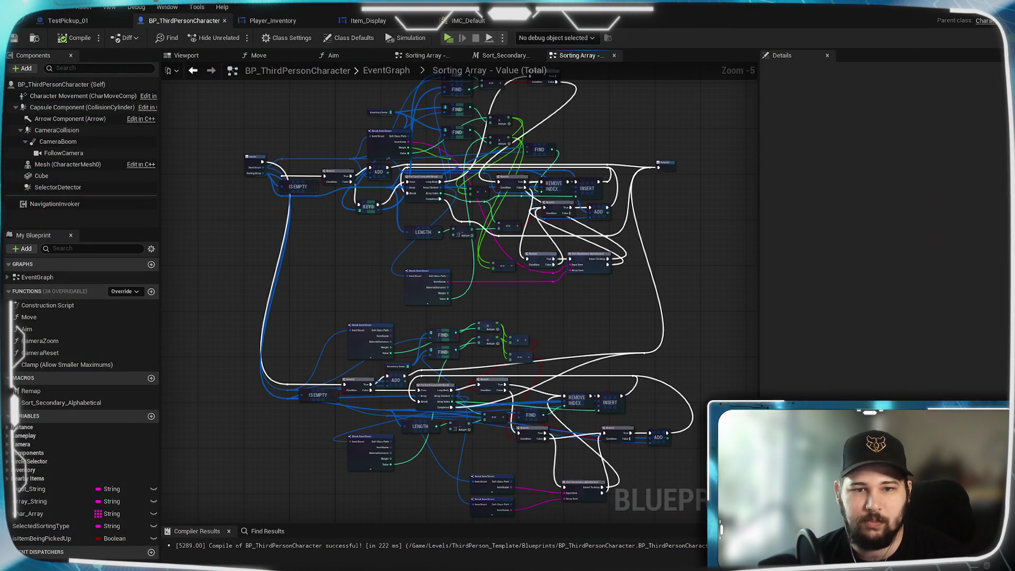
mouse_move(493, 304)
left_mouse_down()
mouse_move(524, 344)
mouse_move(535, 306)
mouse_move(529, 191)
left_mouse_up()
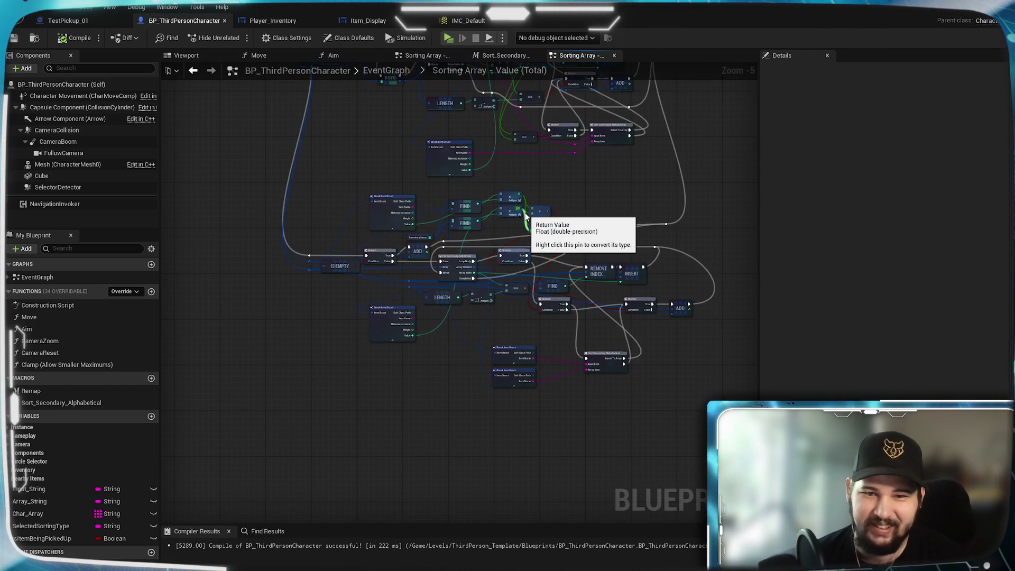
left_click(386, 70)
- Wire IA_Interact's Triggered pin into the lower Is Item Being Picked Up Branch, then compile and save
scroll(512, 286, "up", 2)
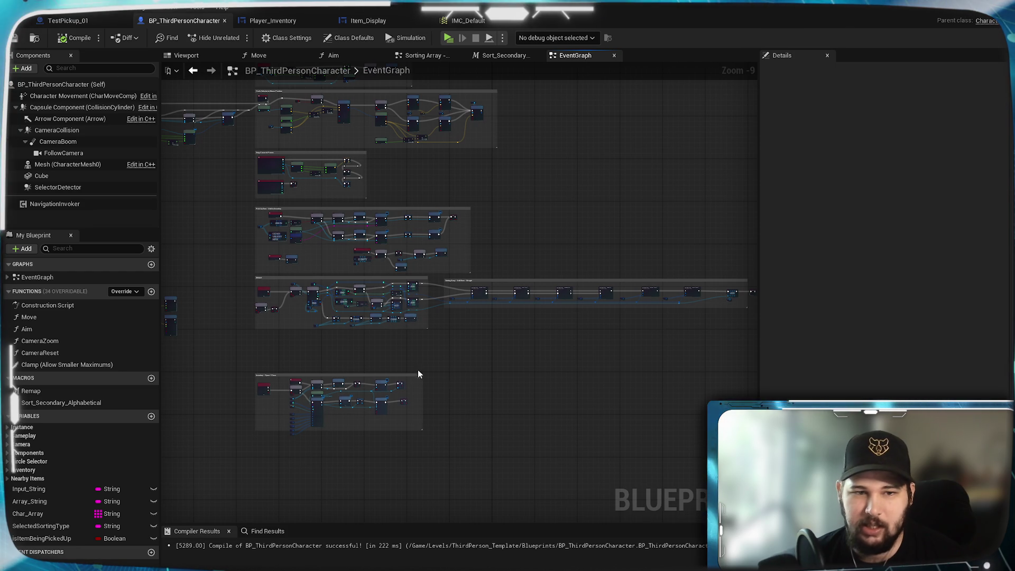
scroll(501, 392, "up", 9)
scroll(377, 202, "down", 1)
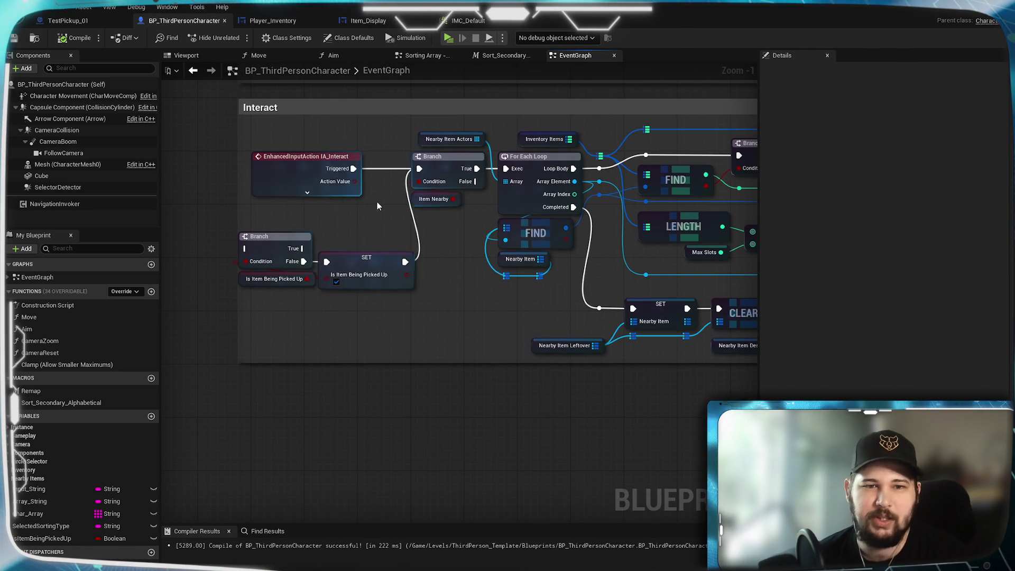
mouse_move(353, 169)
left_mouse_down()
mouse_move(310, 230)
mouse_move(248, 251)
left_mouse_up()
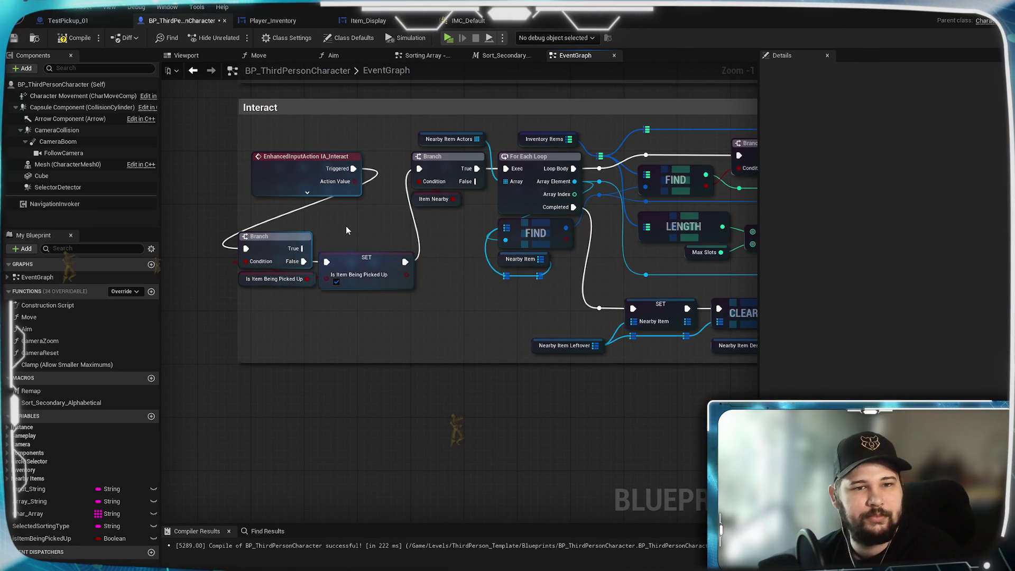
scroll(376, 338, "down", 5)
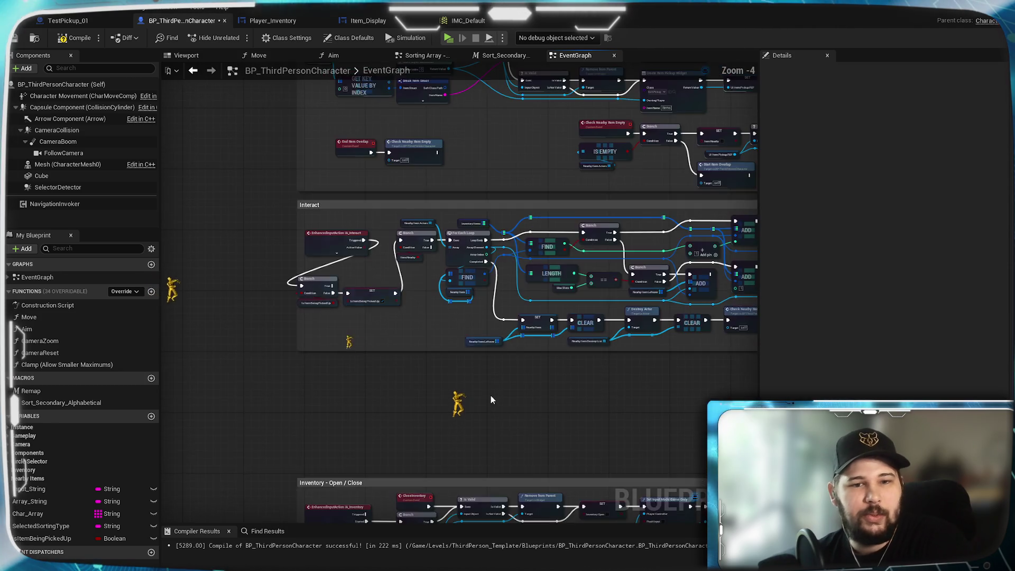
scroll(590, 398, "up", 2)
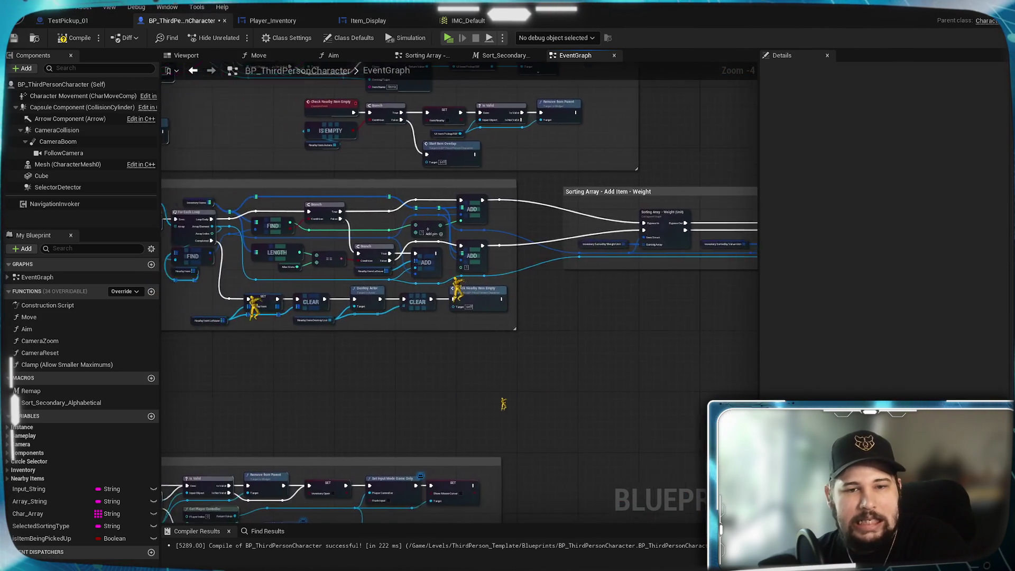
scroll(329, 211, "up", 2)
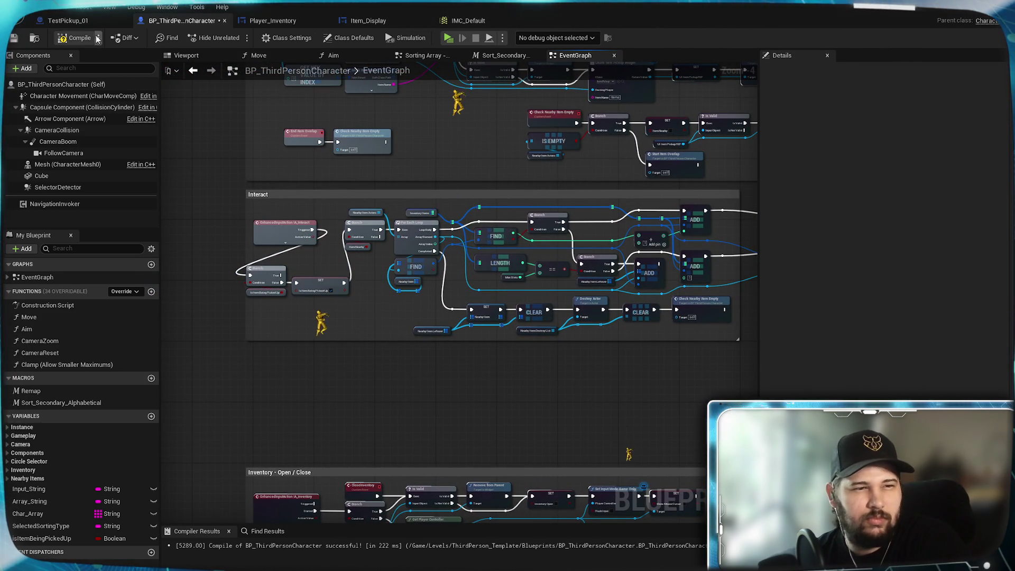
left_click(13, 40)
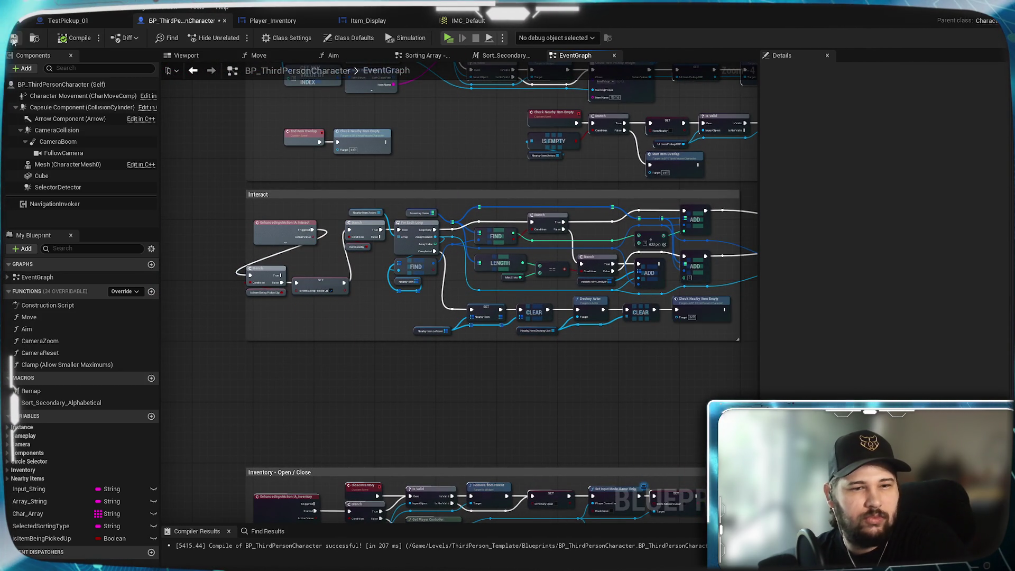
scroll(282, 293, "up", 4)
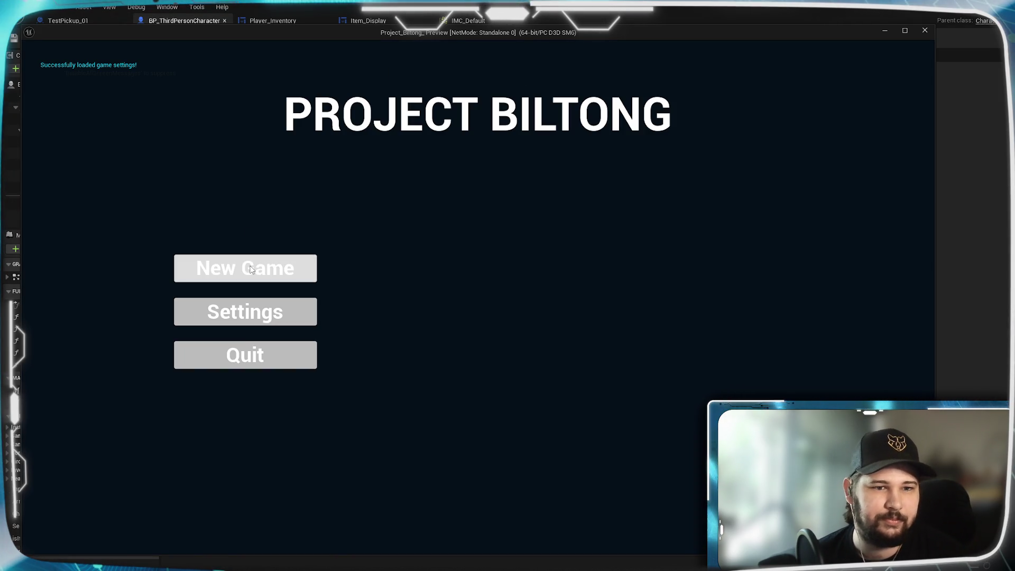
- Start a new game, walk past the pickups, and briefly check the inventory
left_click(244, 268)
key("w")
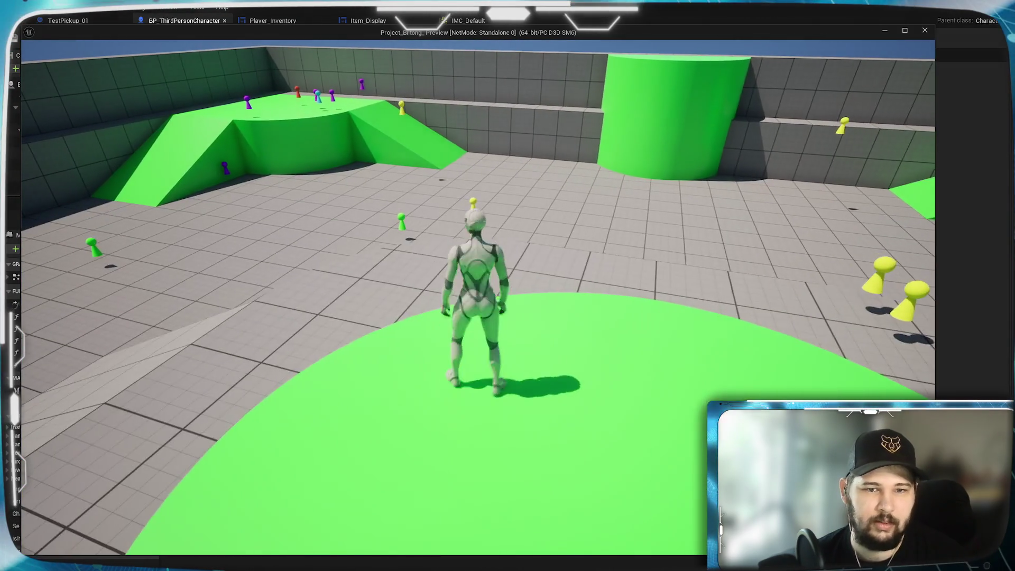
key("w")
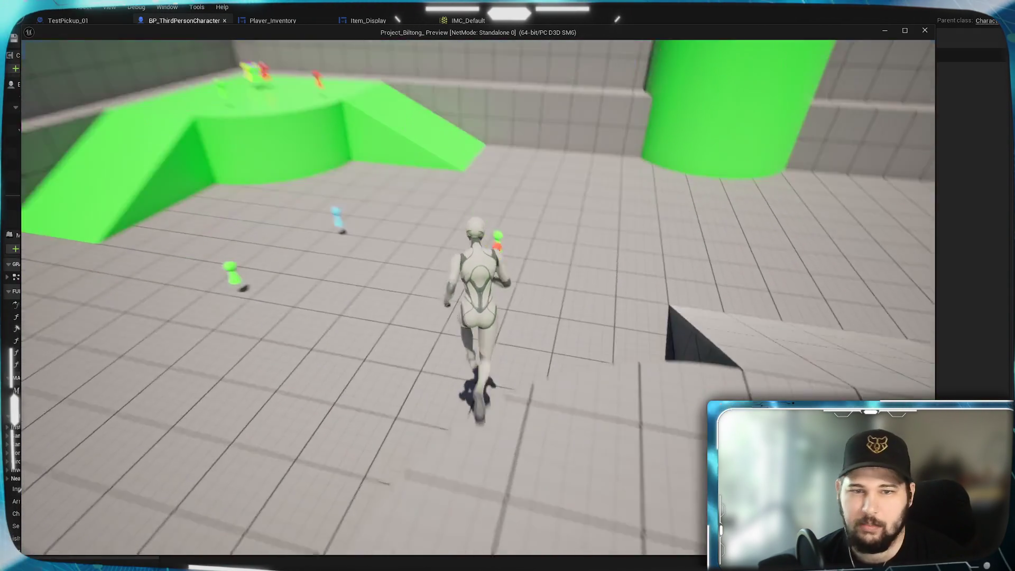
key("w")
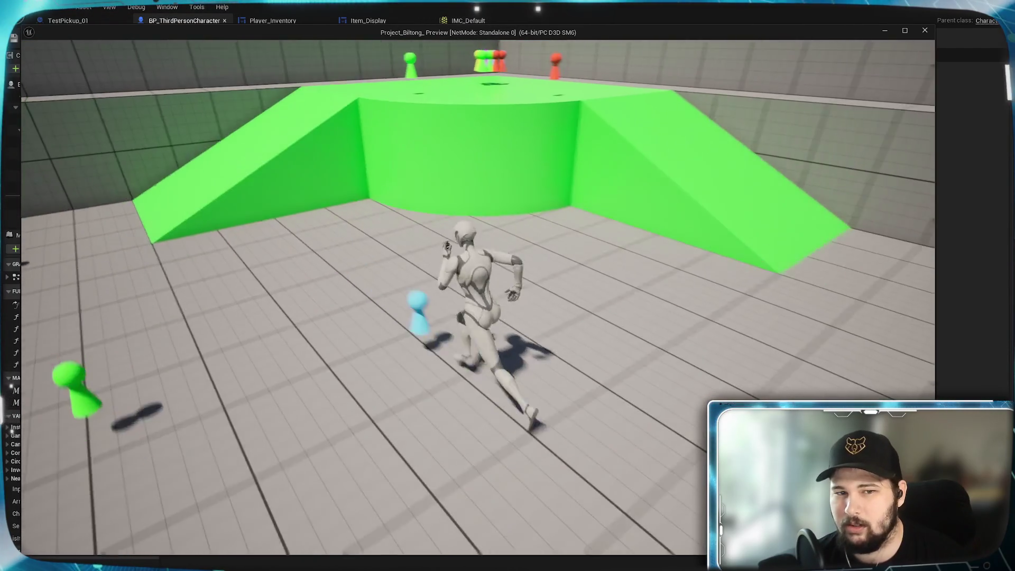
key("Tab")
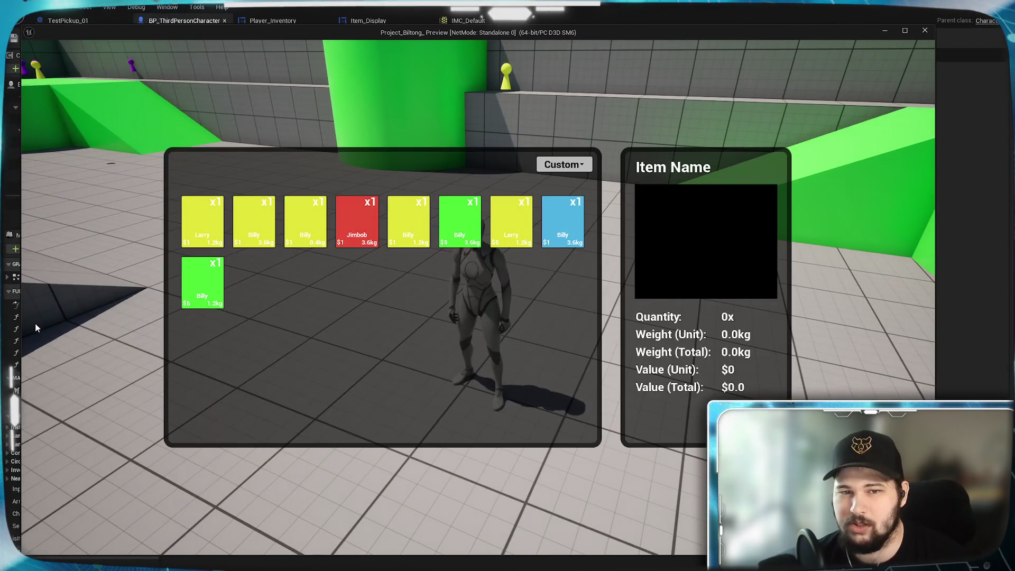
key("Tab")
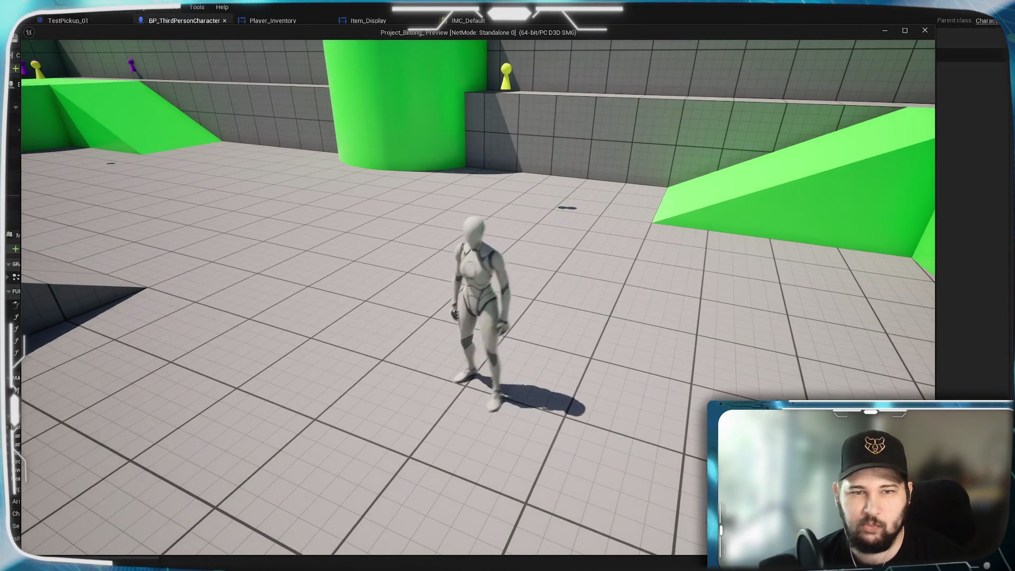
- Run up the green ramp into the pickup cluster, check collected items, then stop the preview
key("w")
key("space")
key("w")
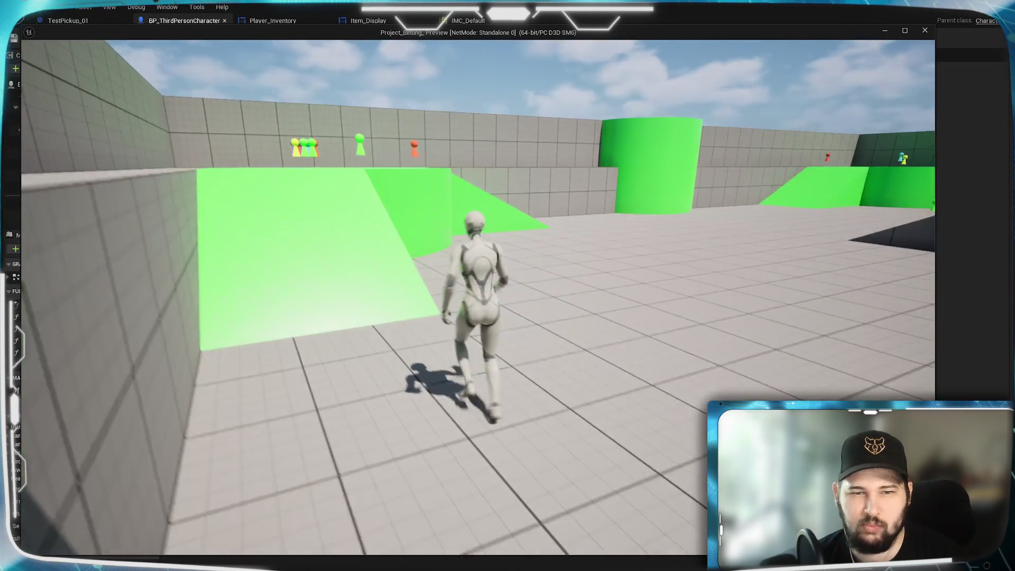
key("s")
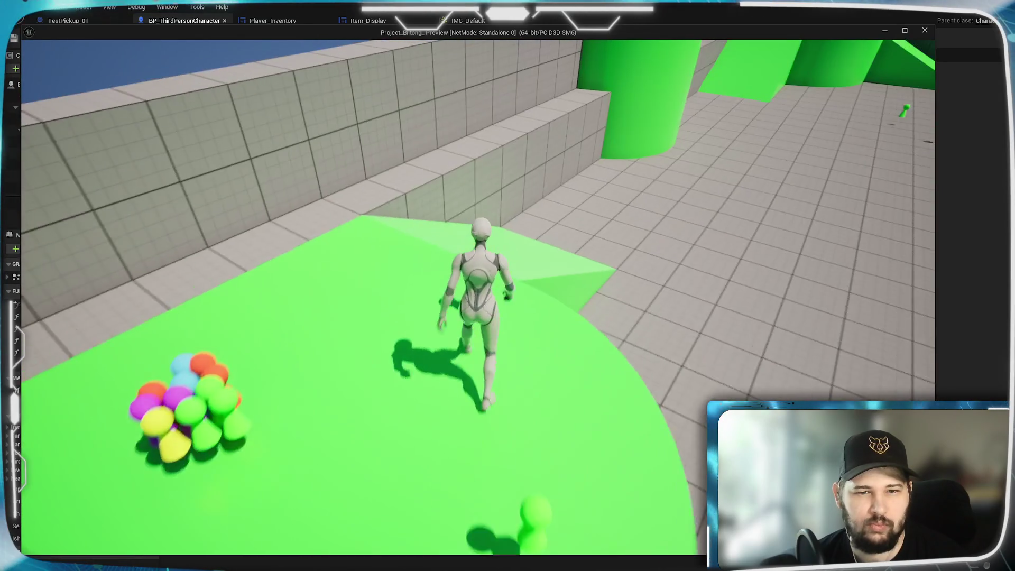
key("w")
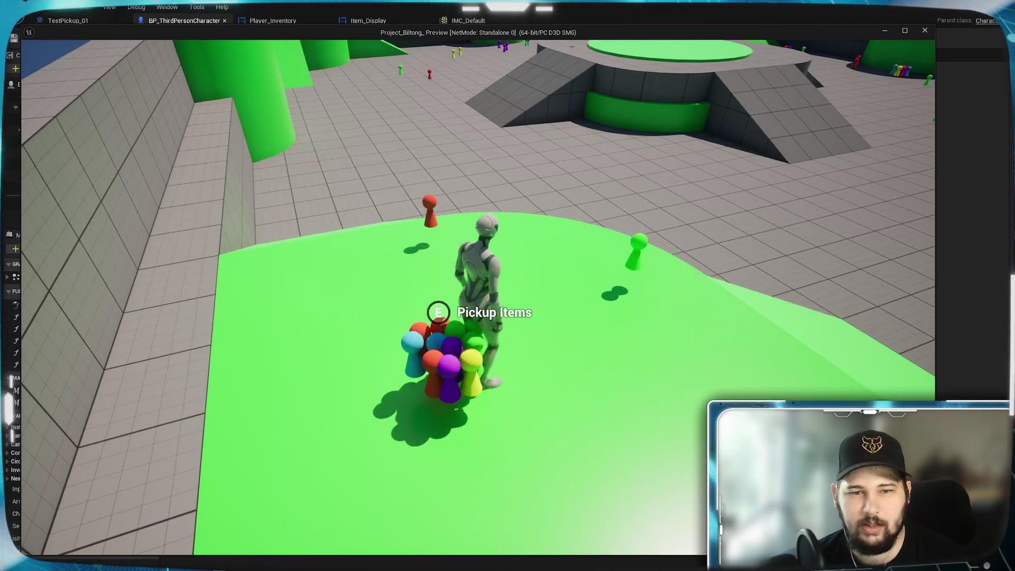
key("i")
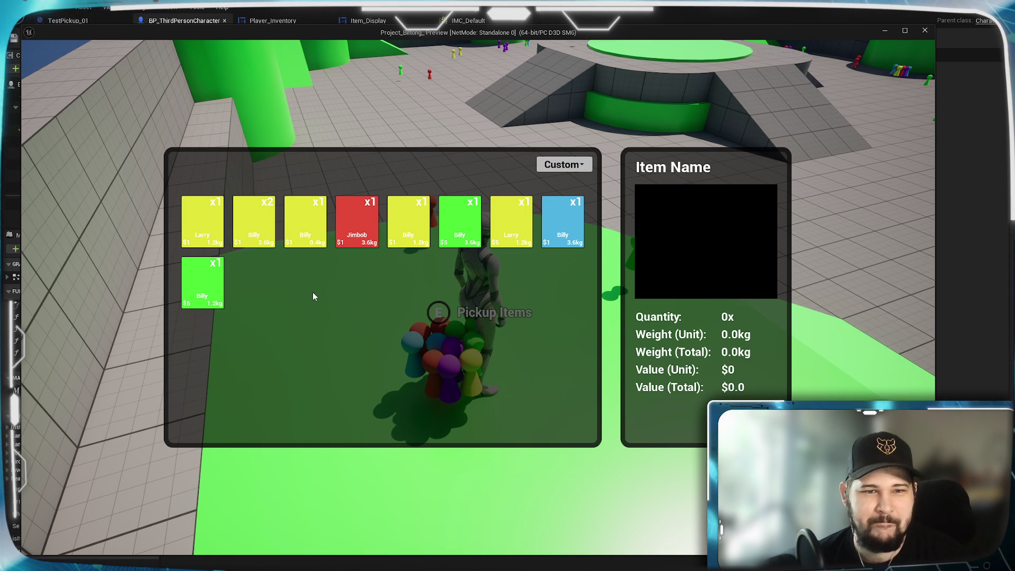
key("Escape")
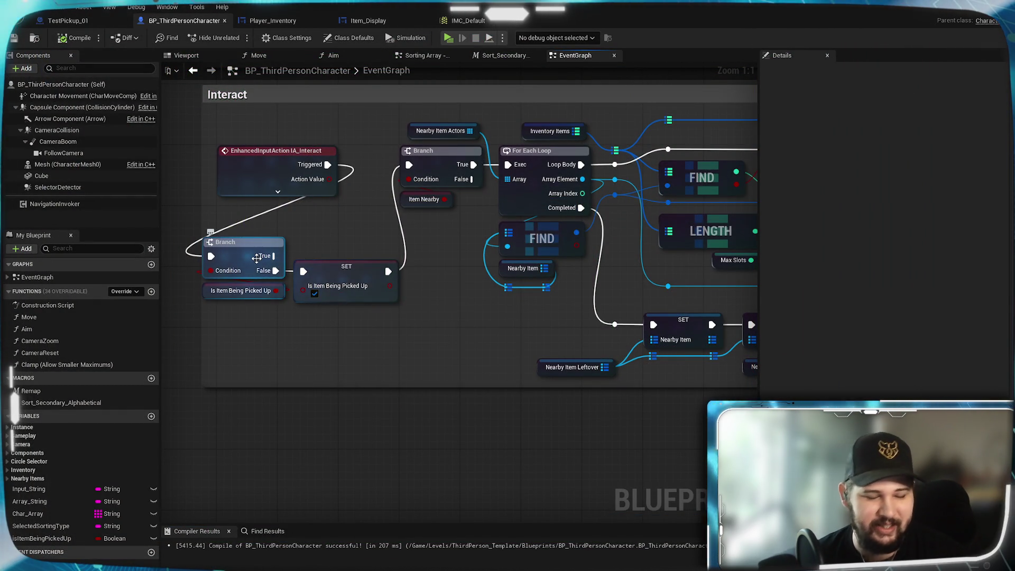
- Rewire the Interact trigger to the upper Branch and delete the lower Branch and SET nodes
key("super")
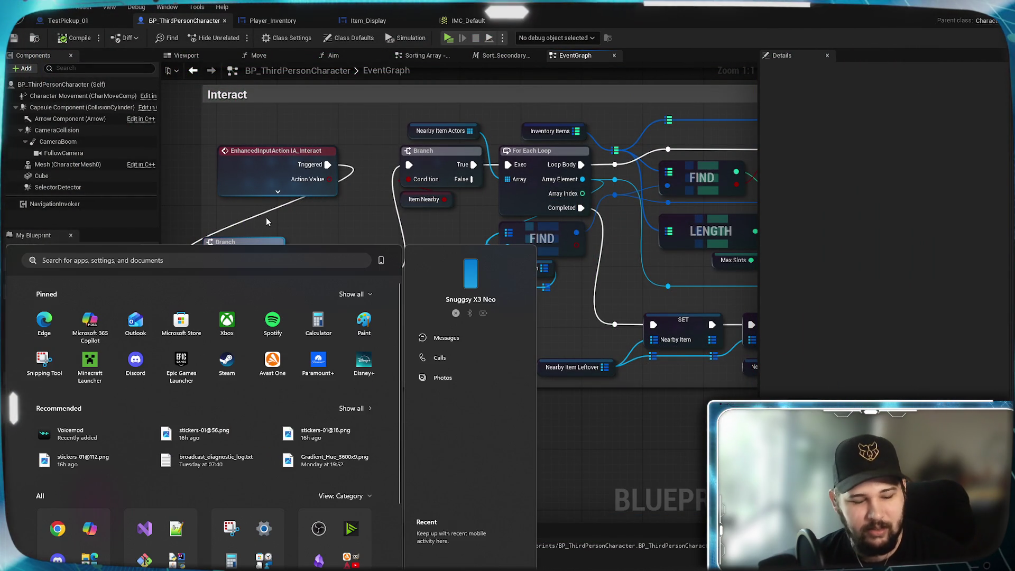
key("super")
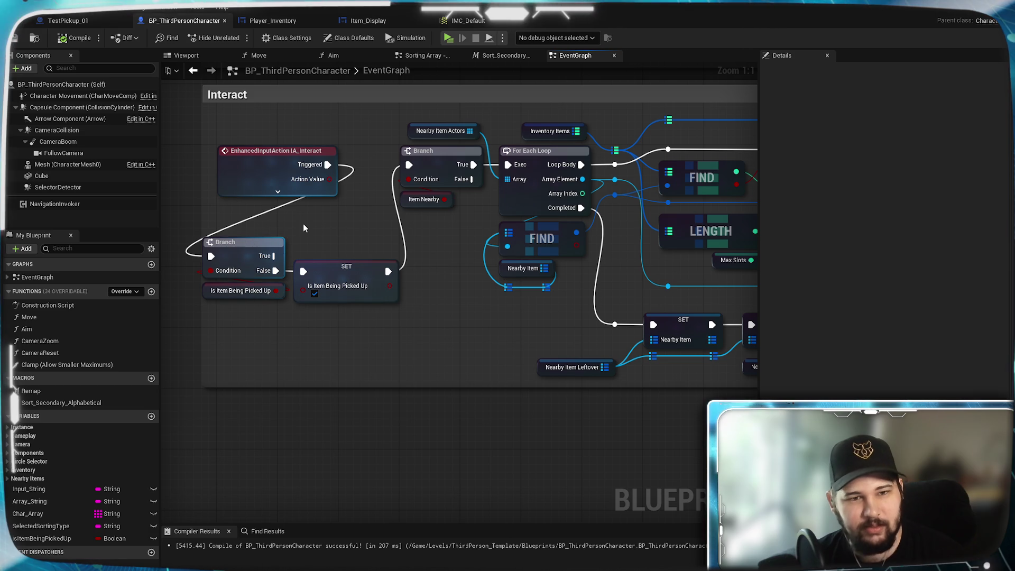
left_click(328, 165, "alt")
left_click_drag(331, 168, 409, 164)
left_click_drag(313, 303, 257, 246)
key("Delete")
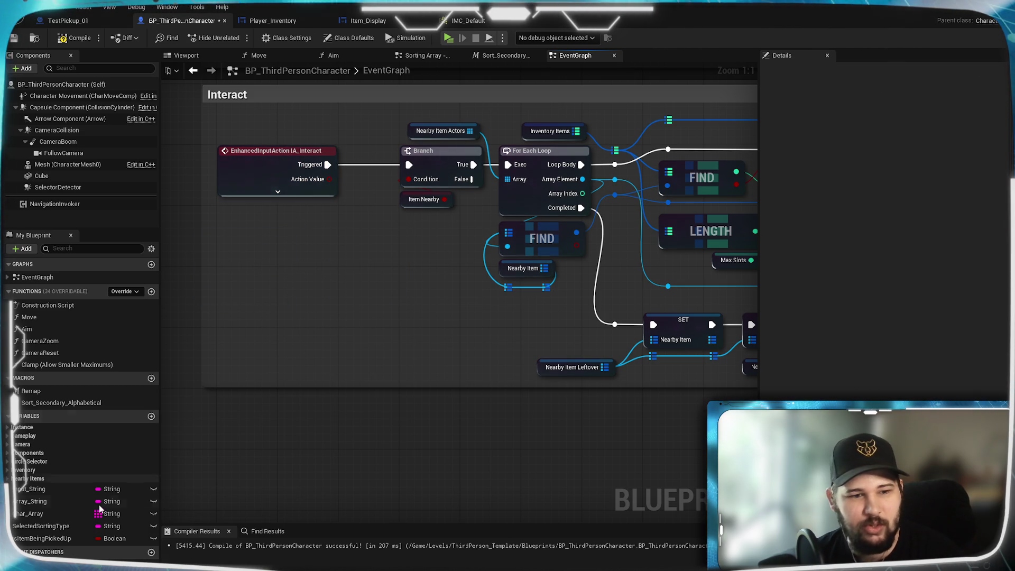
- Delete the IsItemBeingPickedUp variable, confirming the deletion
left_click(43, 538)
key("Delete")
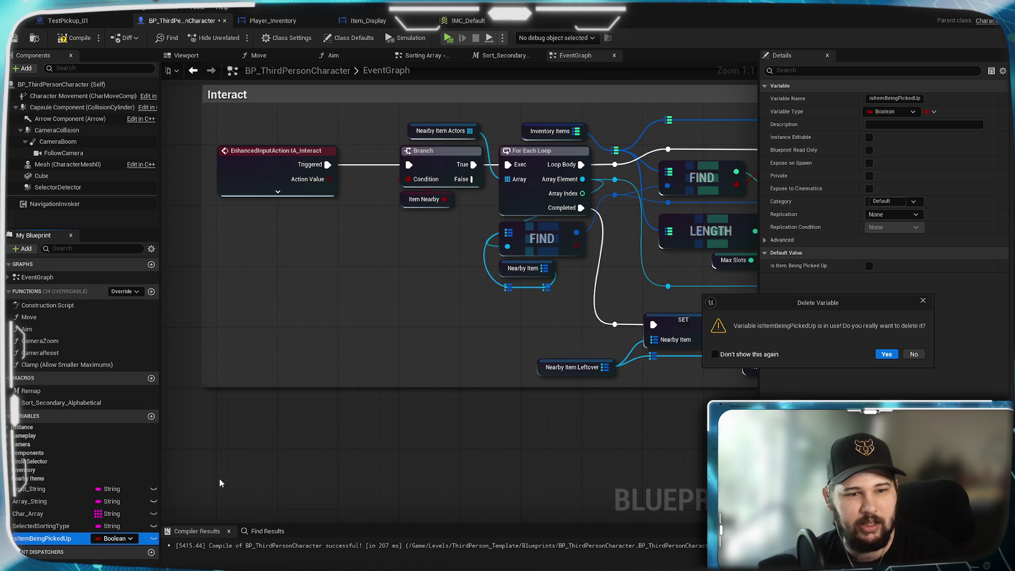
left_click(886, 353)
- Compile and save BP_ThirdPersonCharacter, then launch the game preview
scroll(641, 408, "down", 8)
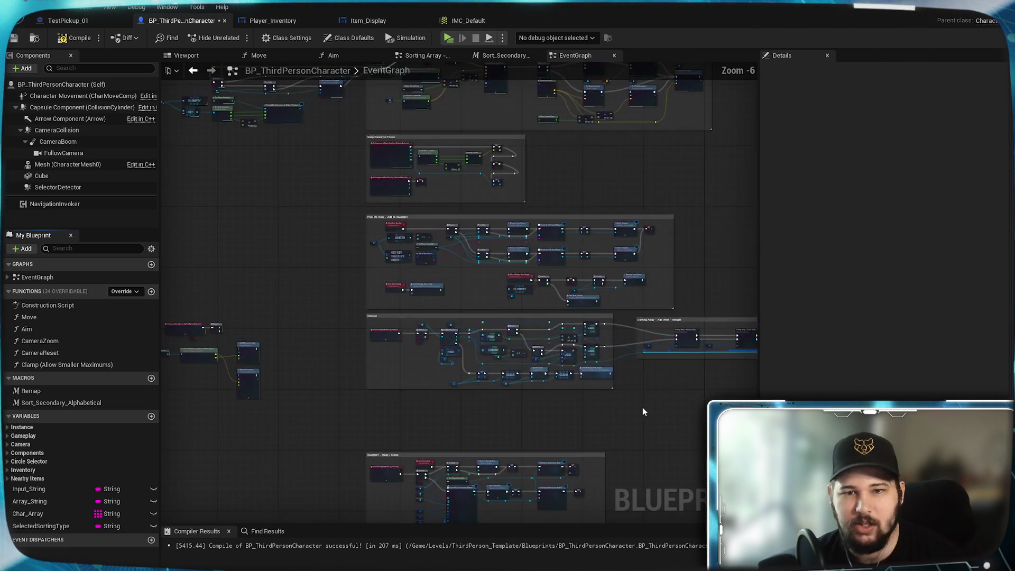
scroll(517, 385, "up", 3)
key("F7")
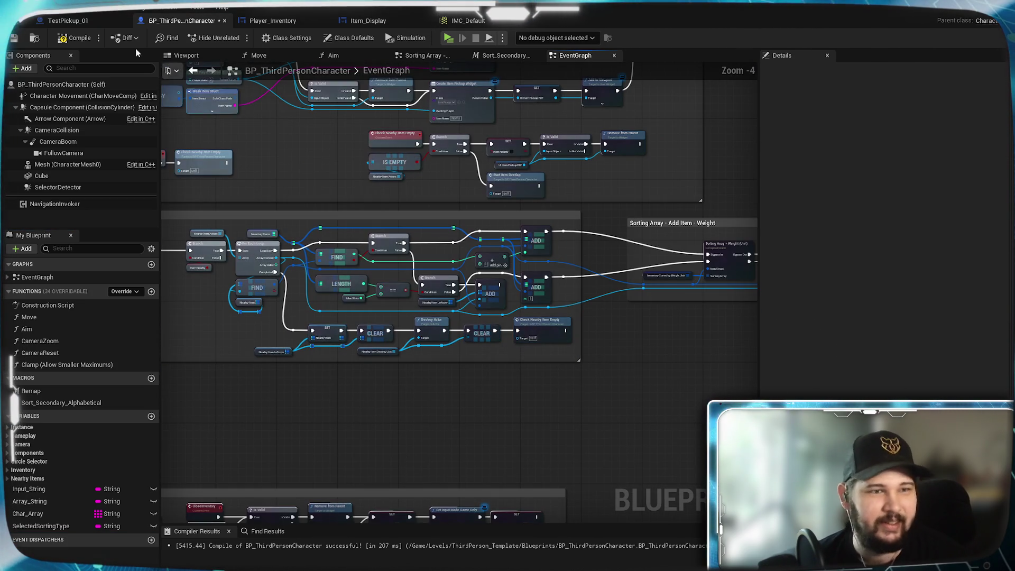
left_click(15, 41)
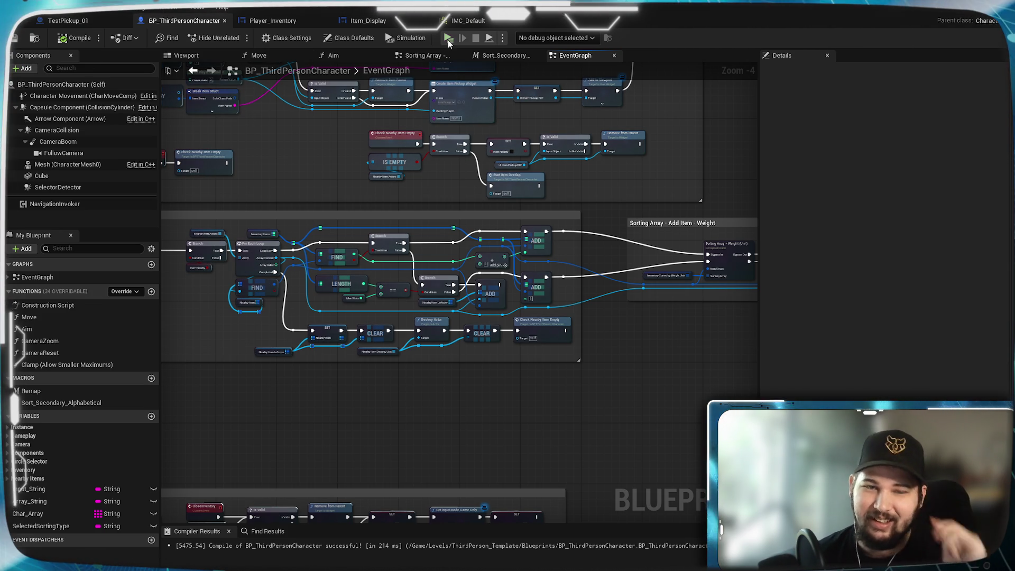
left_click(449, 39)
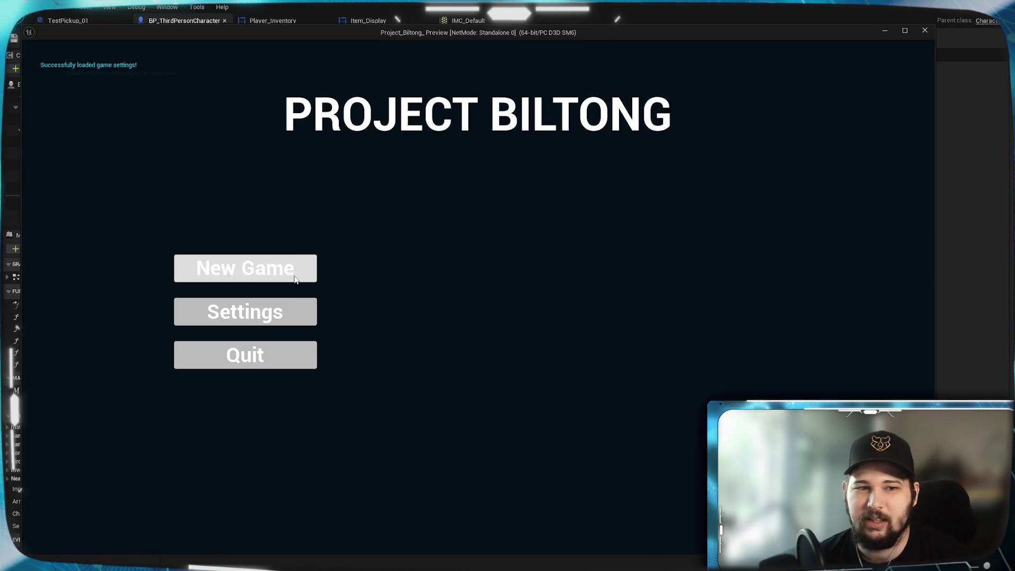
- Start a new game and run the character across the level, jumping along the way
left_click(296, 270)
key("w")
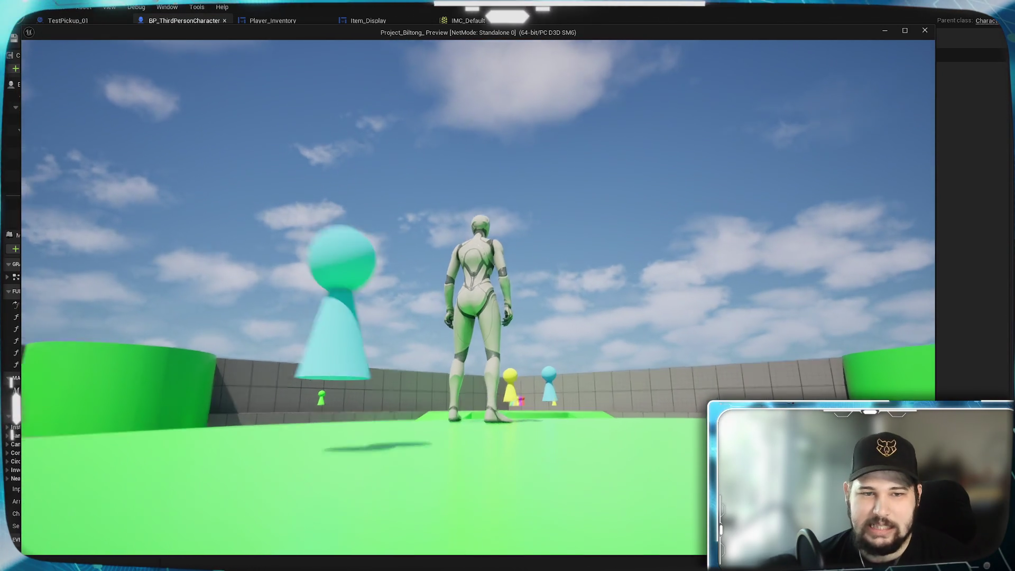
mouse_move(477, 296)
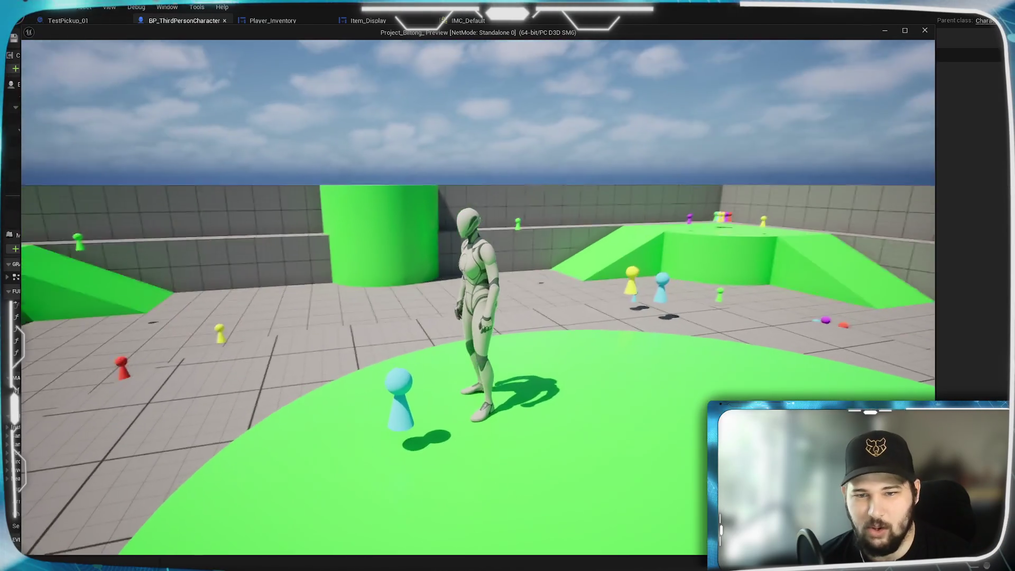
key("w")
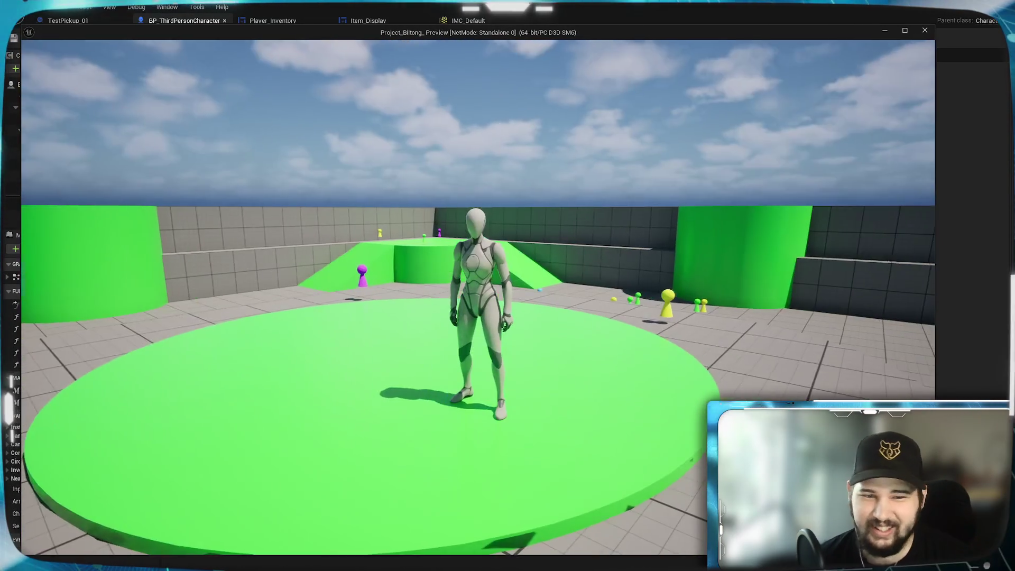
key("w")
key("w")
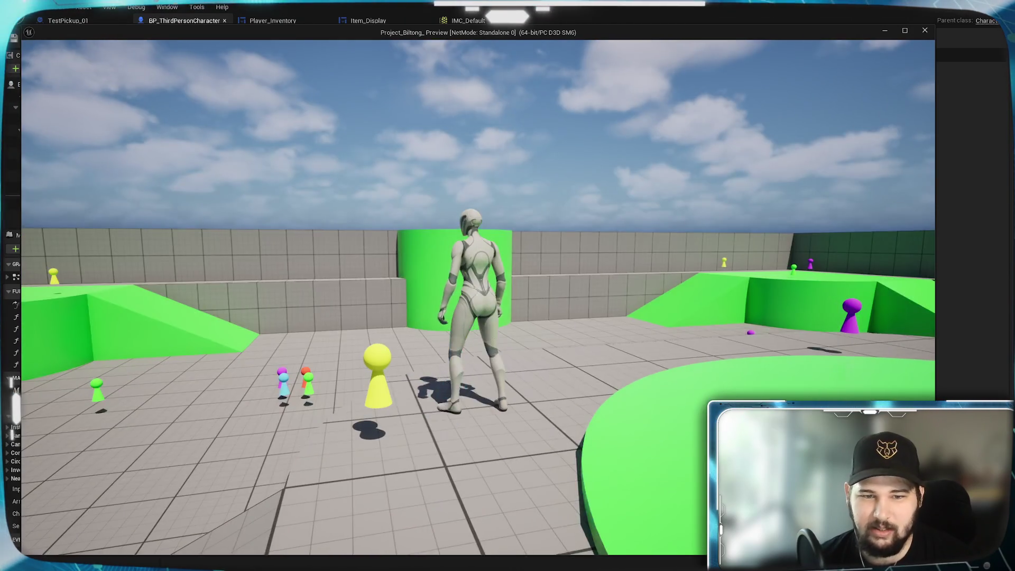
key("w")
key("space")
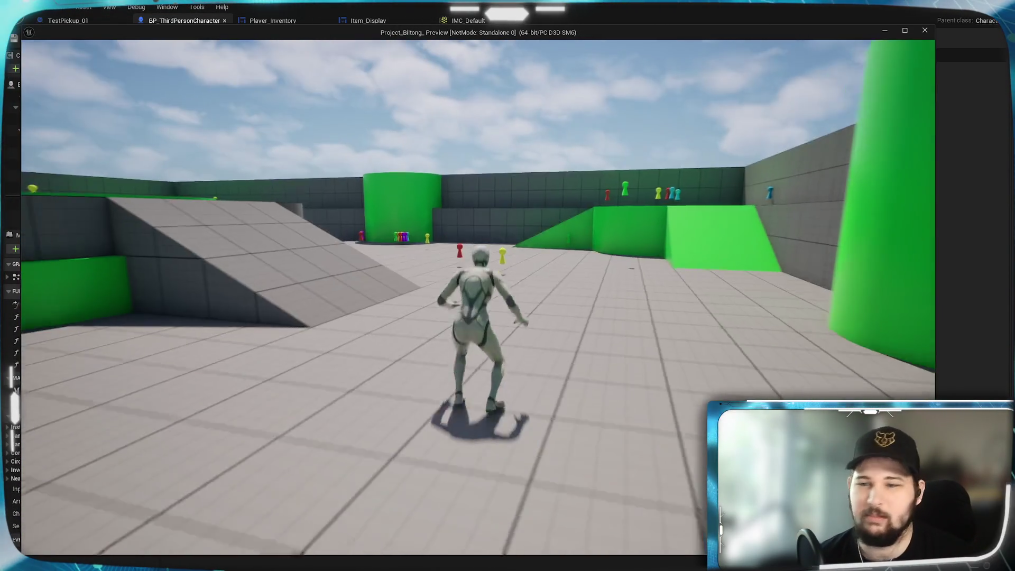
key("w")
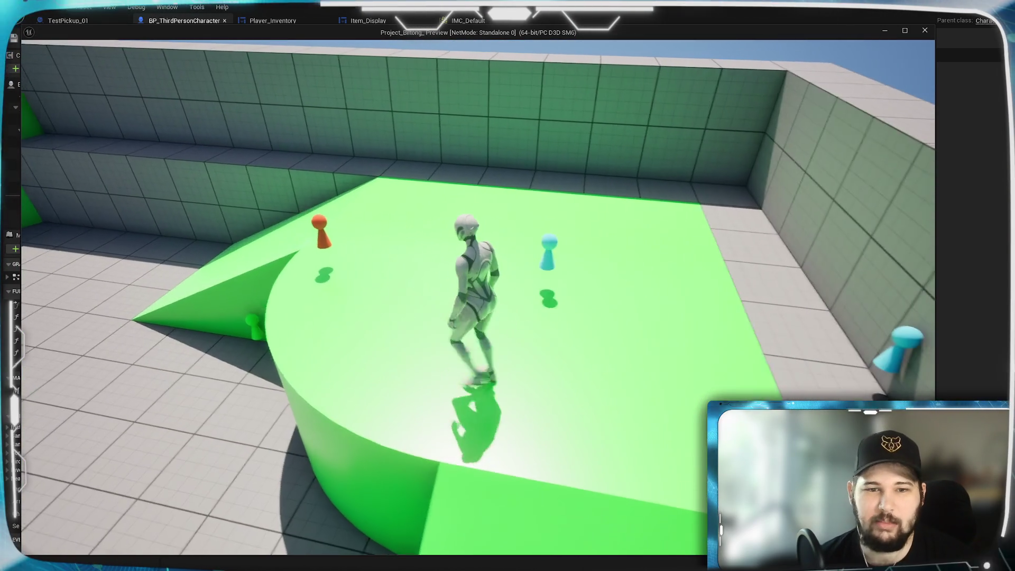
- Run to the coloured pawns, pick up the cluster with E, then open the inventory grid
key("w")
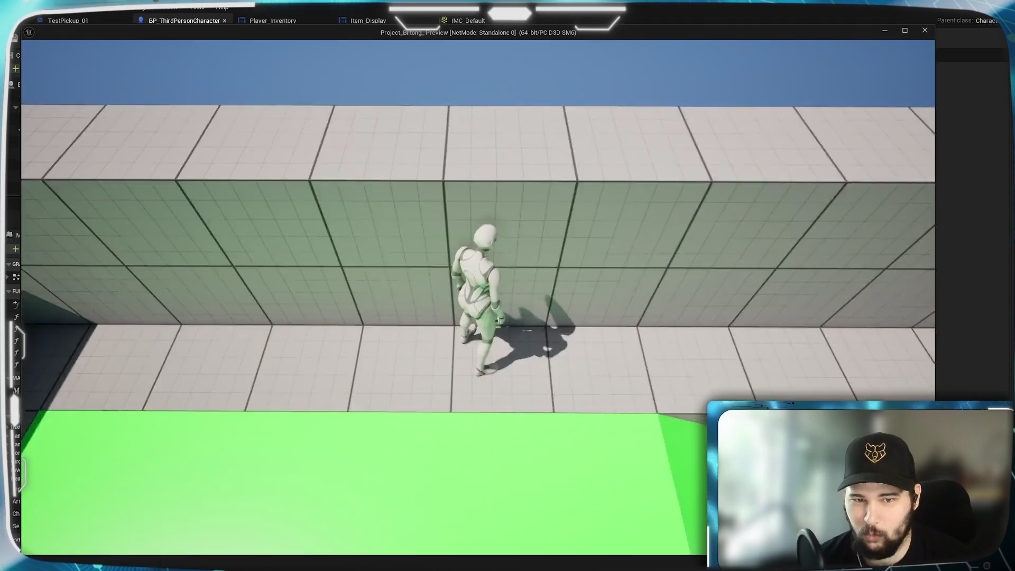
key("w")
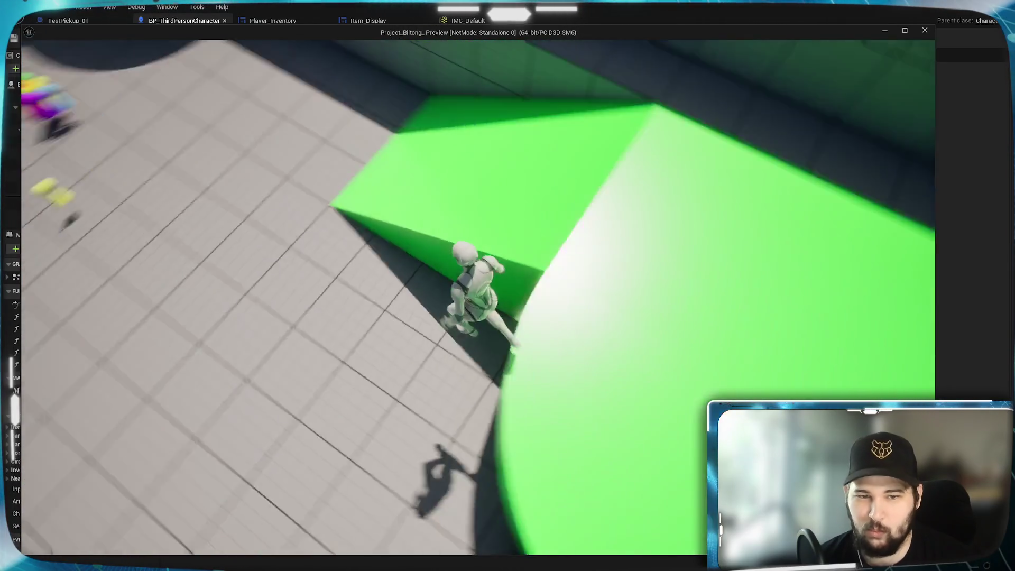
key("w")
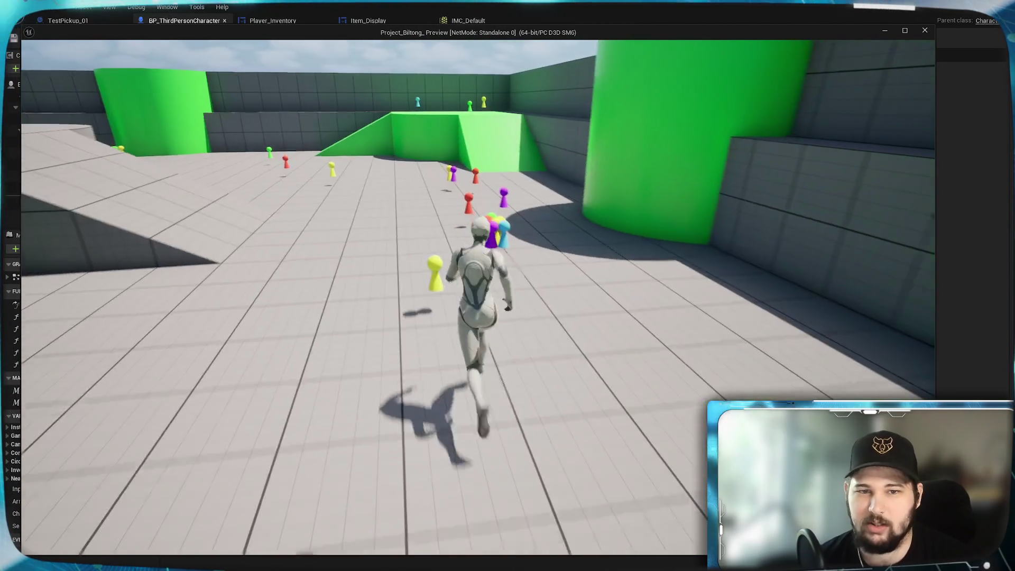
key("w")
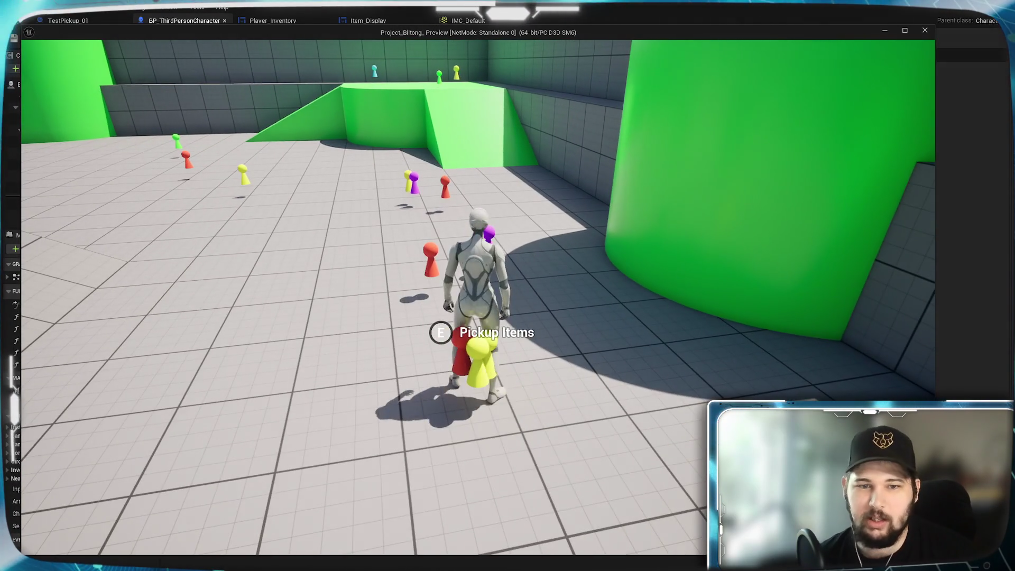
key("e")
key("w")
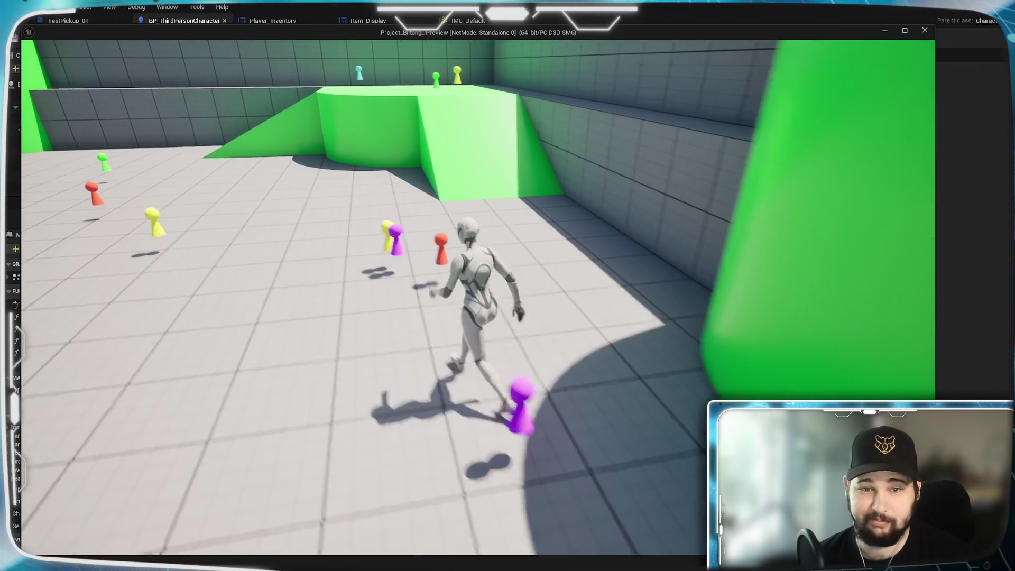
key("w")
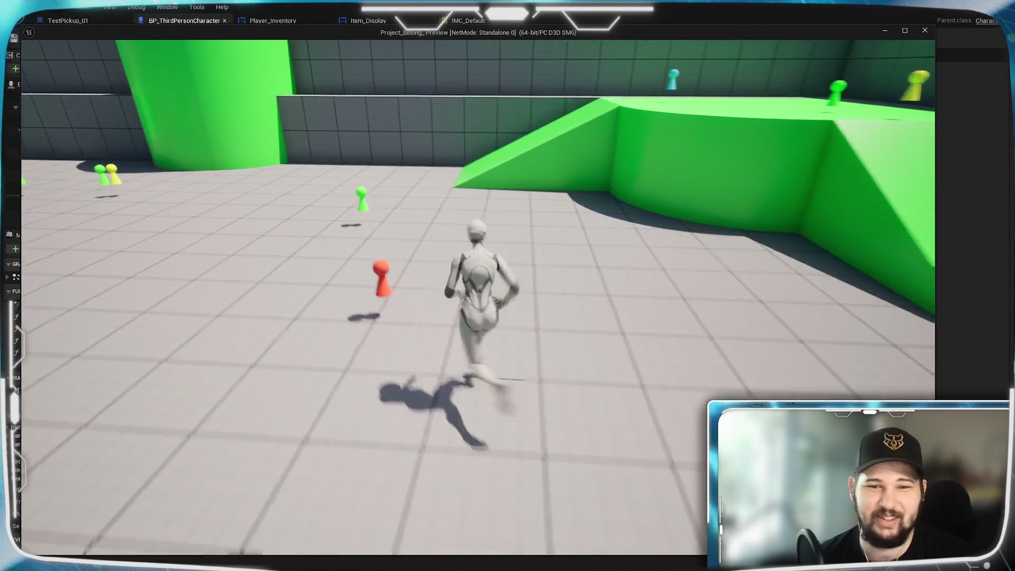
key("w")
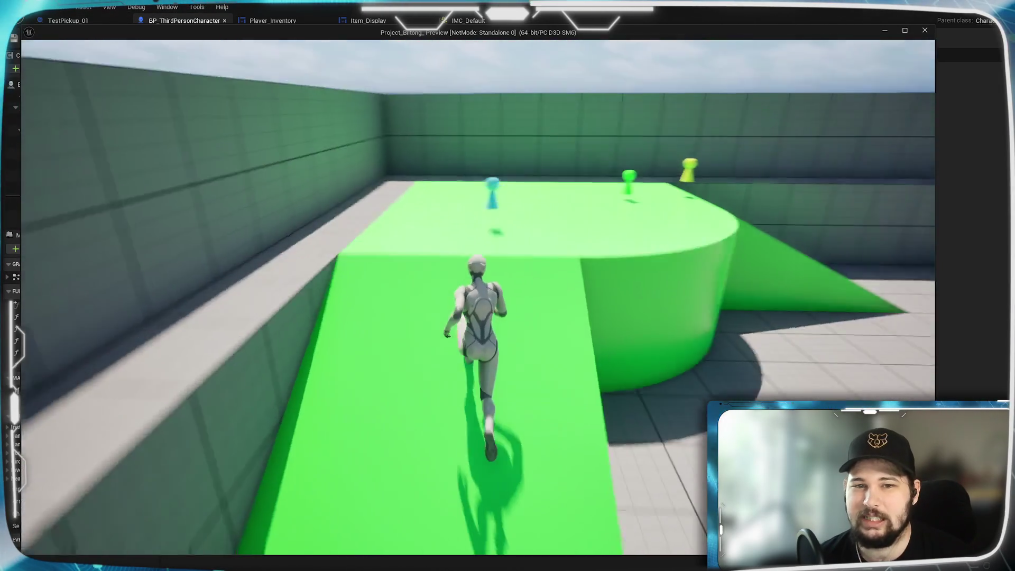
key("w")
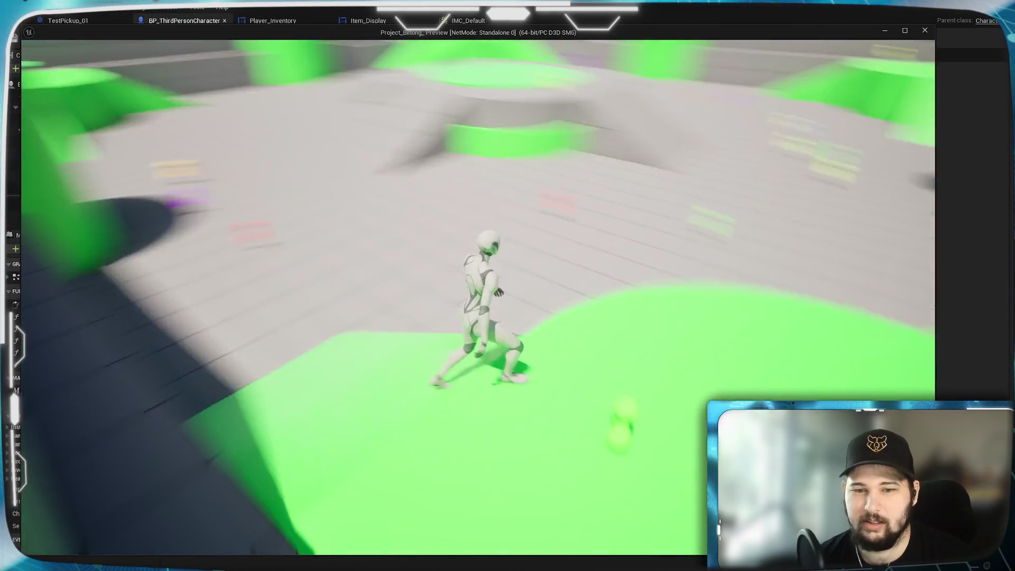
key("i")
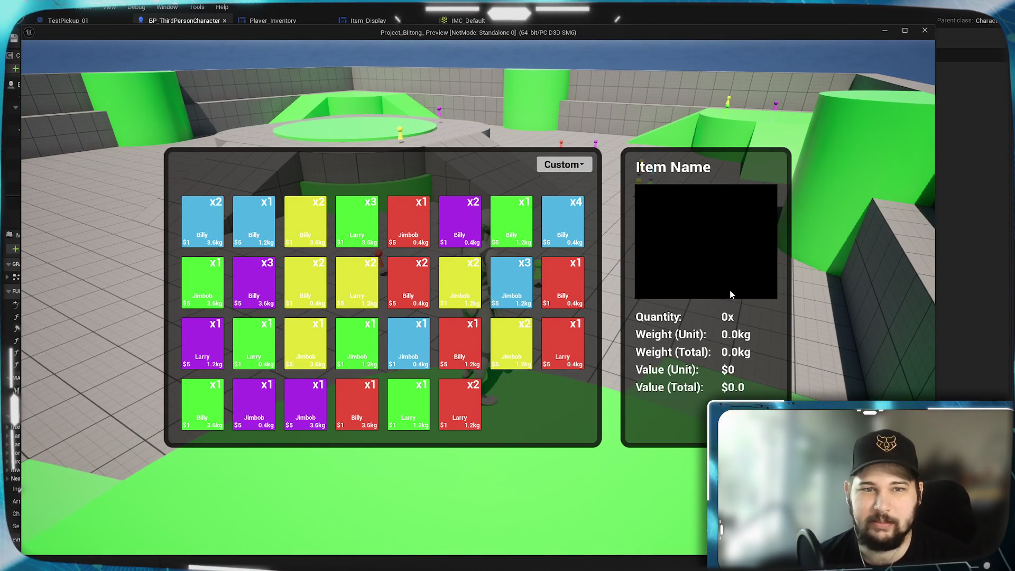
- Sort the inventory by Quantity, then by Weight (Total)
left_click(575, 163)
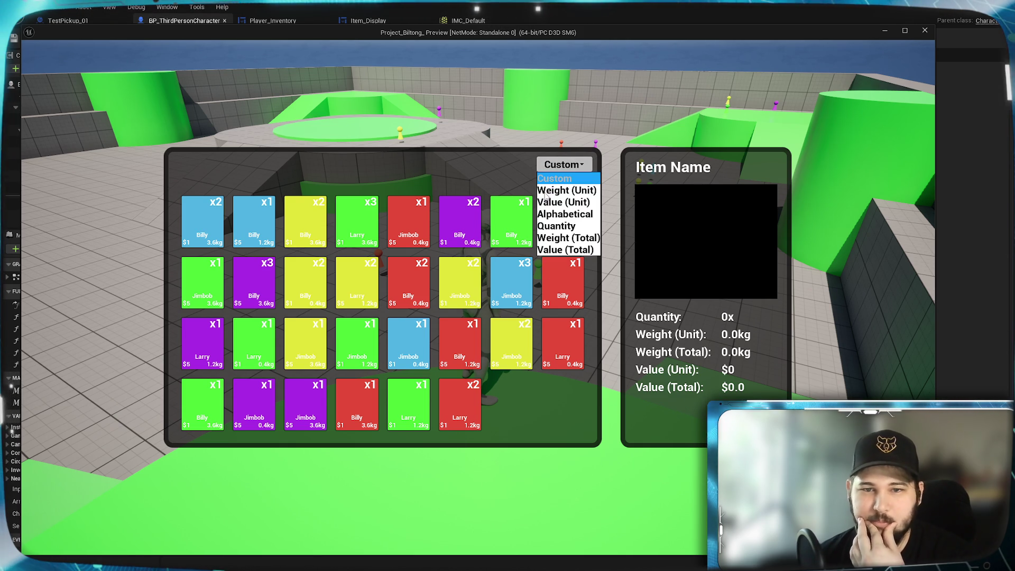
left_click(554, 222)
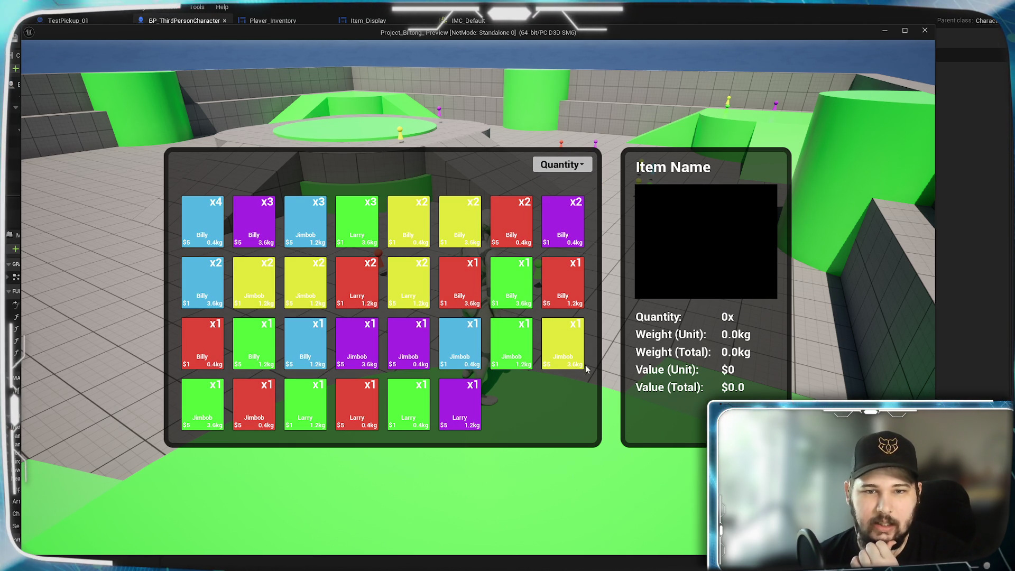
left_click(574, 164)
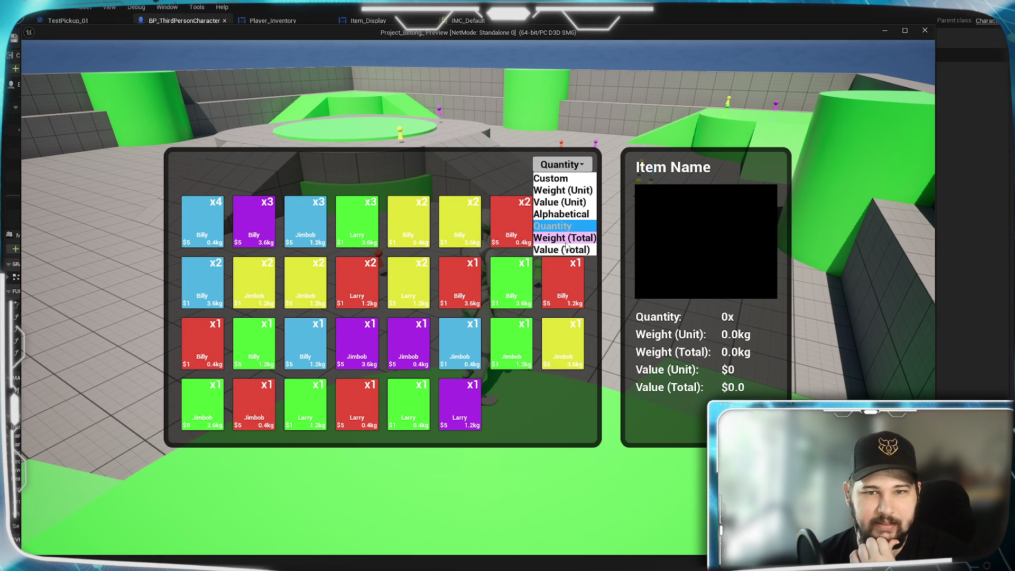
left_click(559, 242)
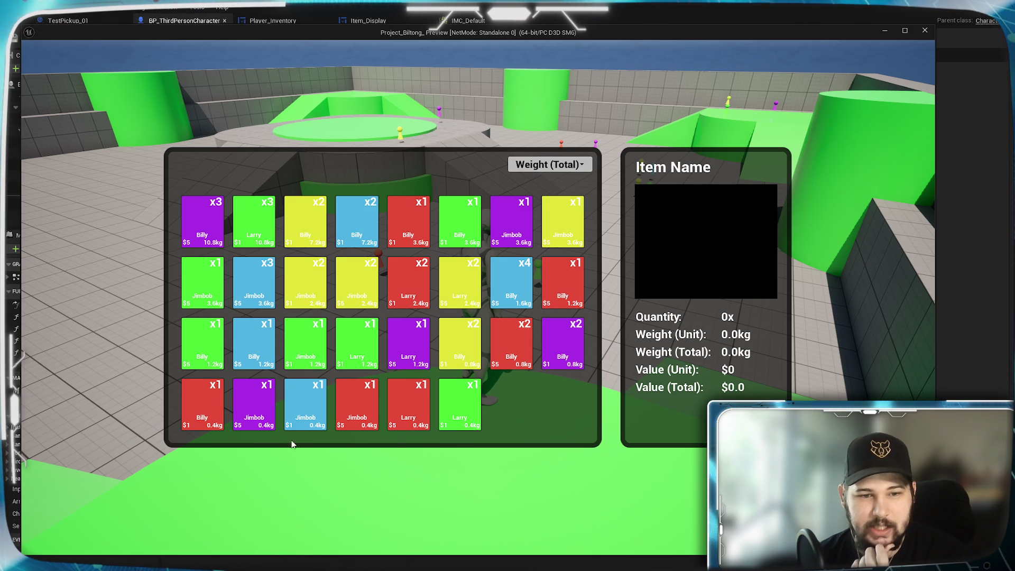
- Sort by Value (Total), show the Billy item's details, then close the game preview
left_click(563, 169)
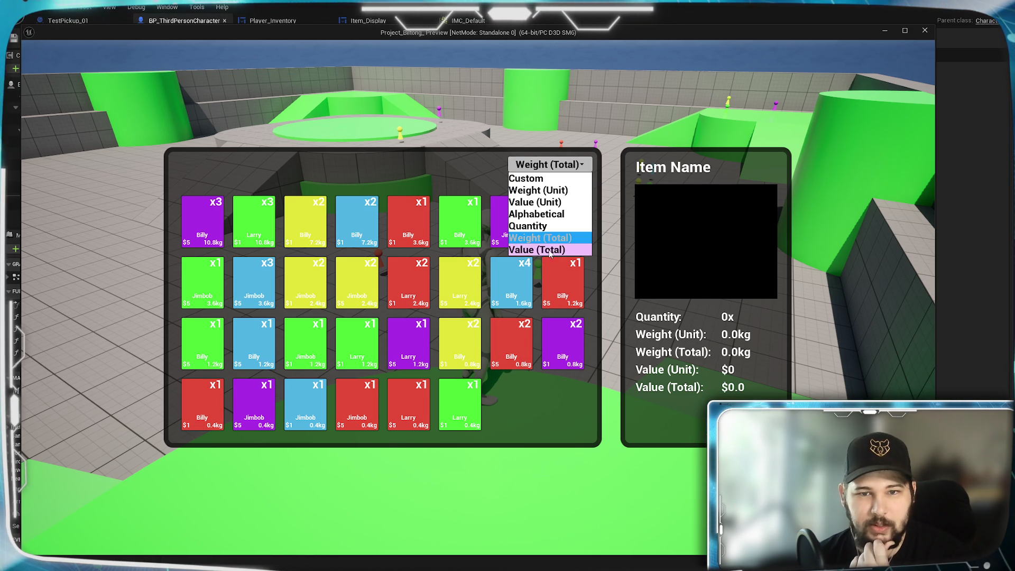
left_click(547, 252)
left_click(206, 222)
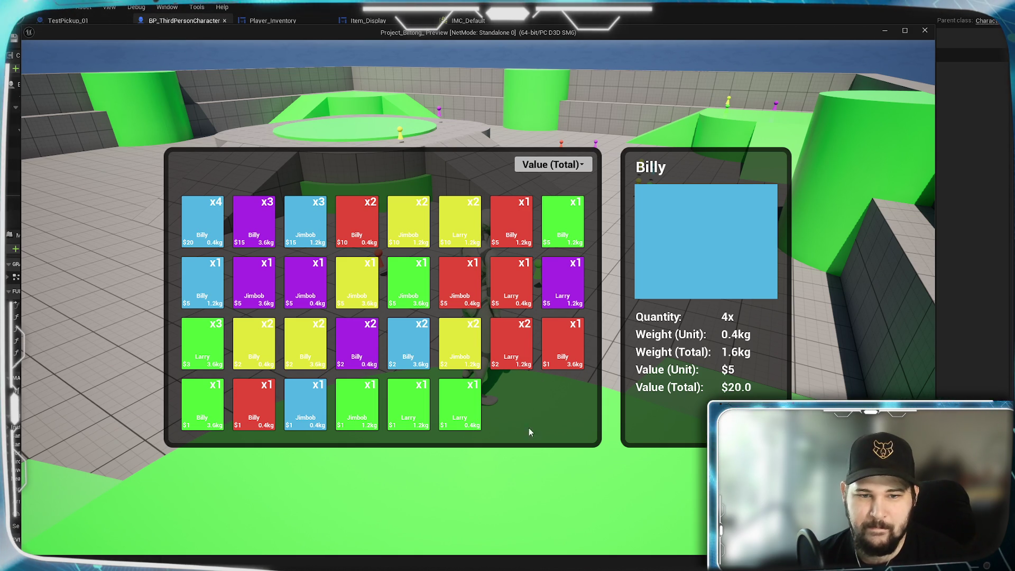
key("Escape")
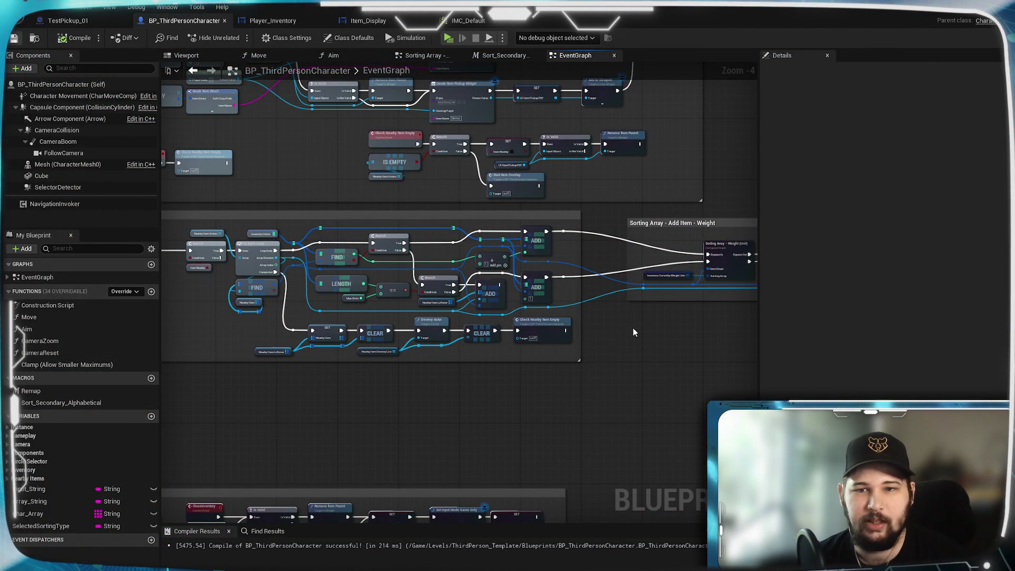
- Save BP_ThirdPersonCharacter after reviewing the graph, then bring the Wikipedia Carcassonne figures image over the editor
scroll(573, 379, "up", 1)
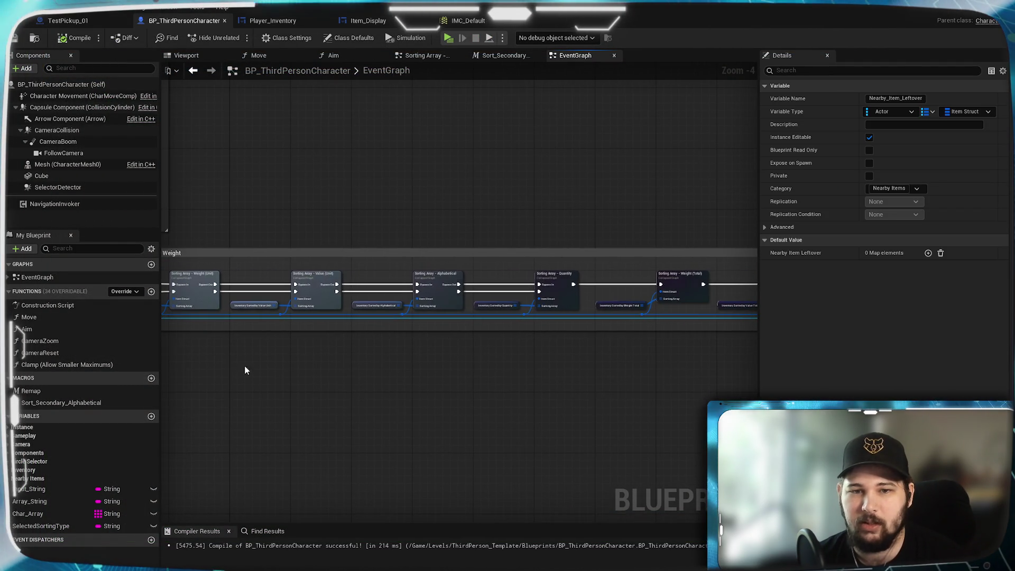
scroll(505, 323, "up", 1)
mouse_move(258, 348)
left_mouse_down()
mouse_move(639, 376)
mouse_move(164, 370)
mouse_move(686, 356)
mouse_move(608, 335)
mouse_move(343, 304)
mouse_move(593, 341)
mouse_move(618, 401)
mouse_move(607, 443)
left_mouse_up()
mouse_move(607, 443)
left_mouse_down()
mouse_move(425, 413)
mouse_move(379, 363)
mouse_move(294, 324)
mouse_move(378, 381)
mouse_move(584, 409)
mouse_move(333, 376)
left_mouse_up()
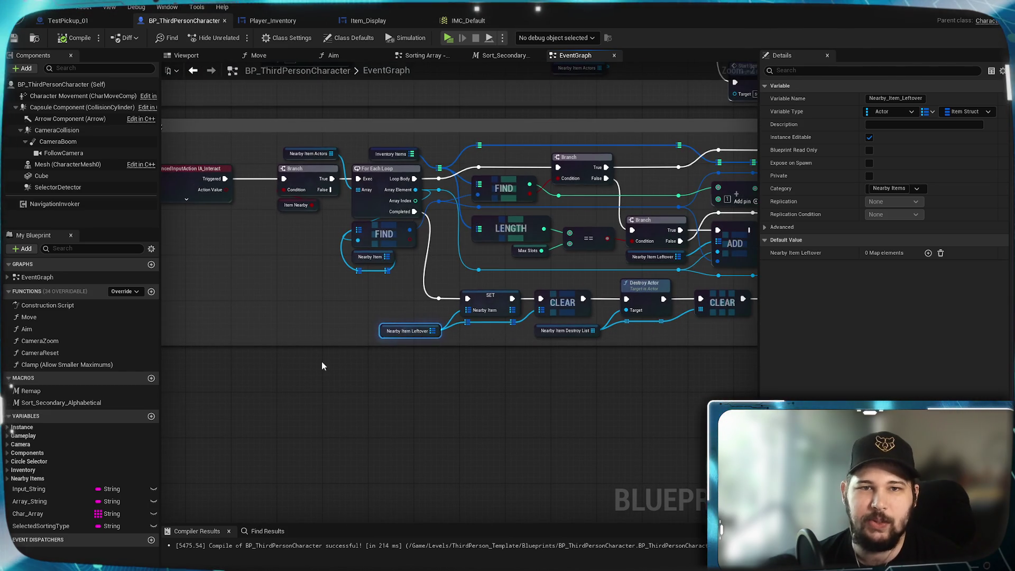
left_click(12, 39)
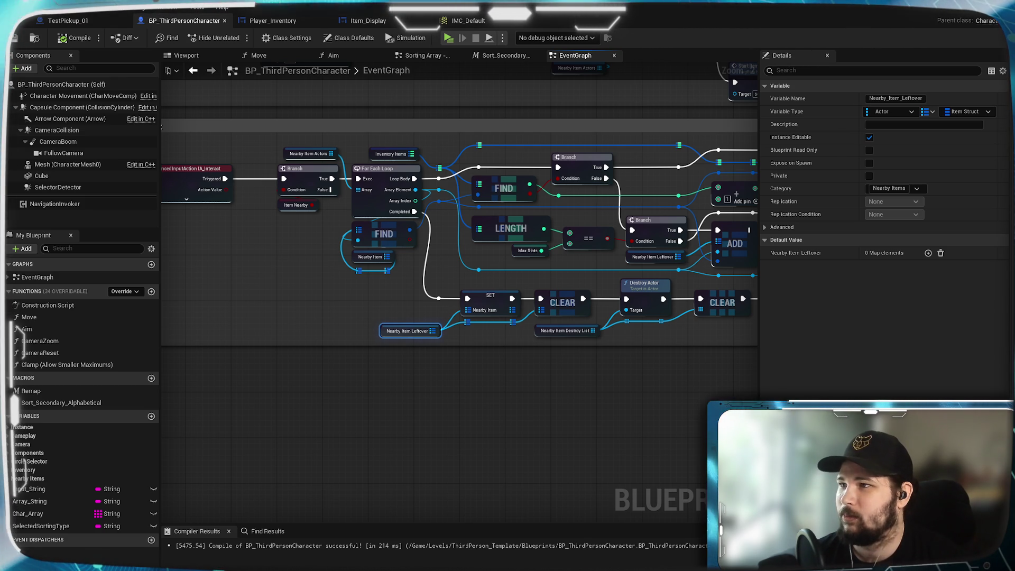
mouse_move(903, 180)
left_mouse_down()
mouse_move(840, 41)
mouse_move(740, 4)
mouse_move(634, 32)
mouse_move(621, 94)
mouse_move(584, 99)
mouse_move(574, 293)
mouse_move(561, 138)
left_mouse_up()
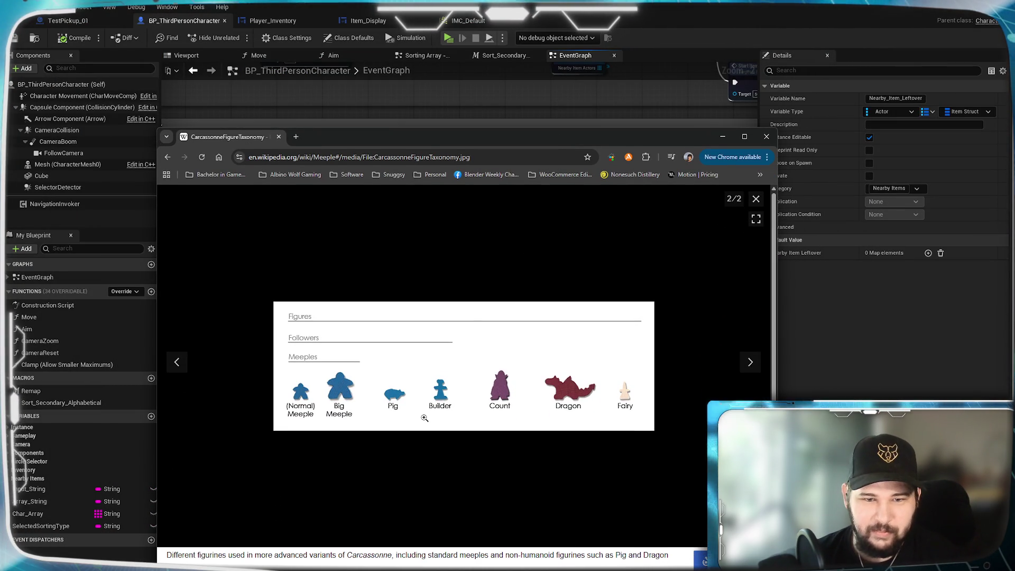
- View the Carcassonne figure image at full size, scrolling across it
left_click(403, 336)
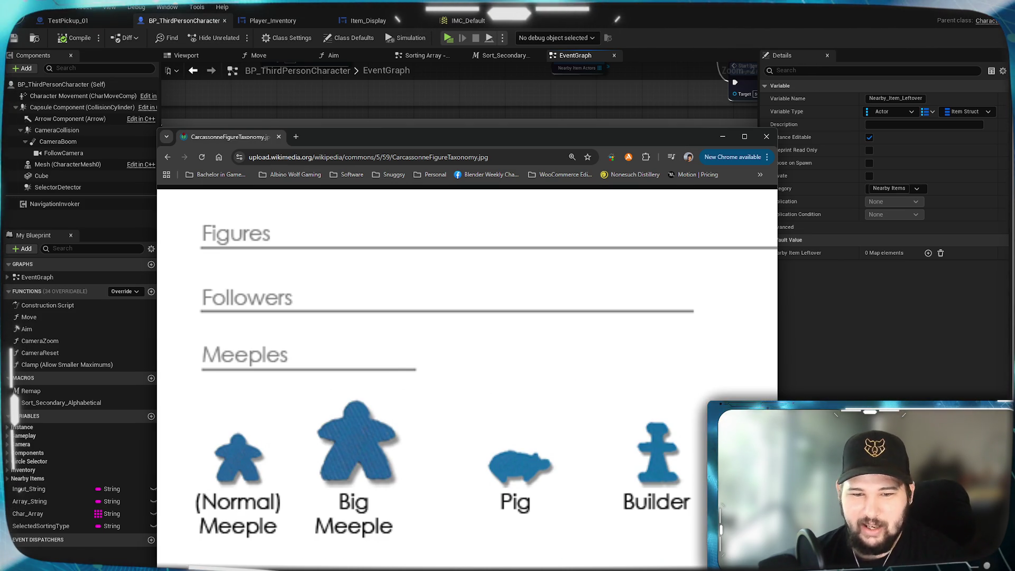
scroll(467, 370, "right", 6)
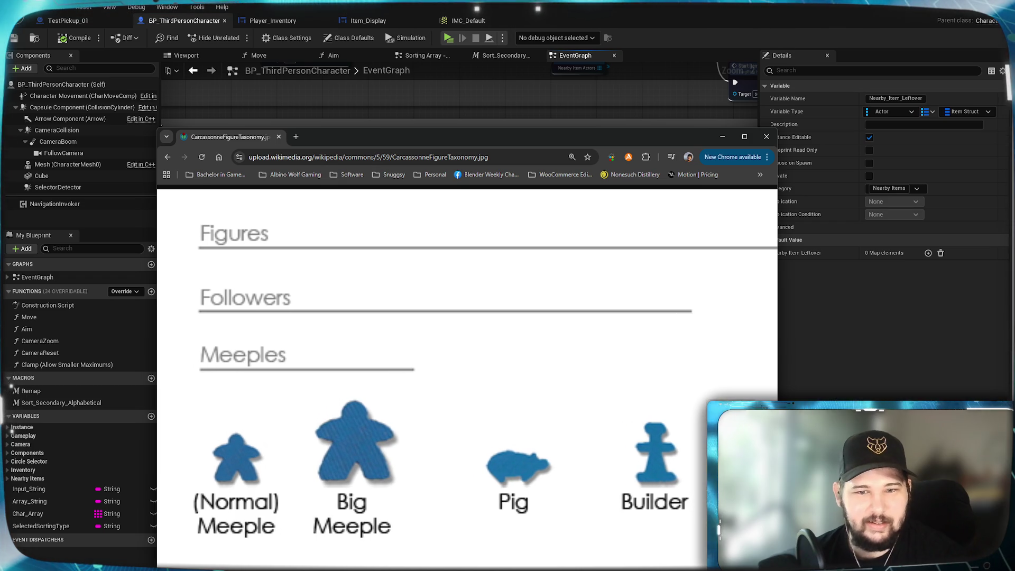
scroll(467, 370, "right", 4)
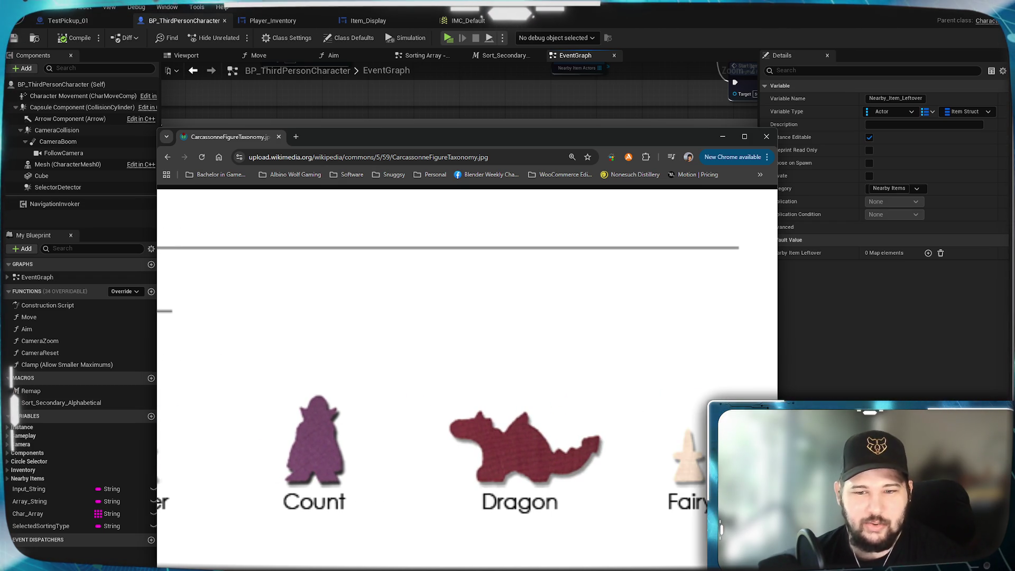
scroll(466, 564, "left", 10)
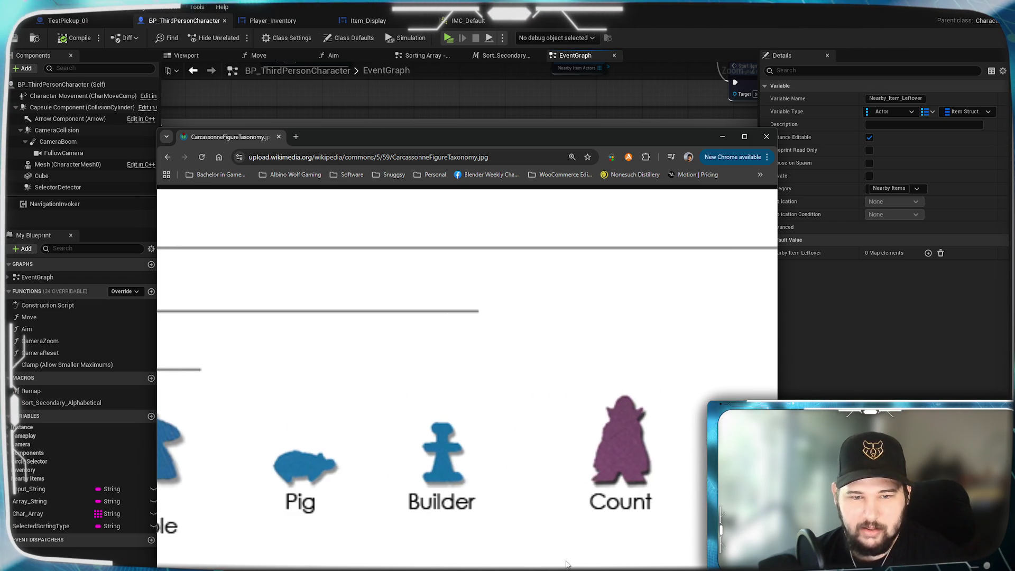
scroll(466, 564, "left", 1)
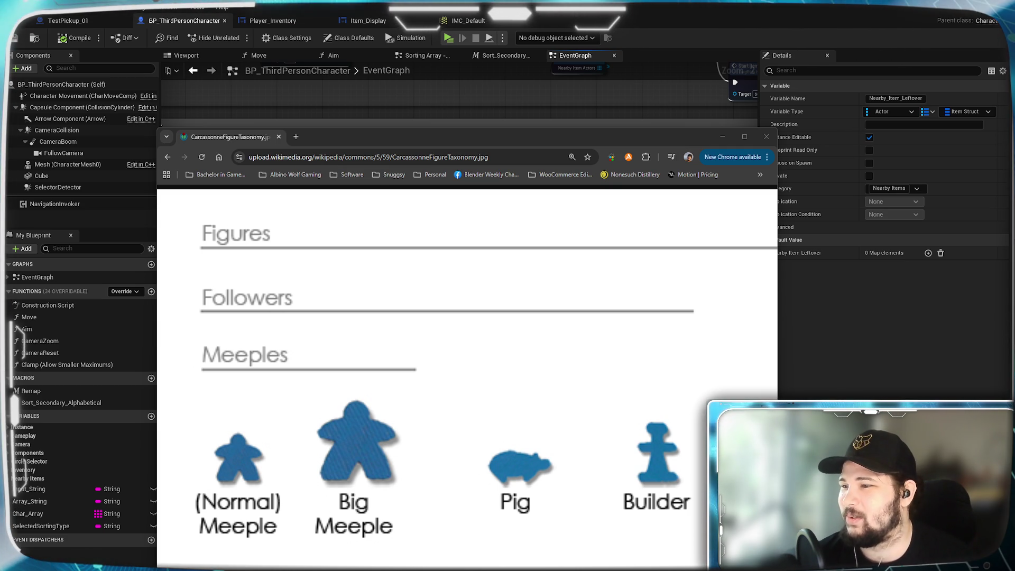
- Return to the Meeple article, view the enlarged meeple photo, then close Chrome
left_click(530, 354)
left_click(168, 157)
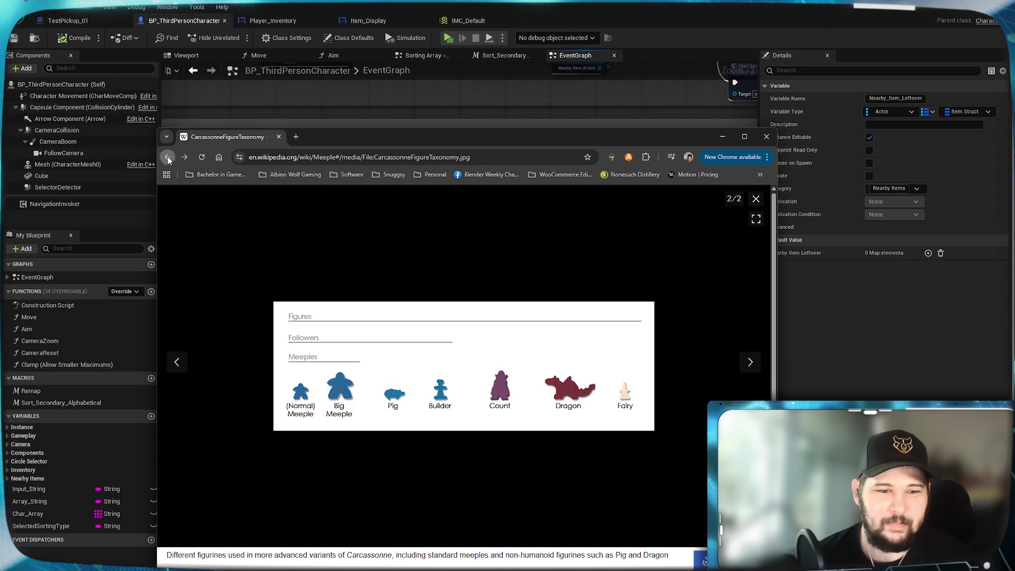
left_click(168, 157)
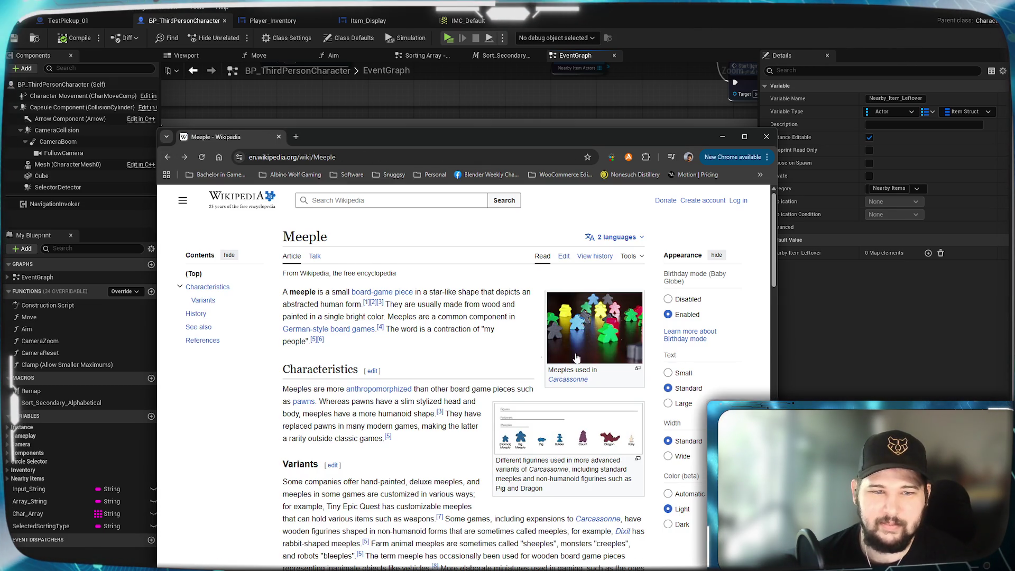
left_click(606, 333)
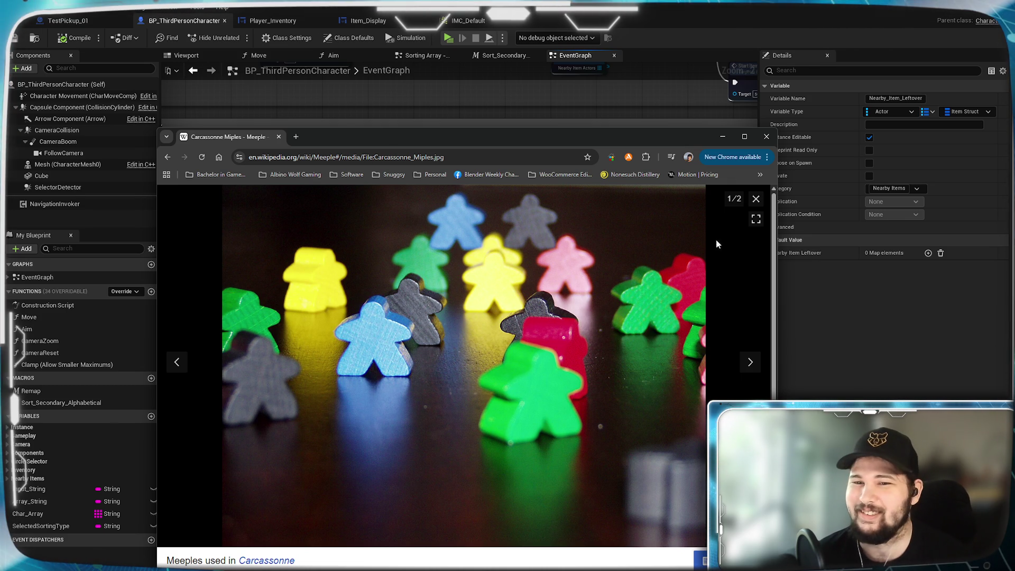
left_click(756, 200)
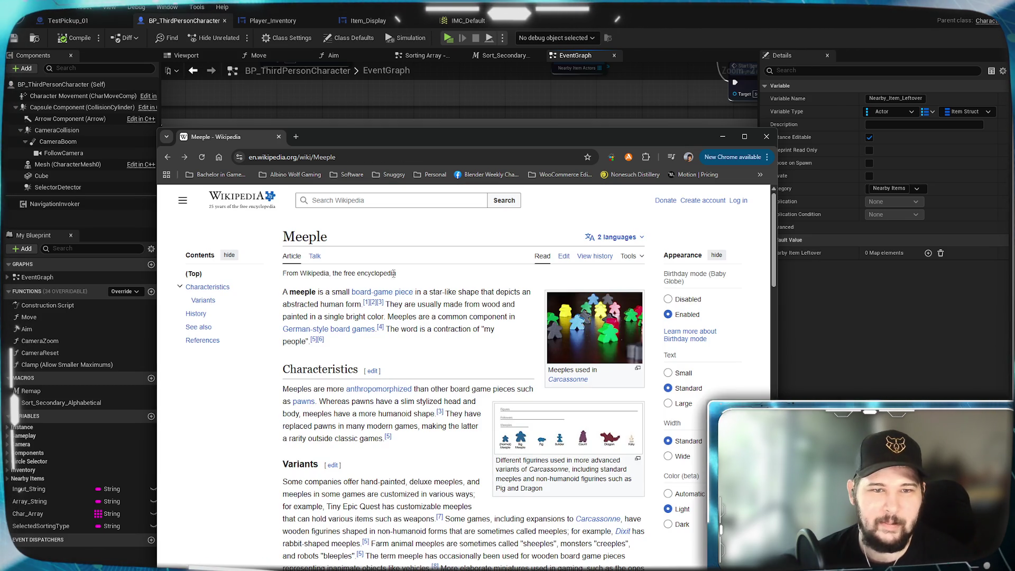
left_click(279, 136)
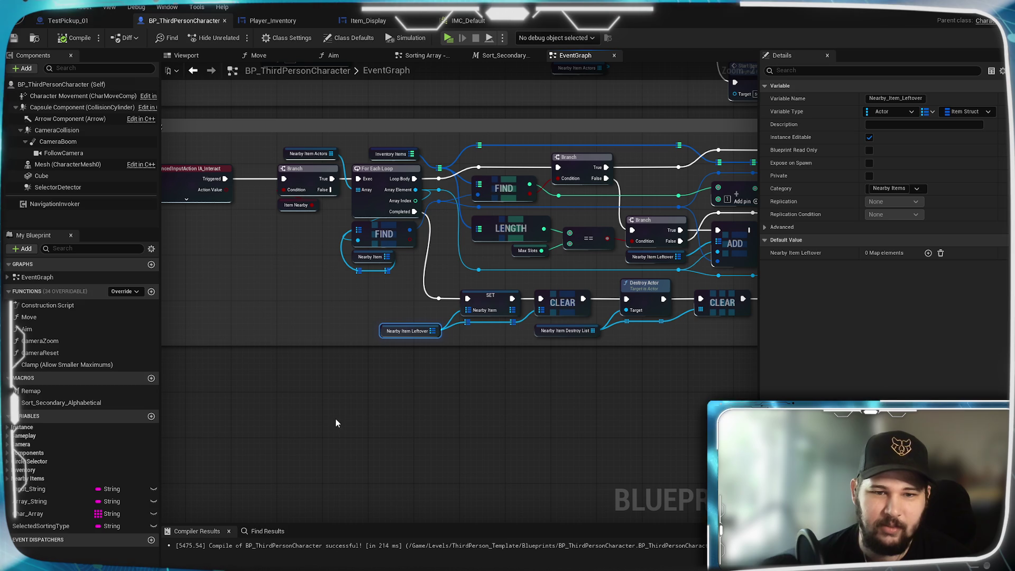
- Navigate the EventGraph to the Inventory - Open / Close comment
left_click(565, 416)
mouse_move(606, 367)
left_mouse_down()
mouse_move(550, 369)
mouse_move(451, 415)
mouse_move(430, 444)
mouse_move(464, 363)
mouse_move(498, 373)
mouse_move(464, 370)
mouse_move(545, 437)
mouse_move(577, 435)
left_mouse_up()
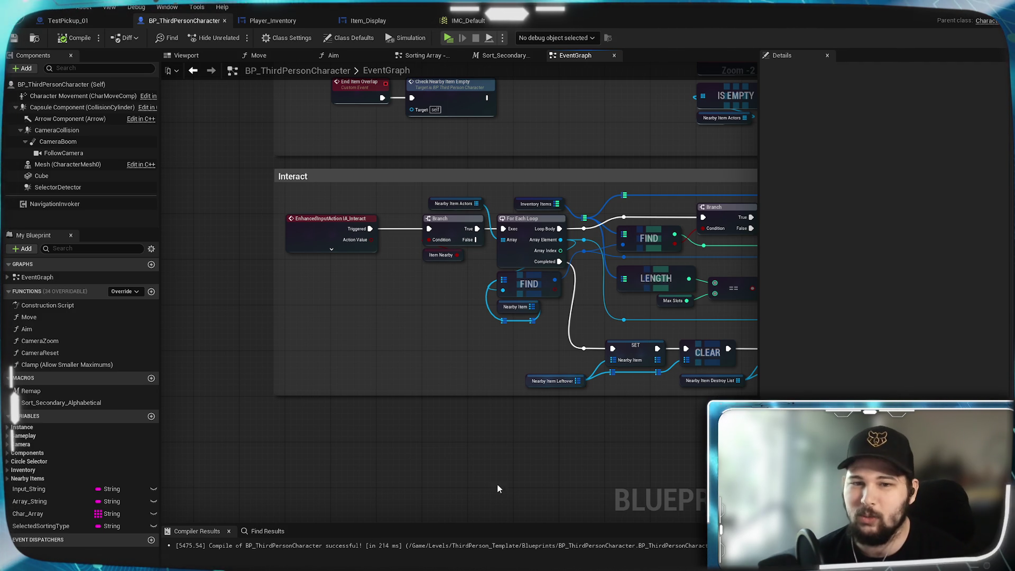
left_click_drag(498, 487, 380, 442)
mouse_move(611, 446)
left_mouse_down()
mouse_move(309, 432)
mouse_move(529, 426)
mouse_move(554, 408)
mouse_move(681, 422)
mouse_move(517, 389)
mouse_move(538, 91)
left_mouse_up()
scroll(681, 423, "down", 3)
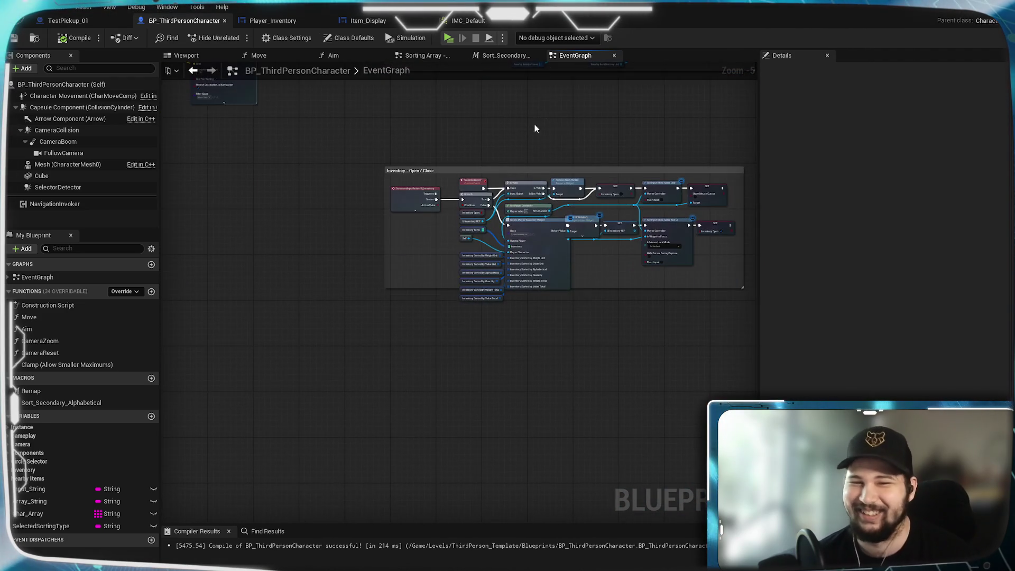
scroll(531, 250, "up", 5)
mouse_move(530, 249)
left_mouse_down()
mouse_move(431, 424)
mouse_move(469, 393)
mouse_move(499, 296)
mouse_move(559, 333)
left_mouse_up()
- Move the six Inventory Sorted by nodes up and left, then save with Ctrl+S
mouse_move(534, 215)
left_mouse_down()
mouse_move(392, 408)
mouse_move(424, 363)
left_mouse_up()
mouse_move(378, 390)
left_mouse_down()
mouse_move(480, 226)
mouse_move(318, 185)
mouse_move(319, 197)
mouse_move(296, 192)
mouse_move(288, 182)
left_mouse_up()
left_click(319, 147)
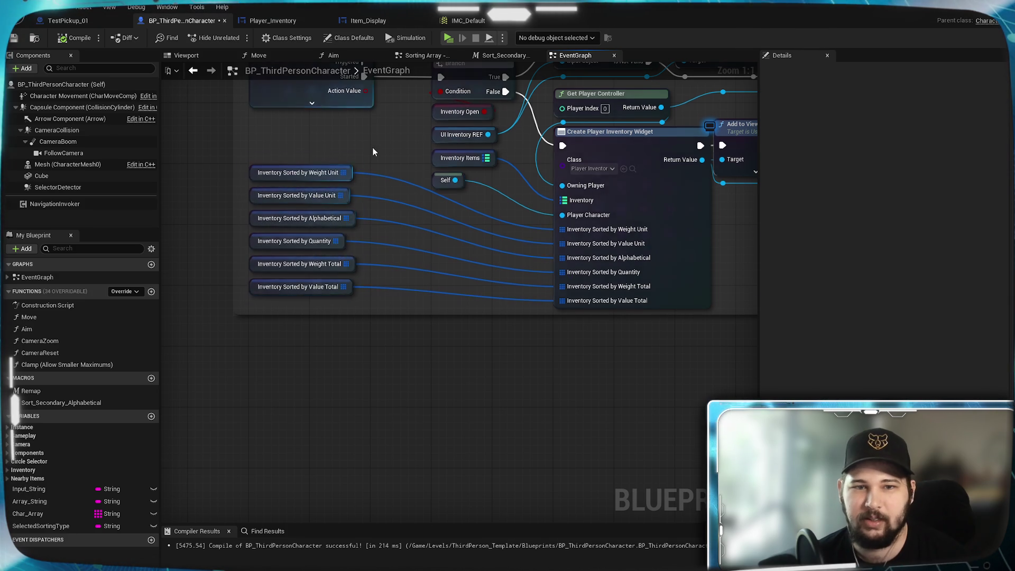
left_click_drag(372, 148, 369, 373)
mouse_move(455, 412)
left_mouse_down()
mouse_move(529, 189)
mouse_move(413, 231)
mouse_move(441, 259)
mouse_move(452, 388)
left_mouse_up()
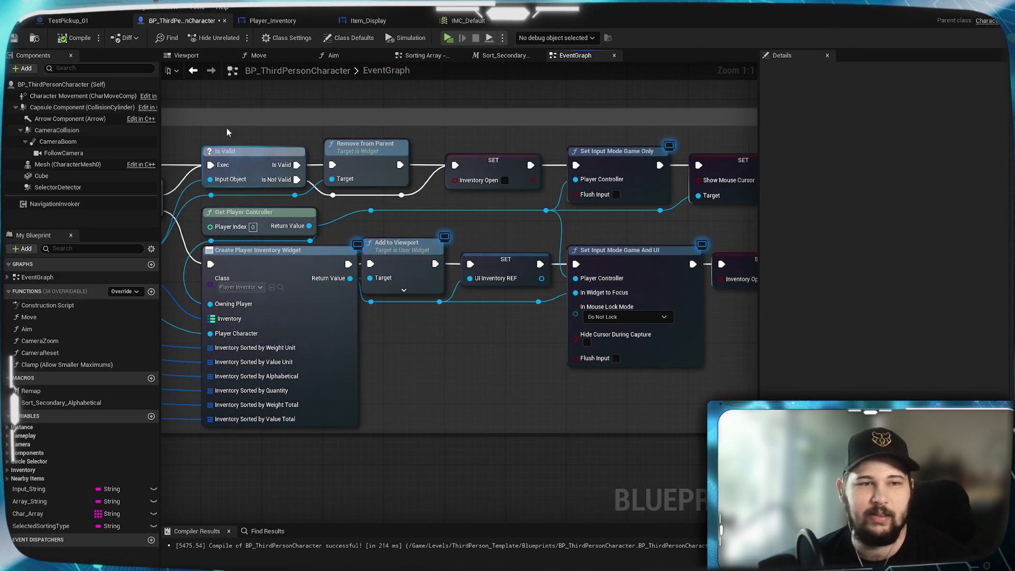
key("ctrl+s")
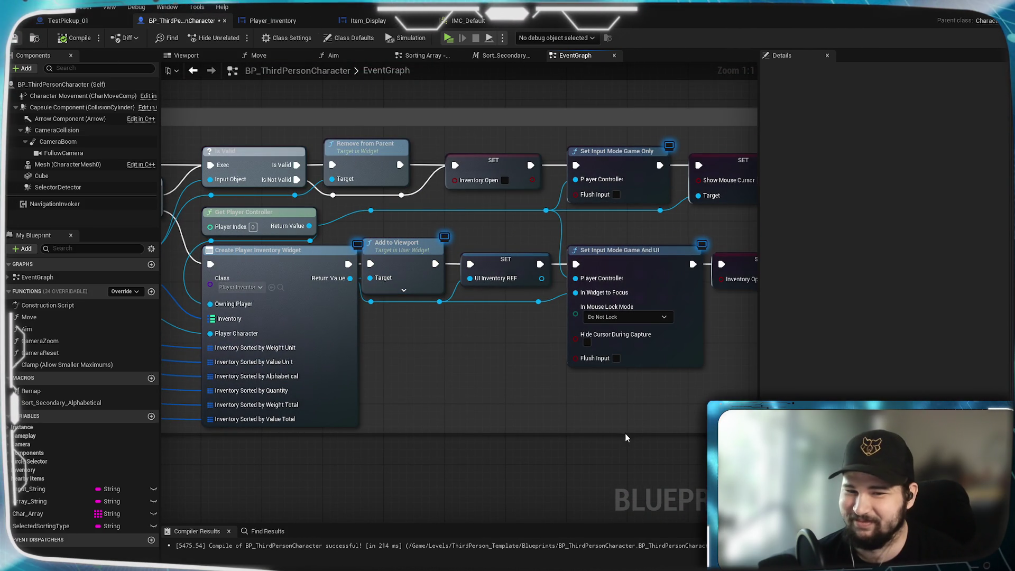
scroll(625, 430, "down", 2)
left_click_drag(617, 419, 796, 414)
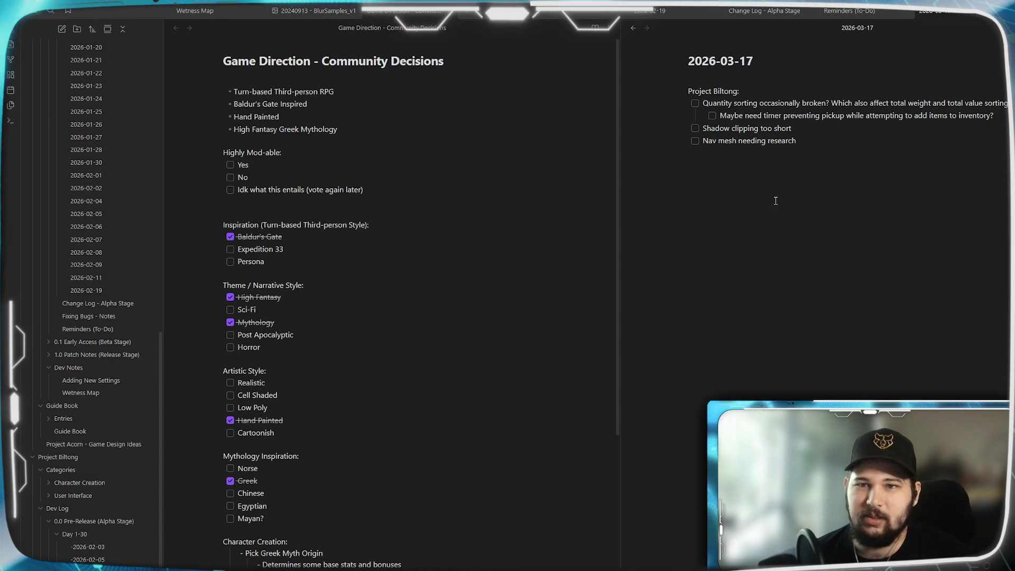
- Tick off the Quantity sorting bug task and its nested 'Maybe need timer' pickup task
left_click(695, 103)
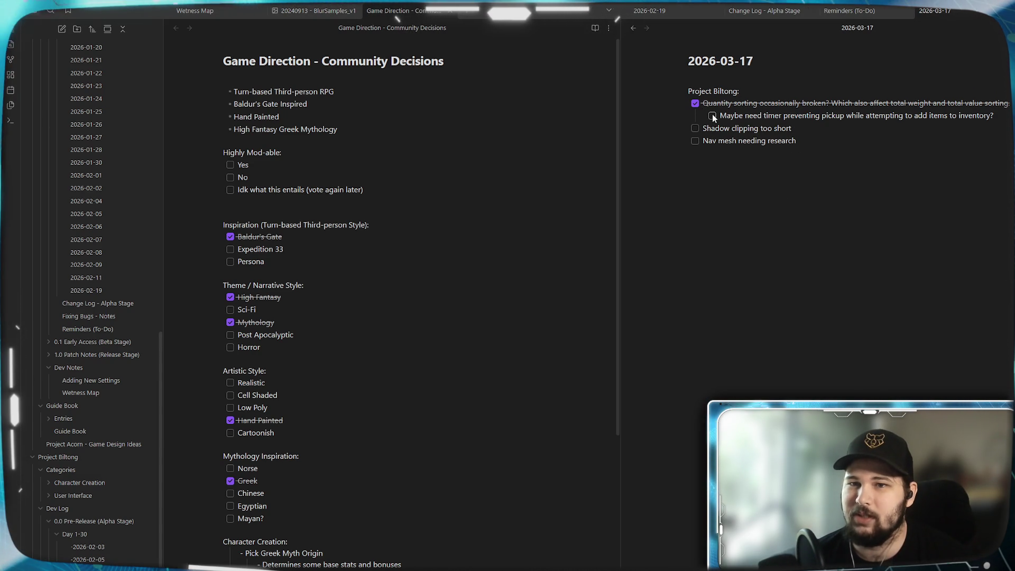
left_click(712, 115)
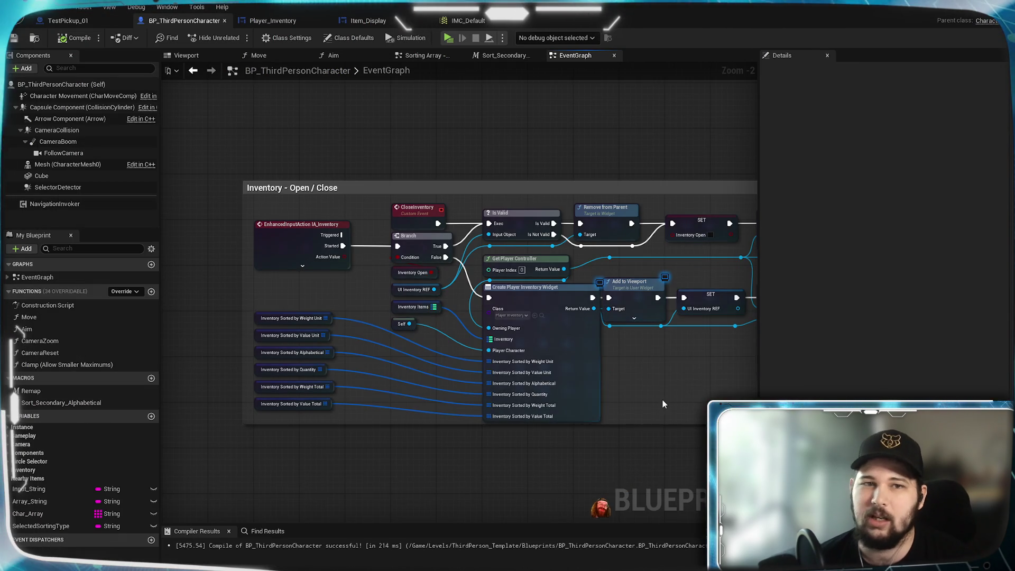
- Pan the event graph around the Inventory comment block, briefly checking the TestPickup_01 blueprint
left_click_drag(662, 404, 618, 404)
mouse_move(503, 160)
left_mouse_down()
mouse_move(492, 266)
mouse_move(521, 74)
left_mouse_up()
left_click_drag(319, 197, 326, 299)
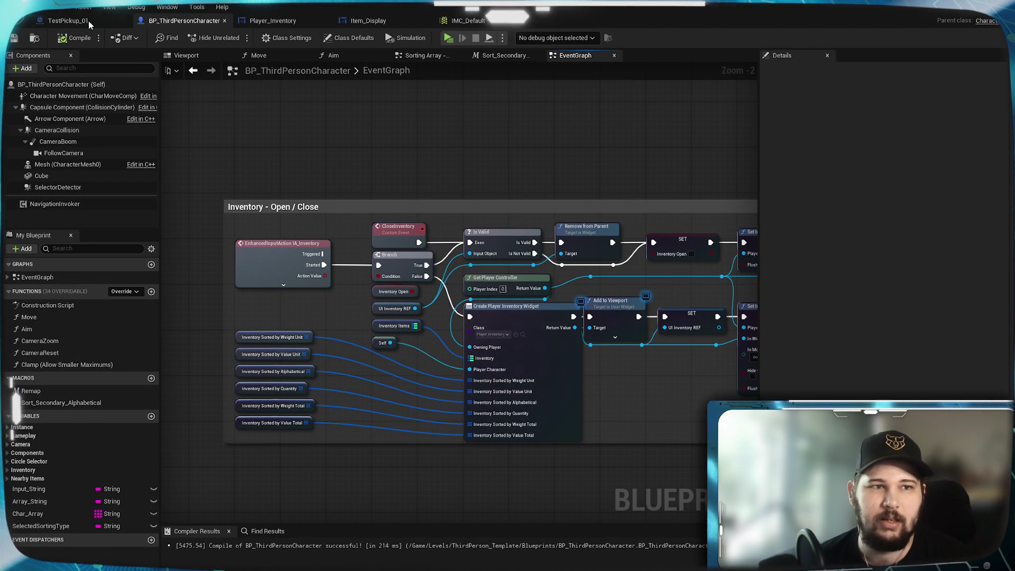
left_click(68, 20)
left_click(184, 20)
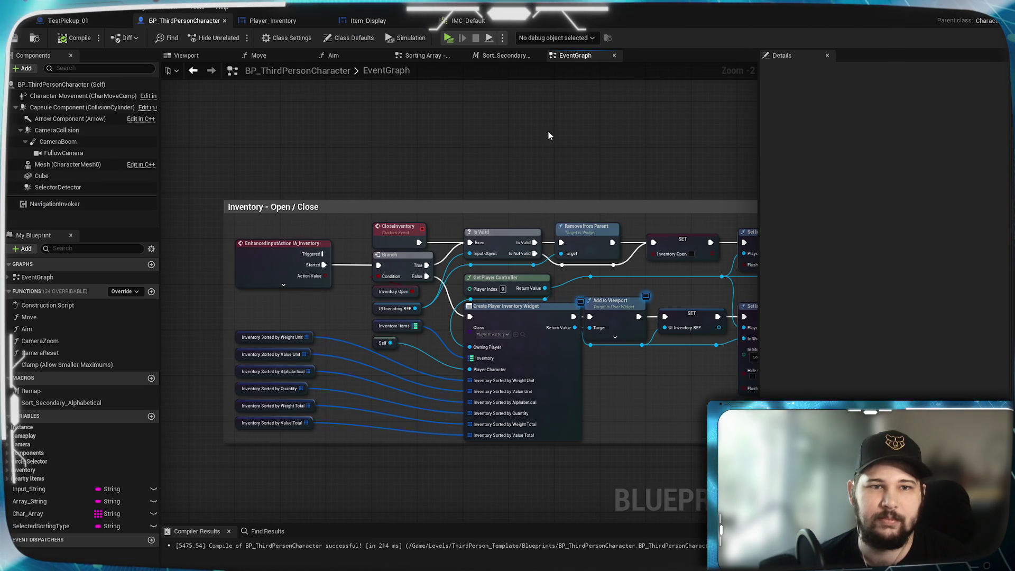
- Switch to the character's 3D Viewport preview and frame the character
left_click(186, 55)
left_click_drag(329, 292, 548, 324)
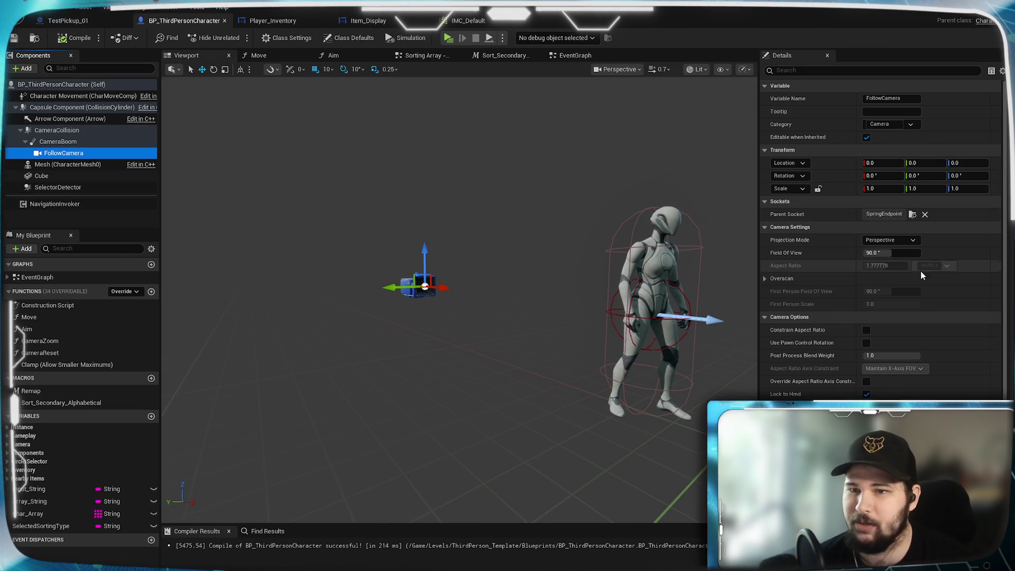
scroll(853, 262, "down", 2)
scroll(853, 263, "up", 1)
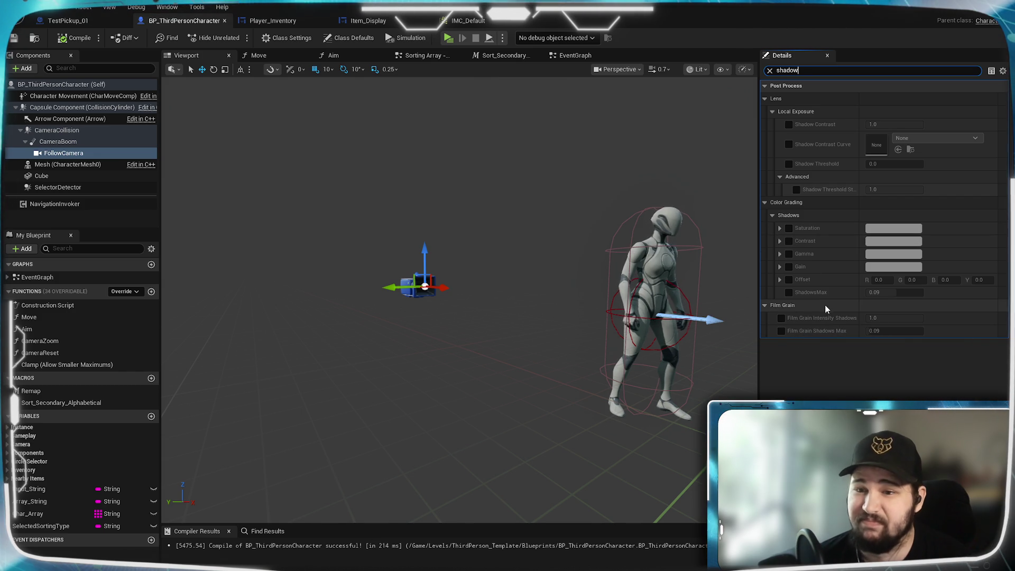
- Filter the FollowCamera Details for 'clip', then 'shadow', and clear the search
mouse_move(819, 291)
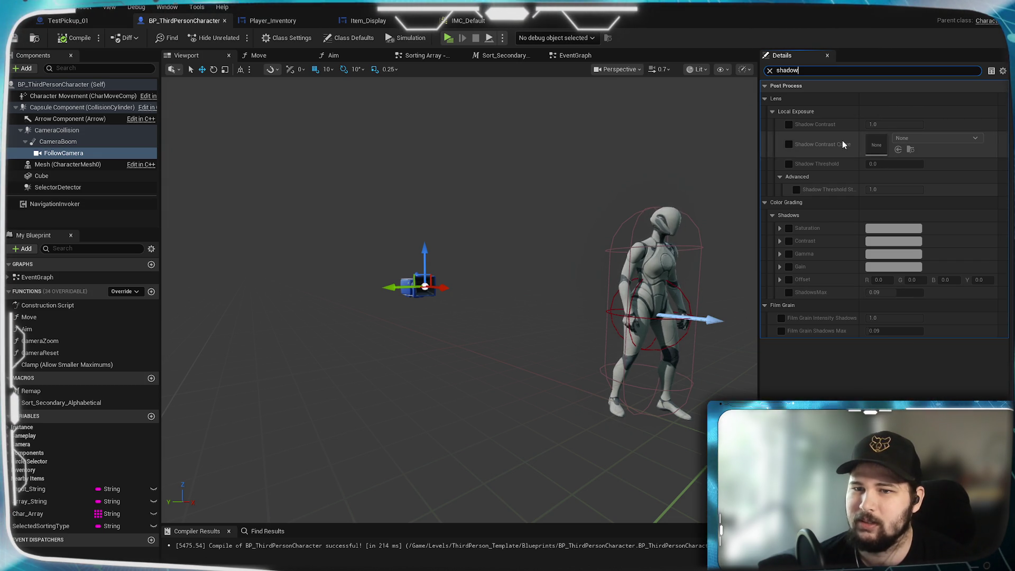
key("BackSpace")
key("BackSpace")
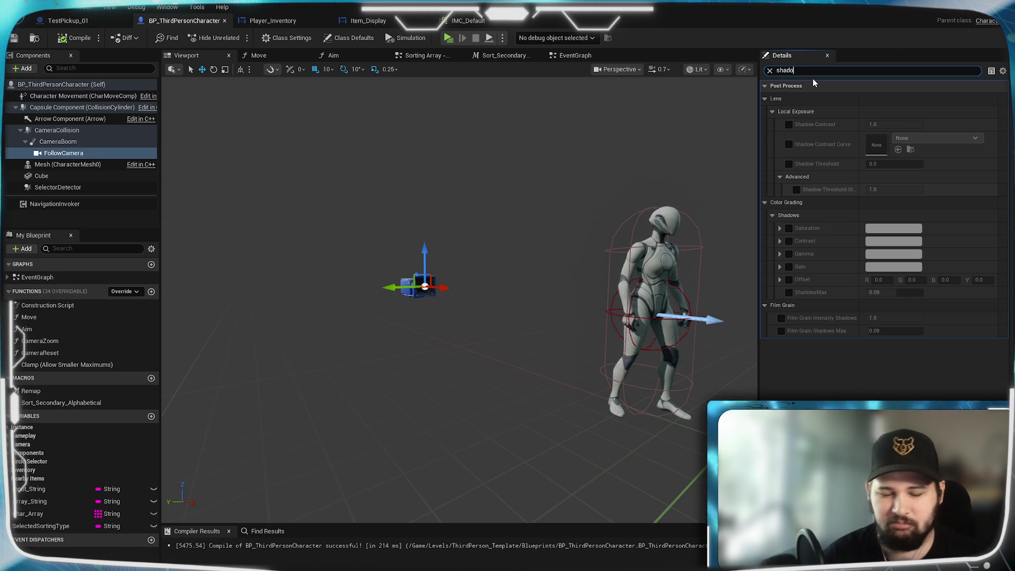
key("BackSpace")
key("BackSpace")
key("BackSpace")
type("clip")
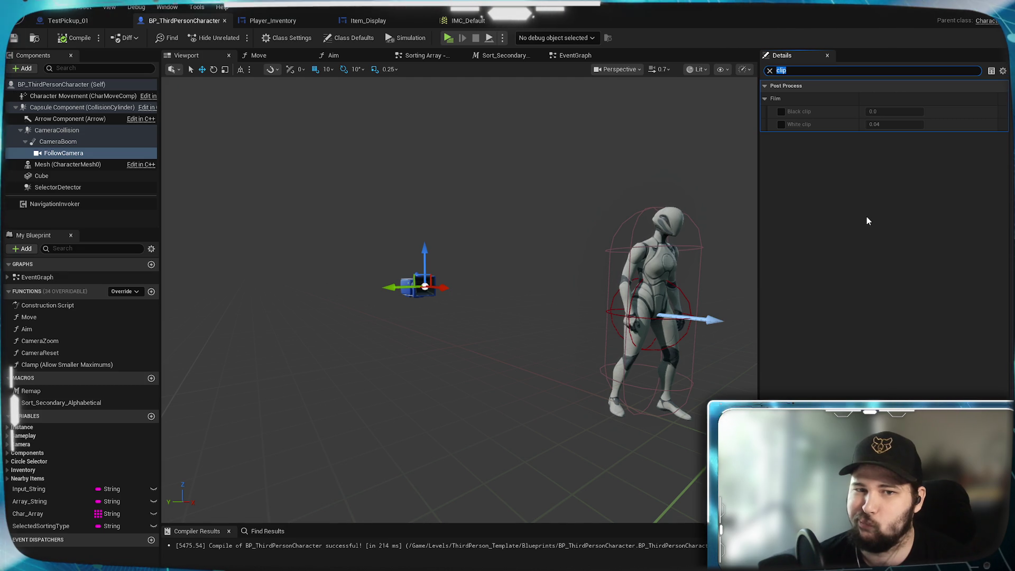
type("shadow")
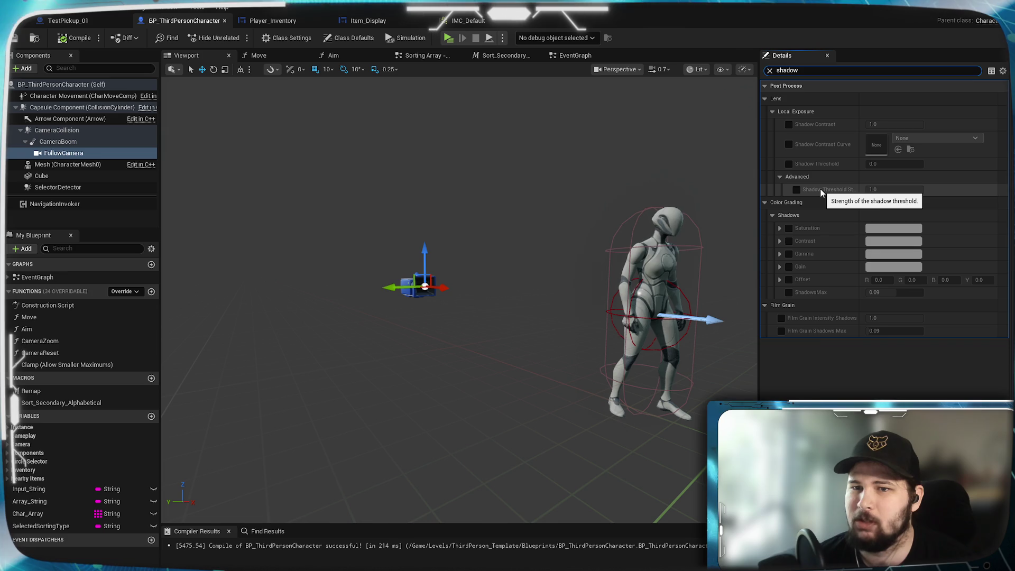
left_click(770, 71)
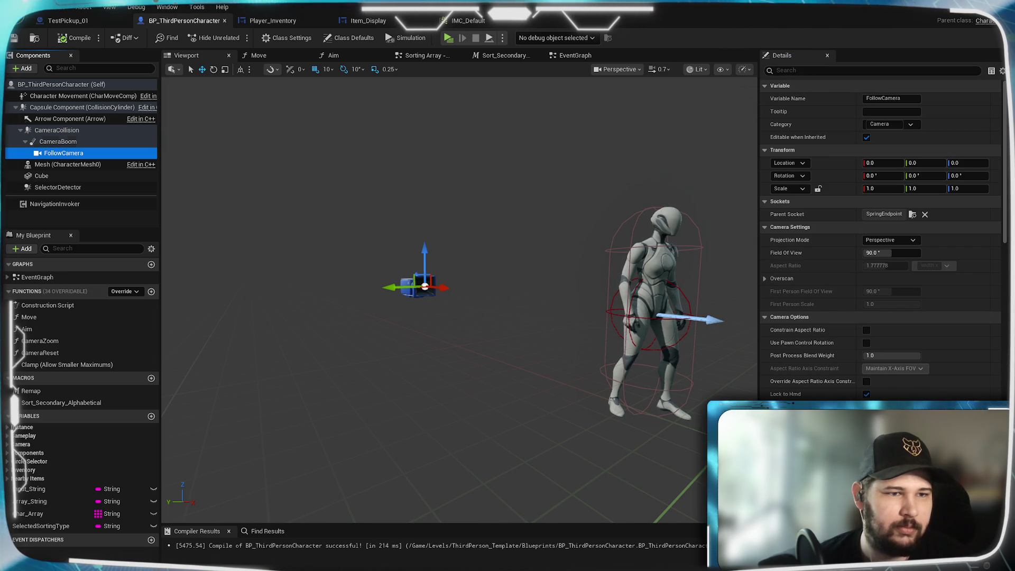
scroll(829, 322, "down", 2)
scroll(830, 322, "up", 2)
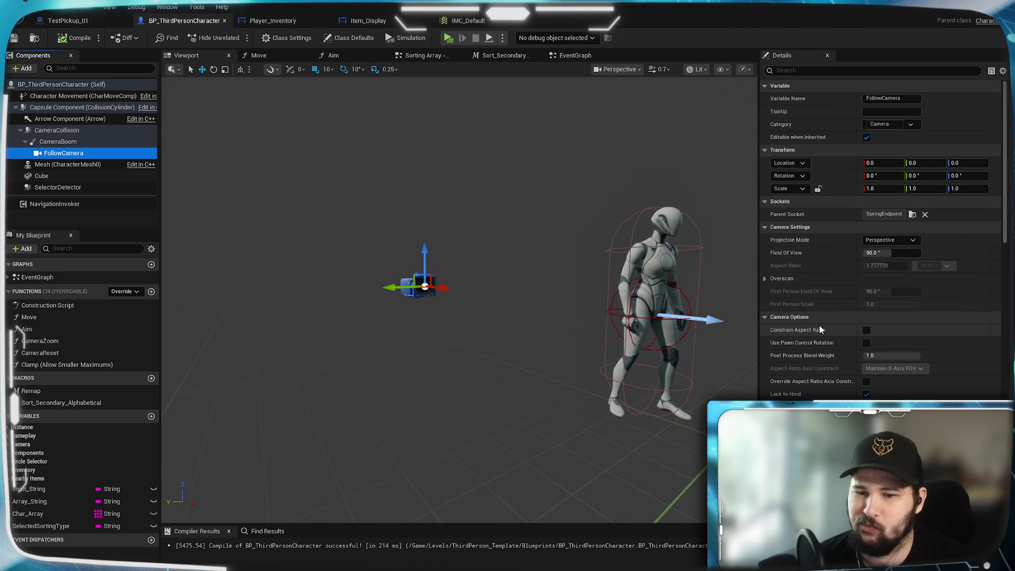
scroll(819, 325, "down", 2)
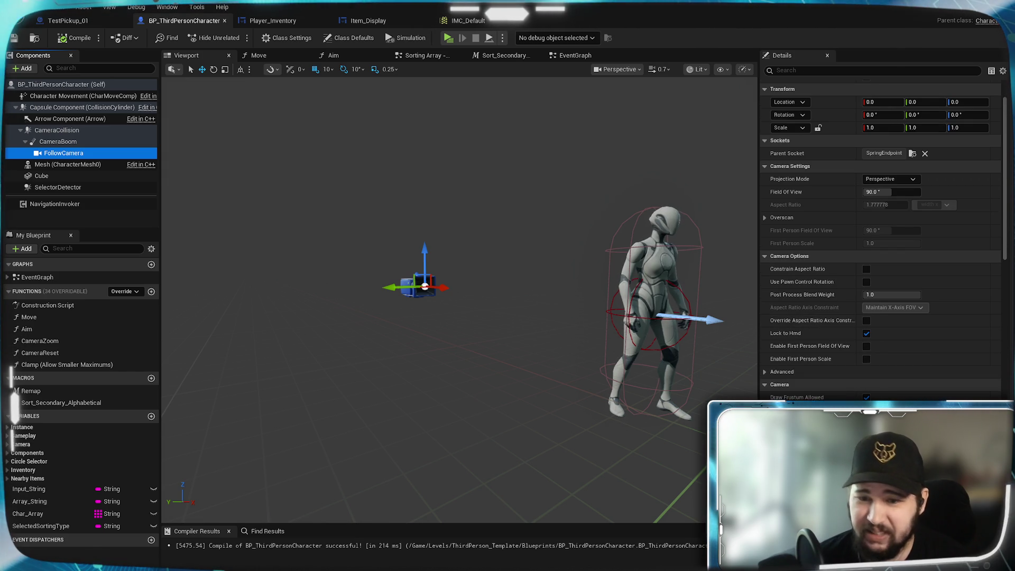
scroll(828, 371, "down", 3)
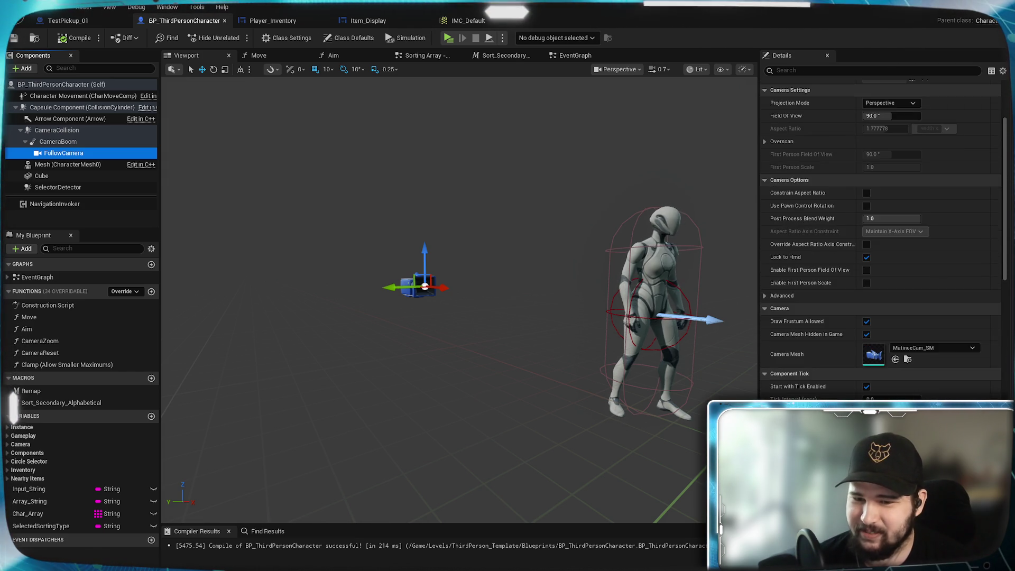
scroll(877, 237, "down", 6)
scroll(877, 238, "up", 10)
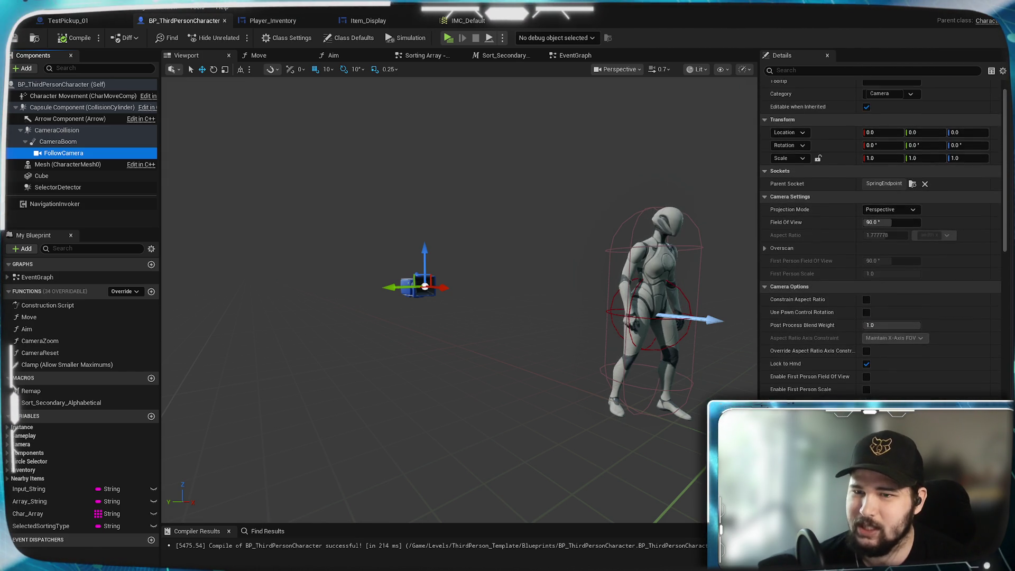
scroll(806, 283, "up", 1)
left_click(763, 277)
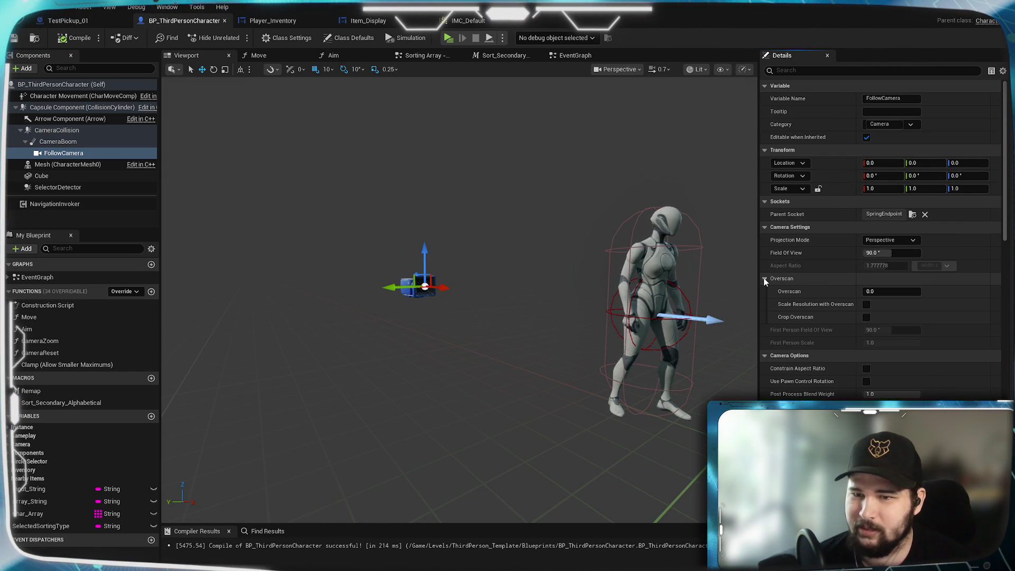
left_click(764, 278)
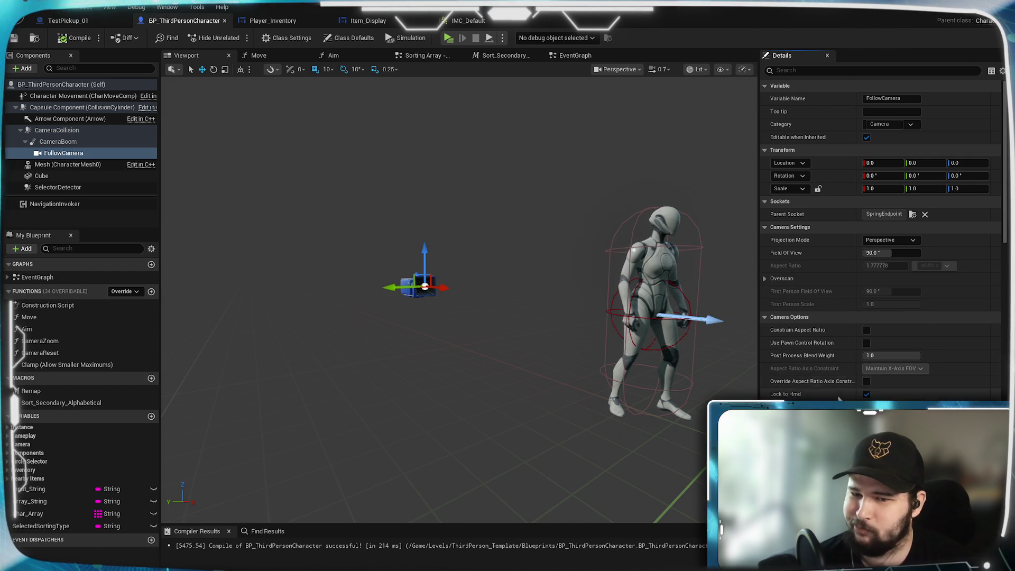
scroll(839, 396, "down", 1)
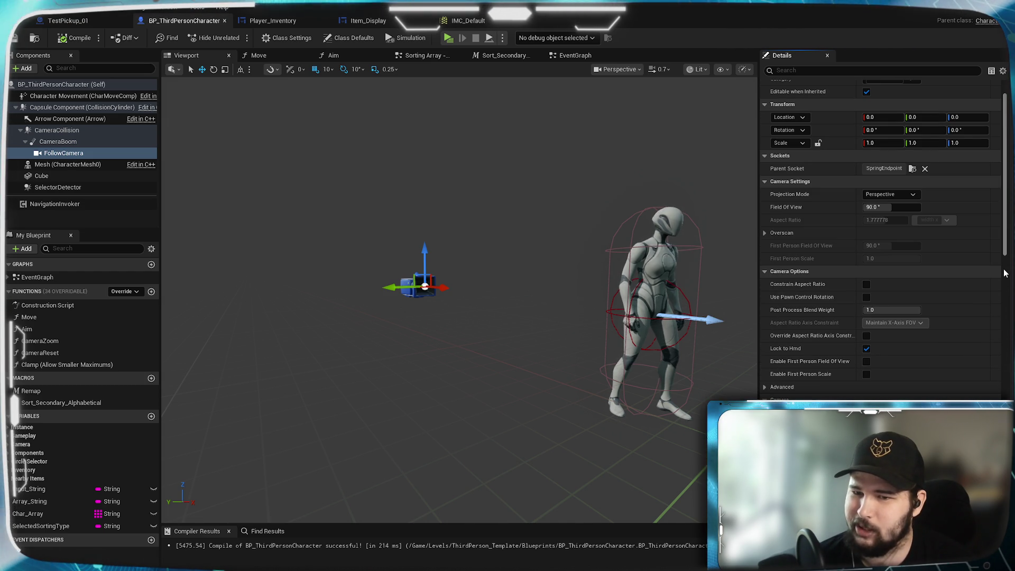
left_click(785, 389)
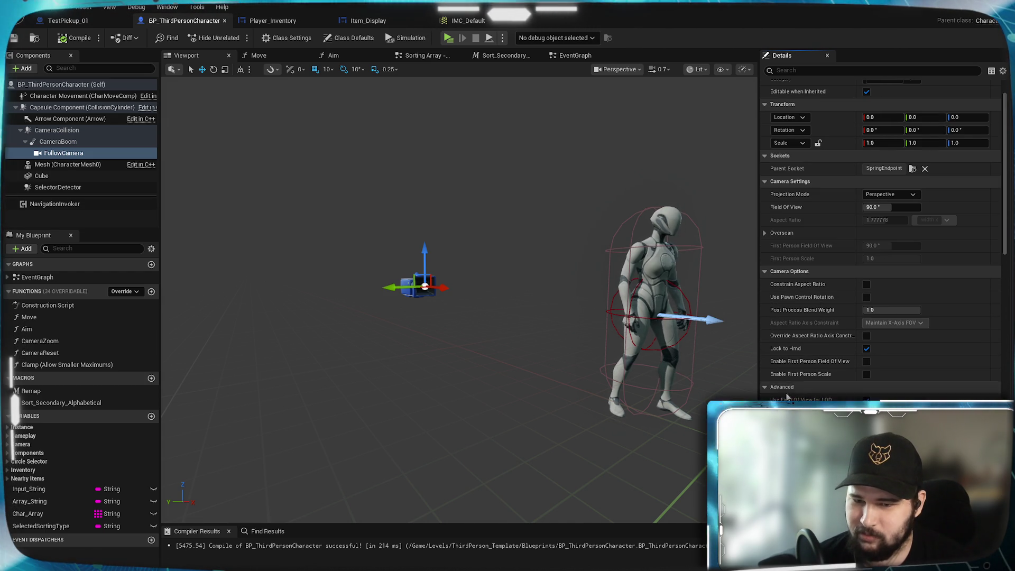
scroll(984, 275, "up", 1)
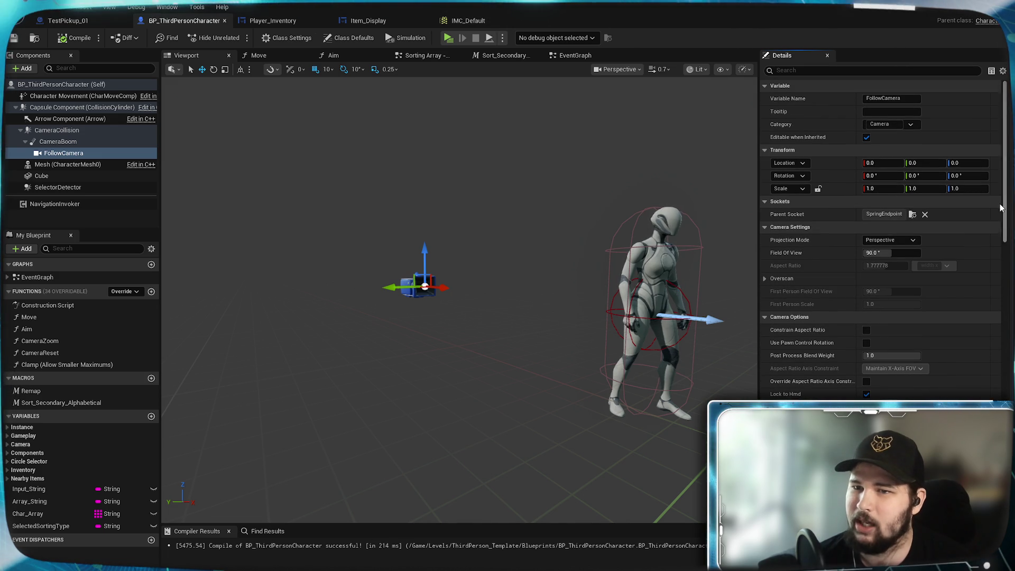
mouse_move(1005, 181)
left_mouse_down()
mouse_move(988, 325)
mouse_move(996, 380)
left_mouse_up()
scroll(993, 317, "down", 3)
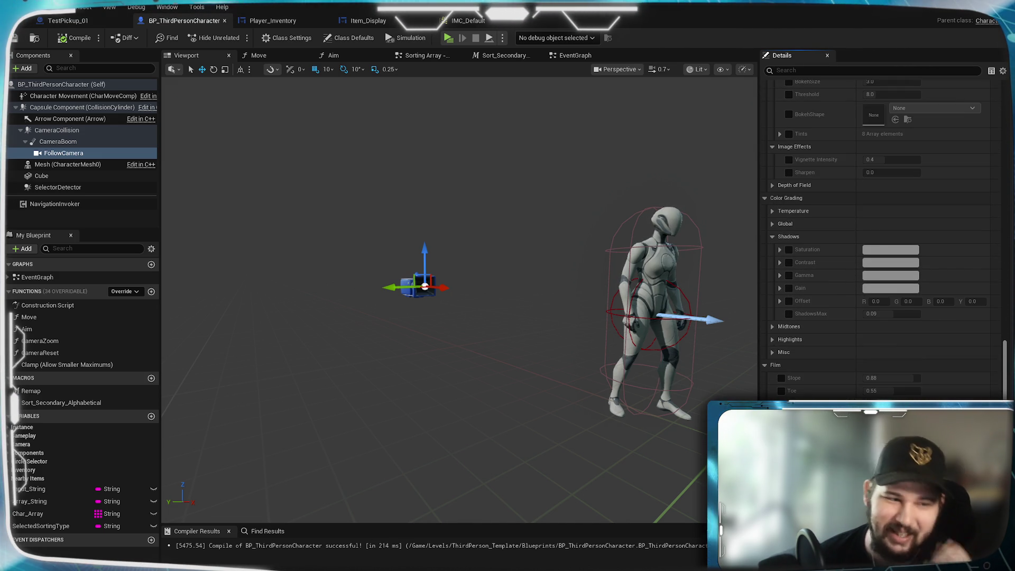
scroll(883, 237, "down", 3)
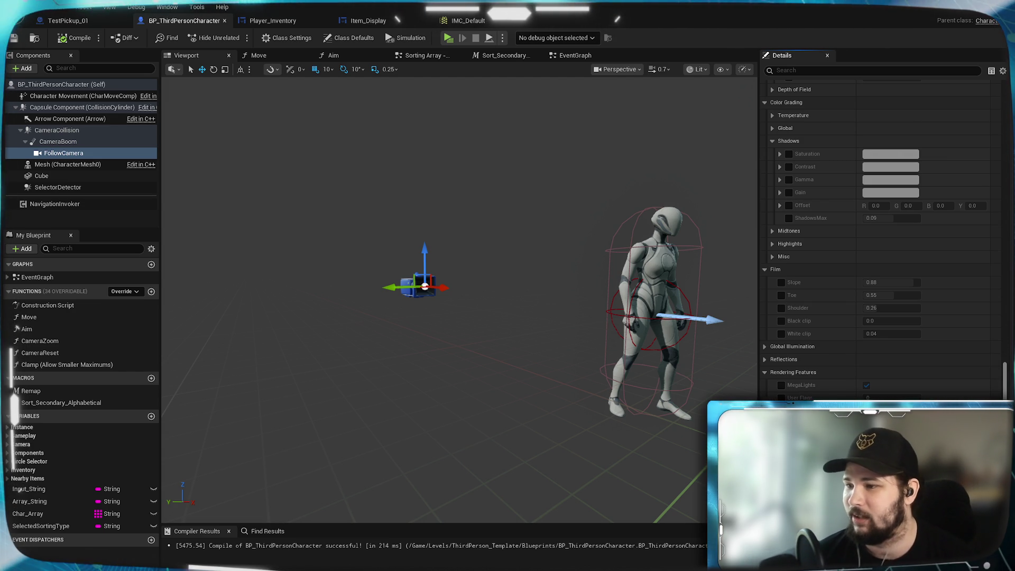
scroll(882, 237, "down", 3)
scroll(881, 238, "down", 15)
scroll(882, 238, "down", 1)
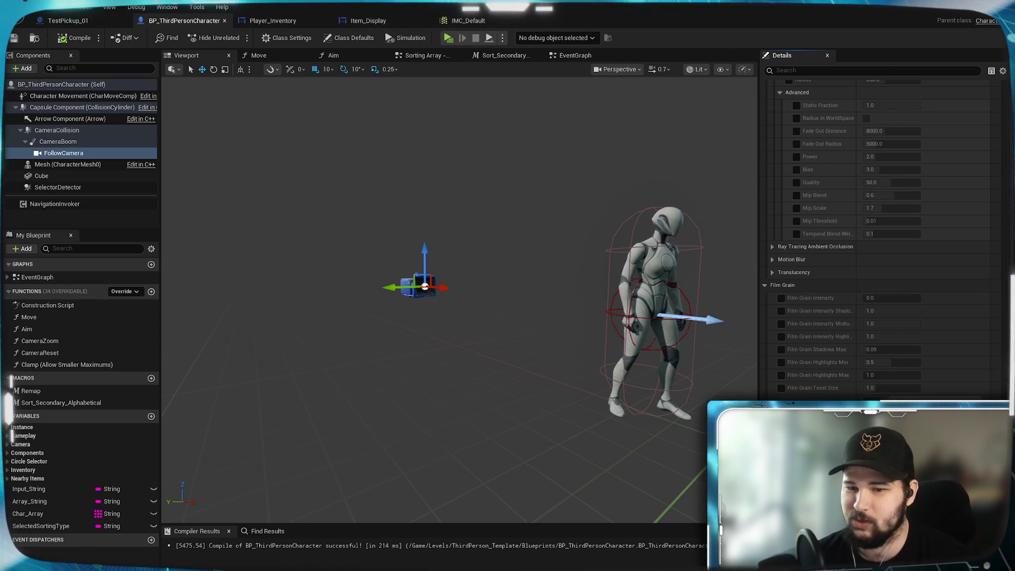
scroll(877, 237, "down", 2)
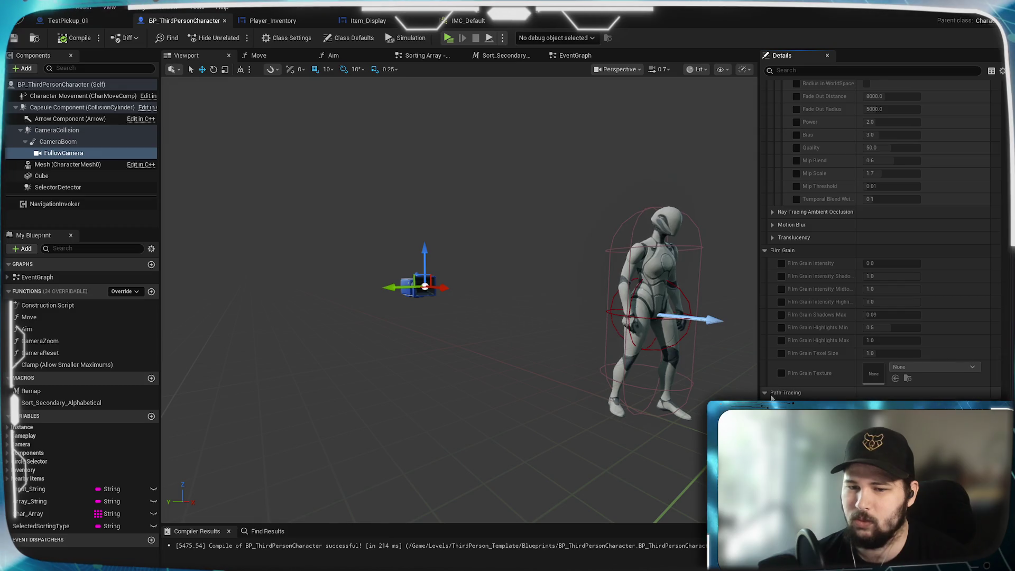
scroll(877, 238, "up", 8)
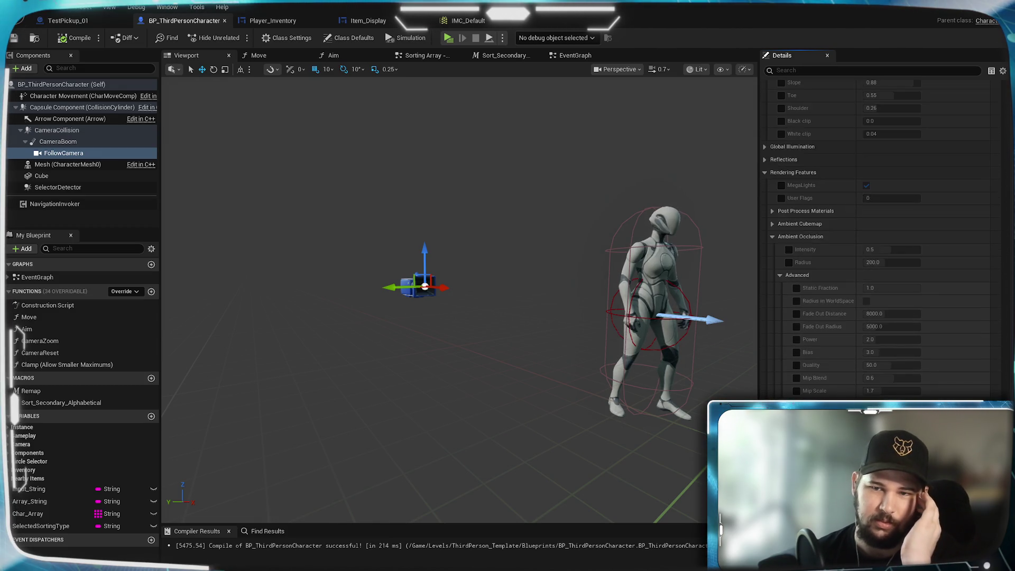
scroll(877, 238, "up", 10)
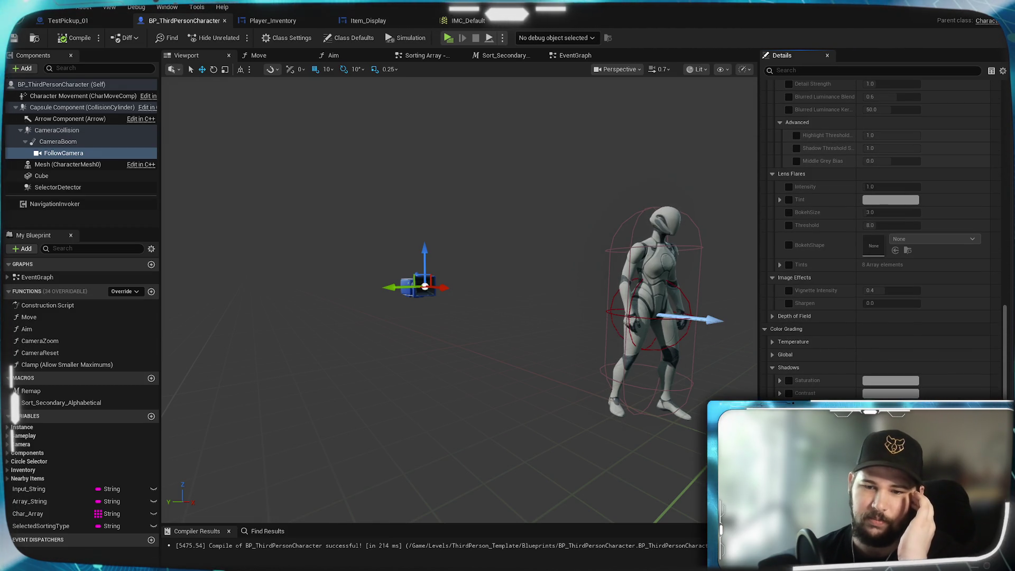
scroll(803, 380, "up", 15)
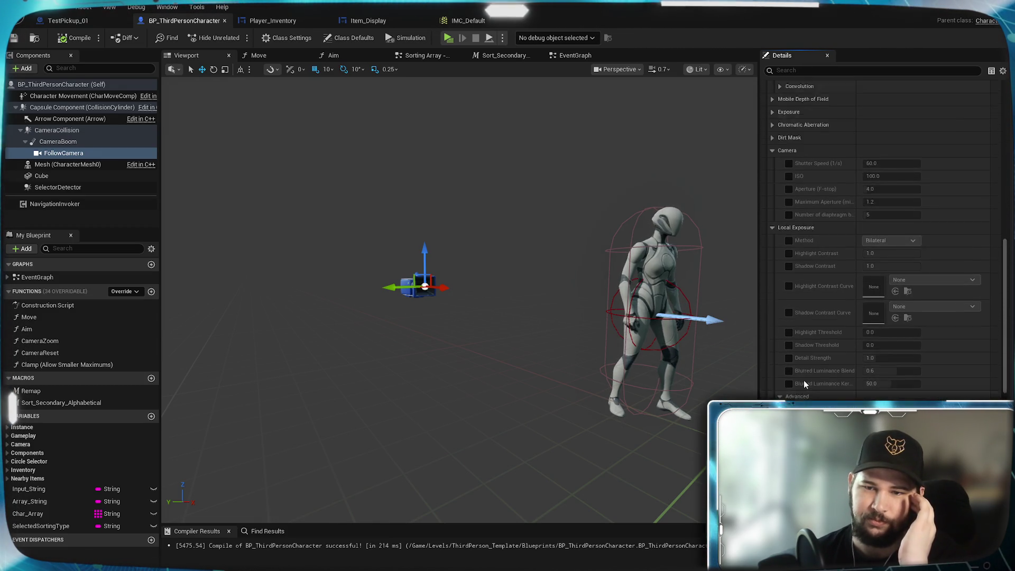
scroll(803, 379, "up", 3)
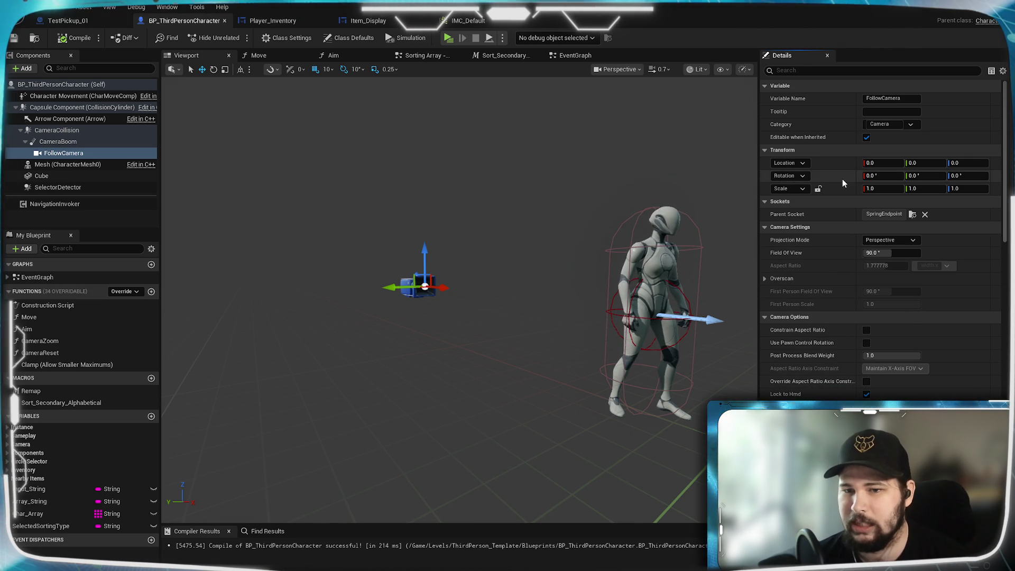
- Save the character blueprint and play-test the game, orbiting the camera around the character
left_click(17, 40)
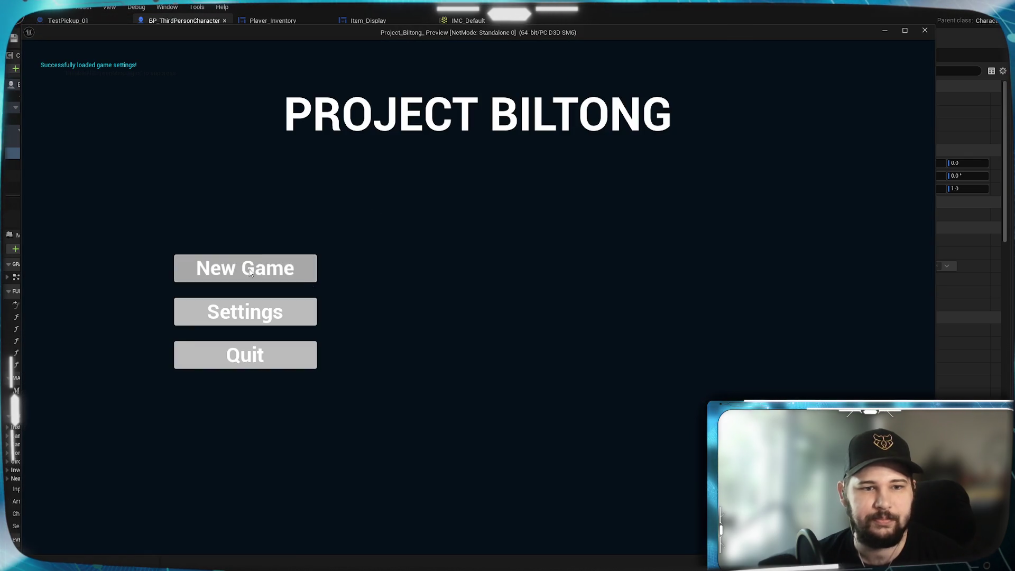
left_click(245, 267)
scroll(335, 369, "down", 5)
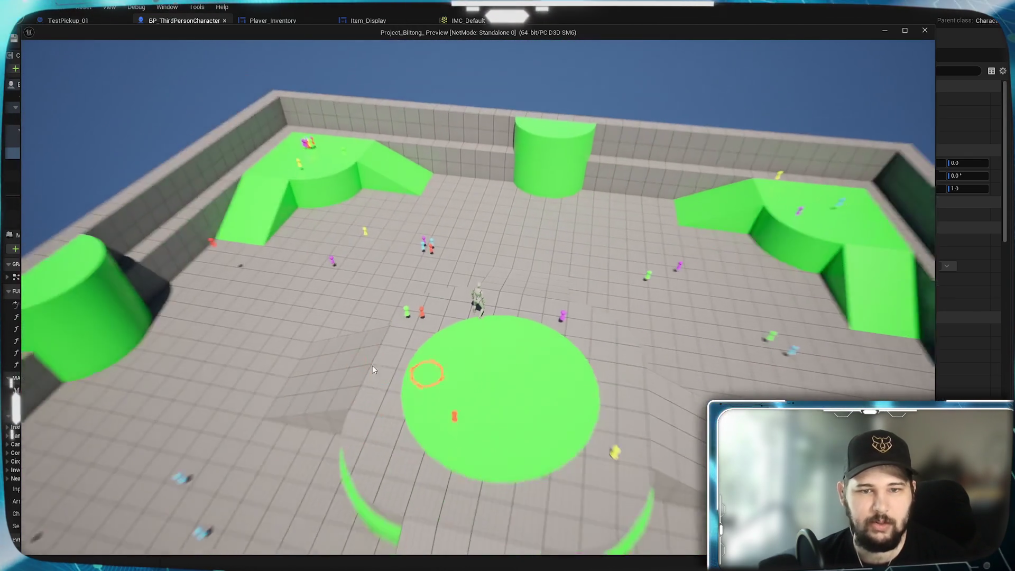
left_click_drag(372, 369, 643, 390)
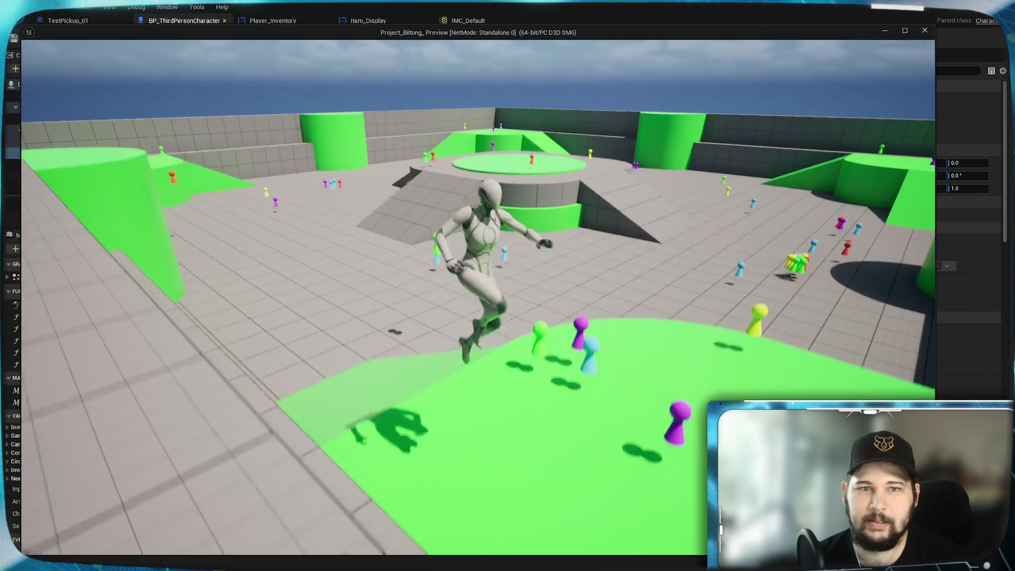
key("Escape")
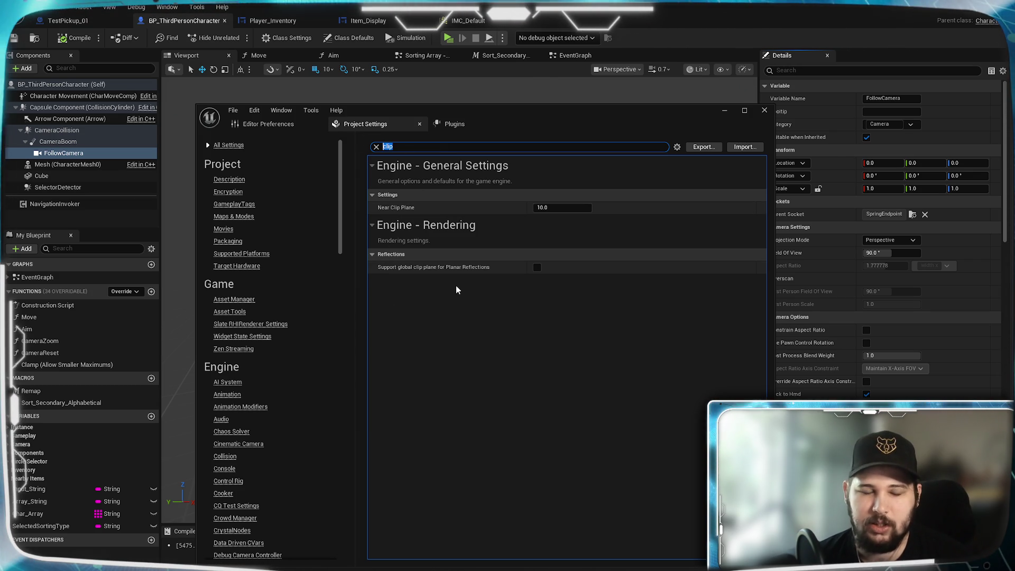
- Review the 'shadow' Project Settings and keep Virtual Shadow Maps as the shadow map method
type("shadow")
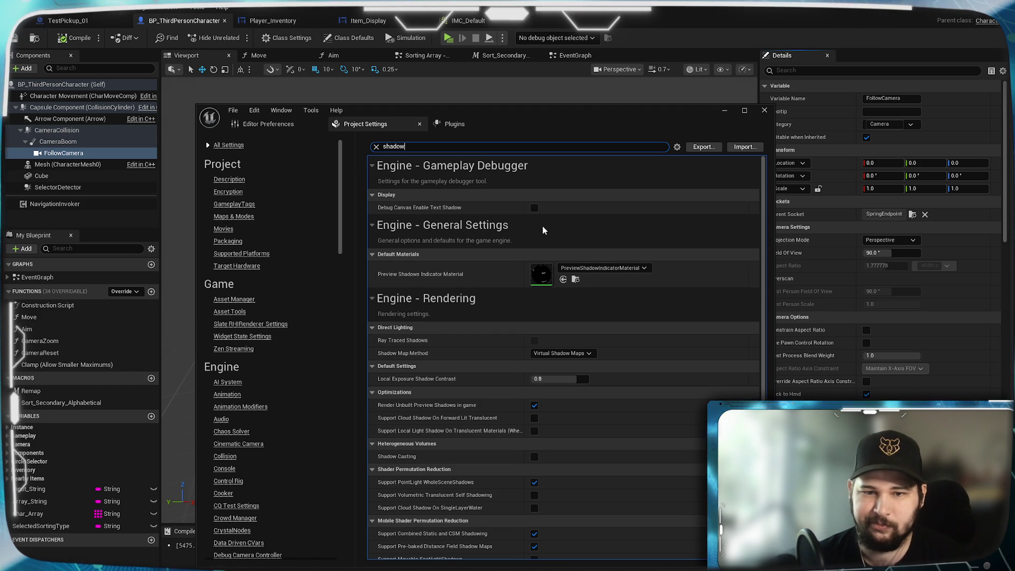
scroll(533, 224, "down", 1)
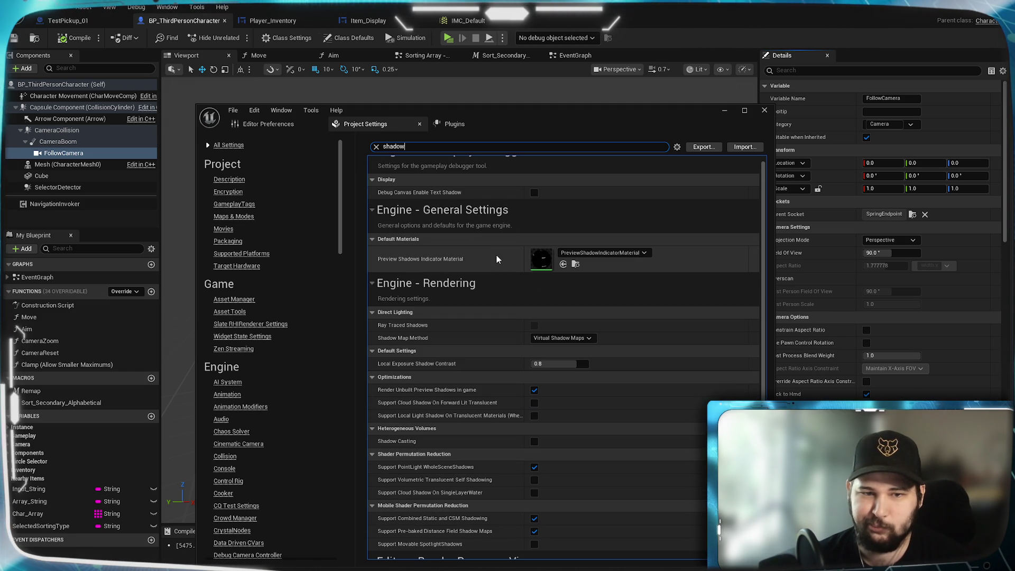
scroll(496, 256, "down", 2)
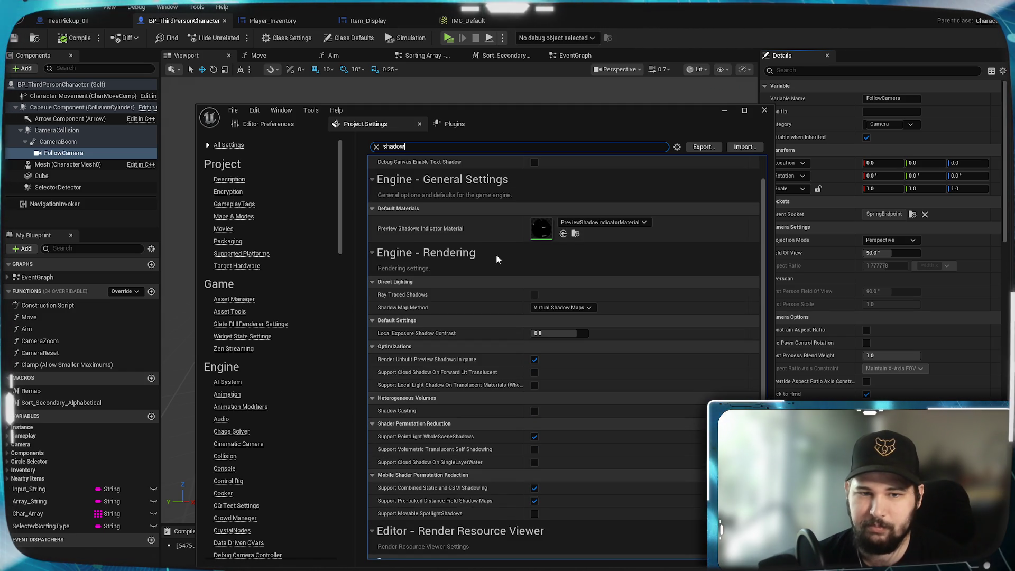
scroll(497, 259, "down", 4)
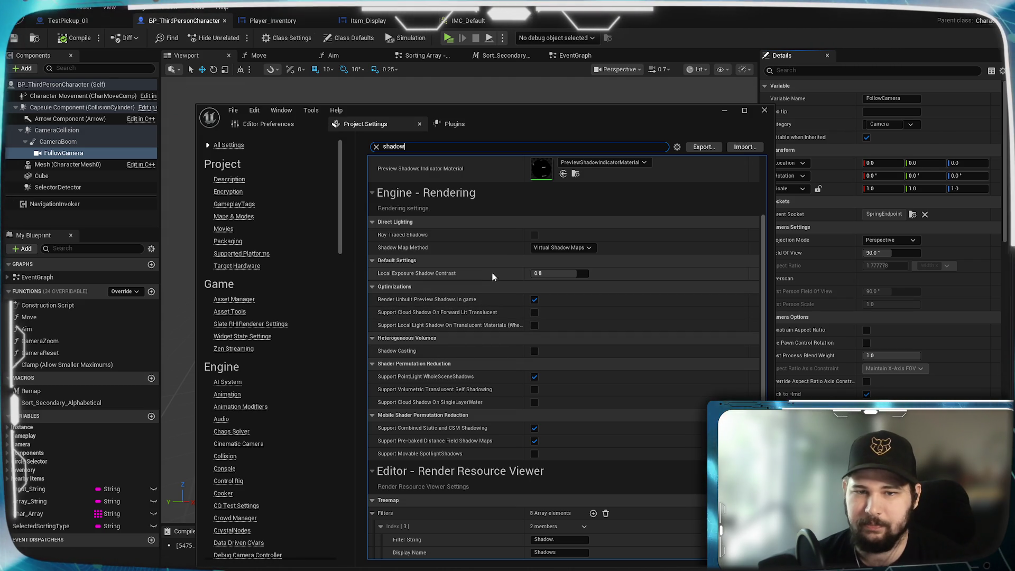
scroll(520, 301, "up", 1)
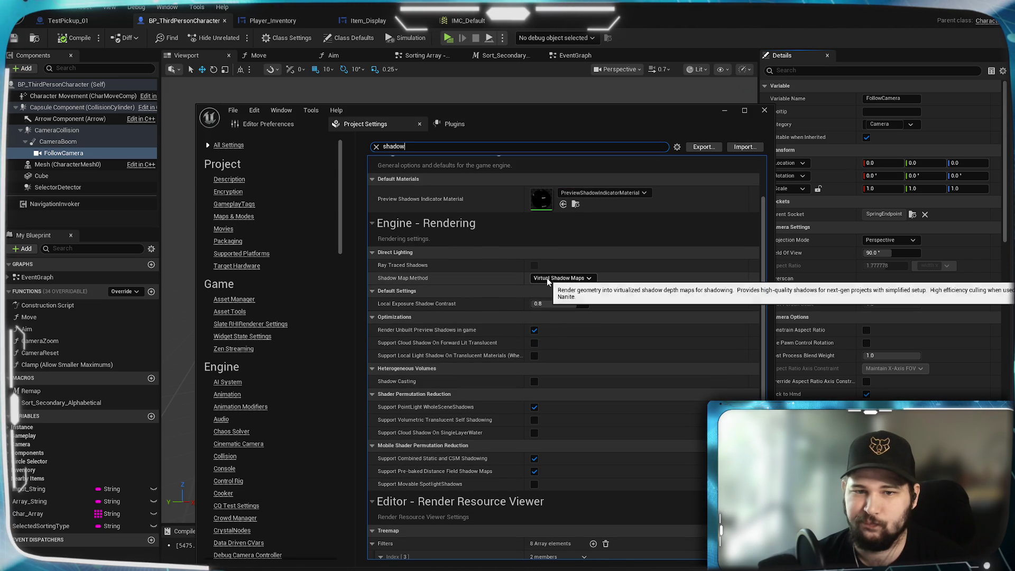
left_click(583, 279)
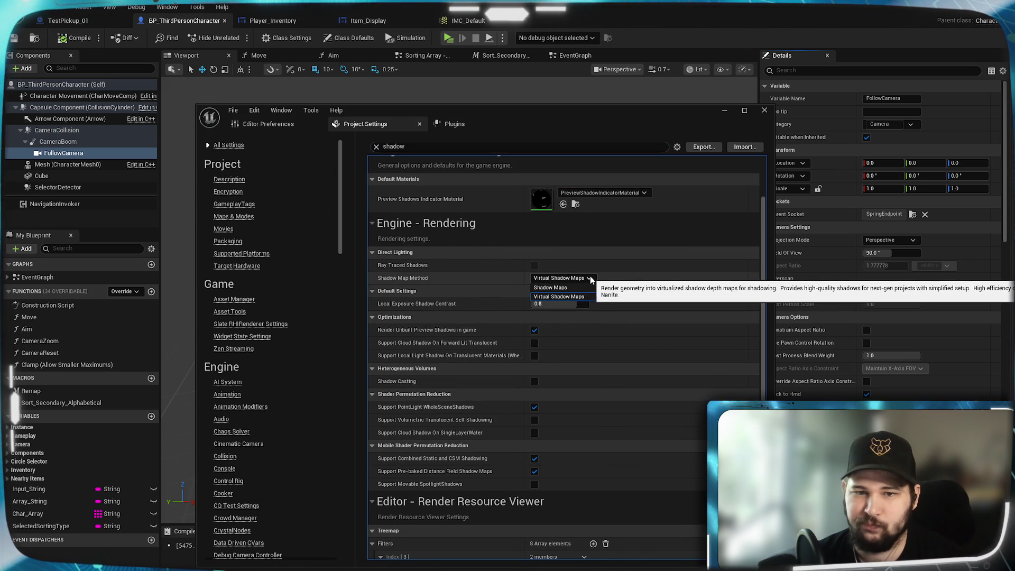
left_click(584, 281)
scroll(454, 259, "up", 2)
scroll(467, 294, "up", 1)
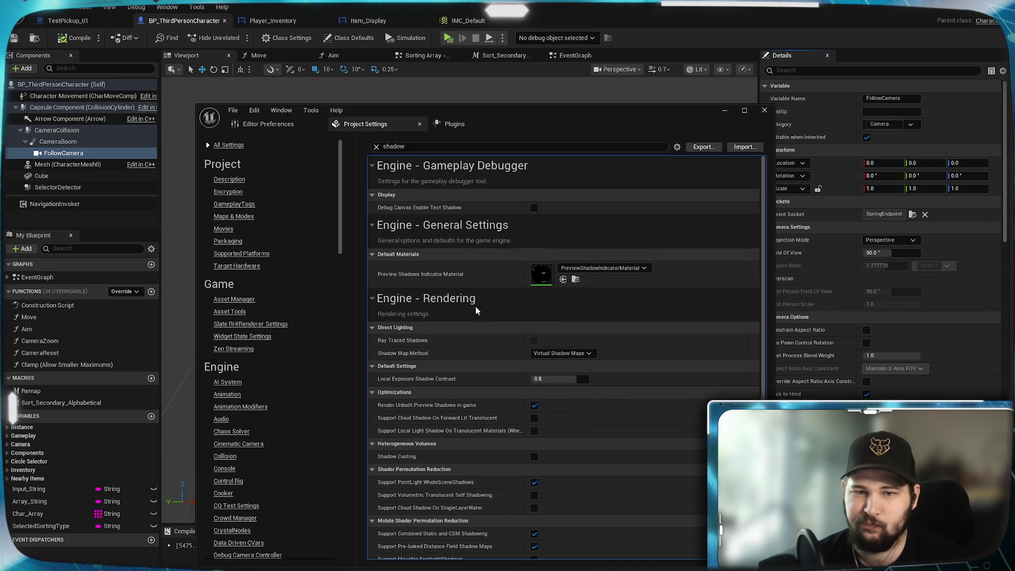
scroll(496, 321, "down", 4)
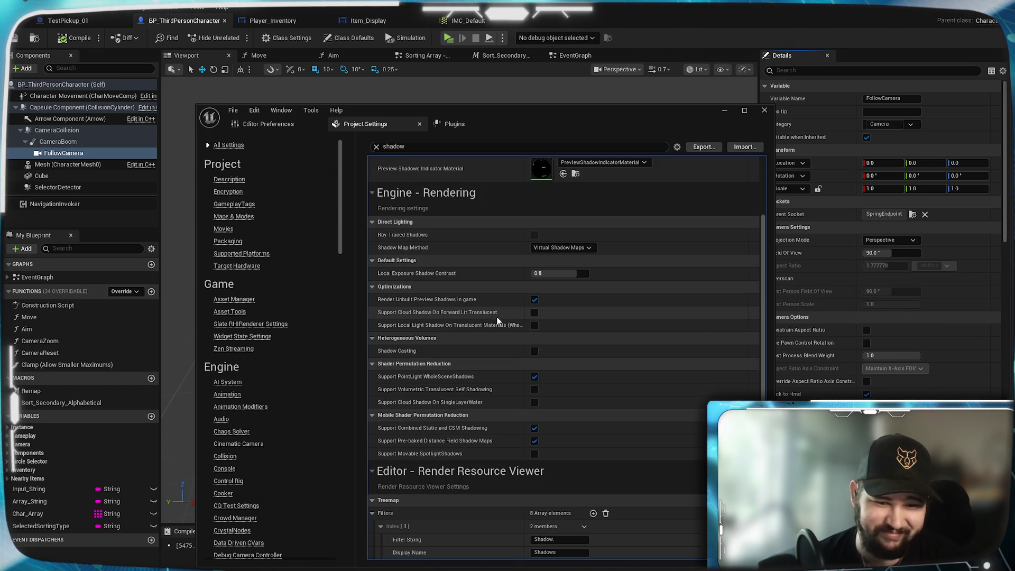
scroll(497, 321, "up", 4)
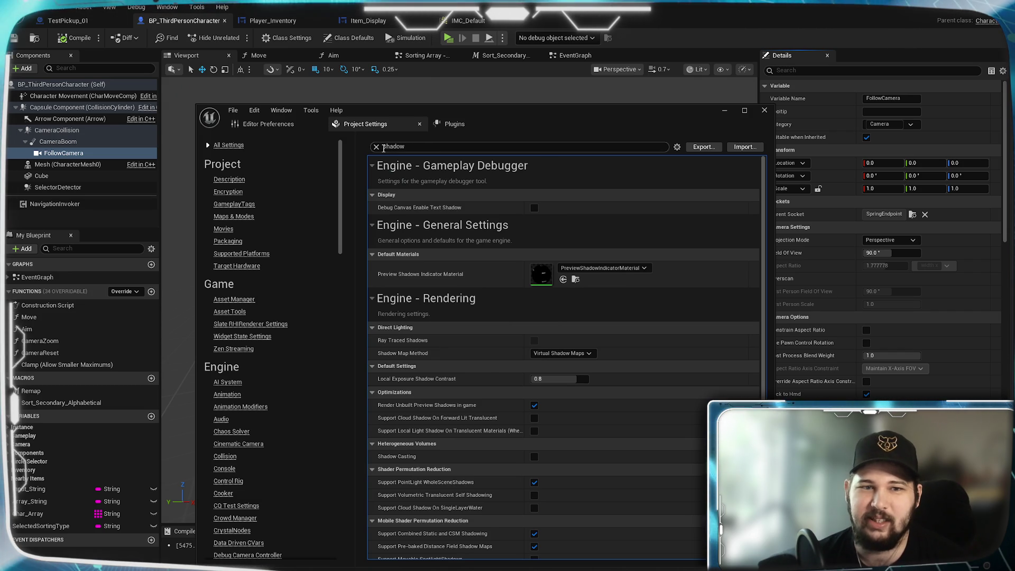
left_click(376, 147)
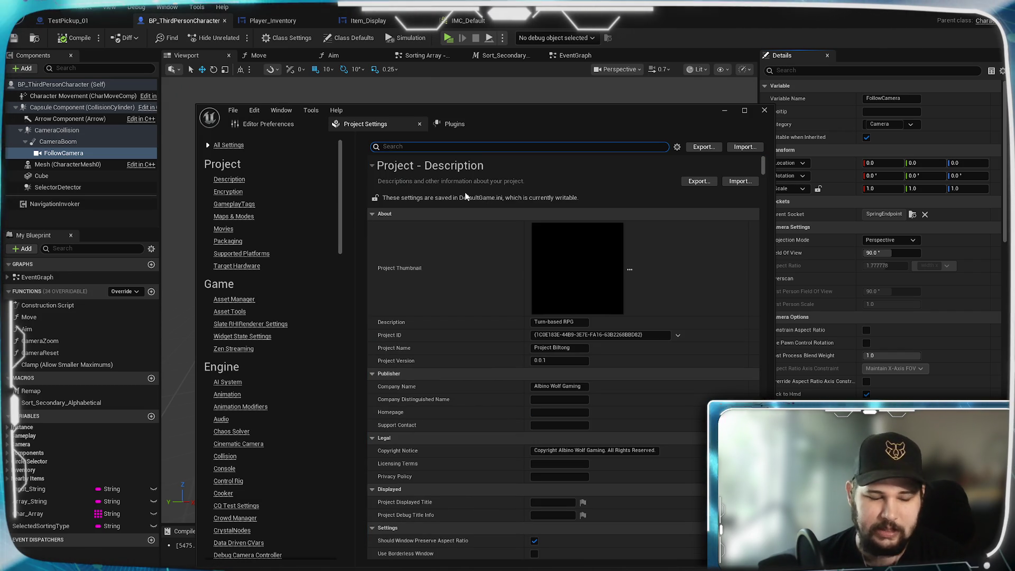
- Search 'LOD', scroll through the results, then close Project Settings
type("LOD")
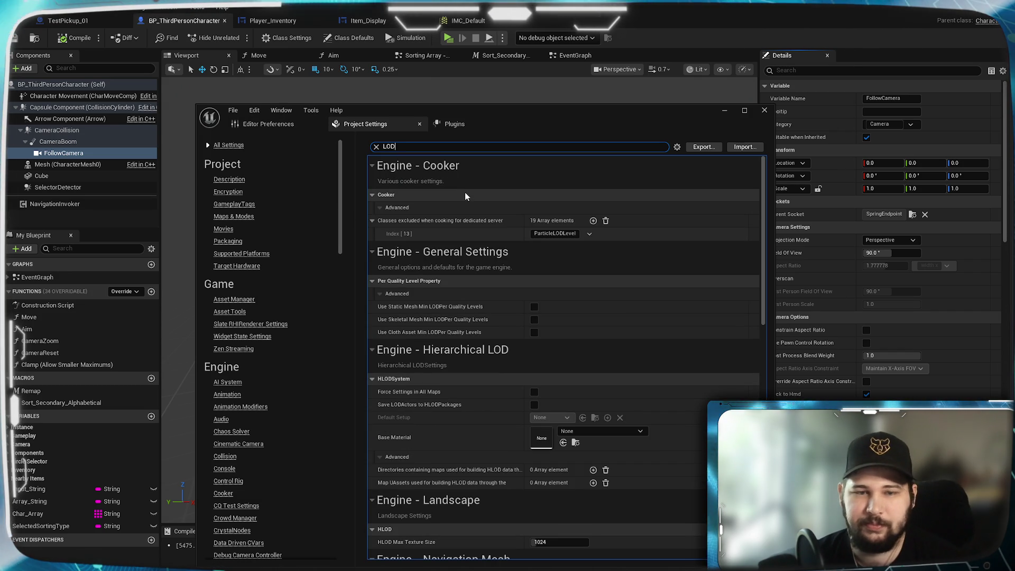
scroll(471, 195, "down", 3)
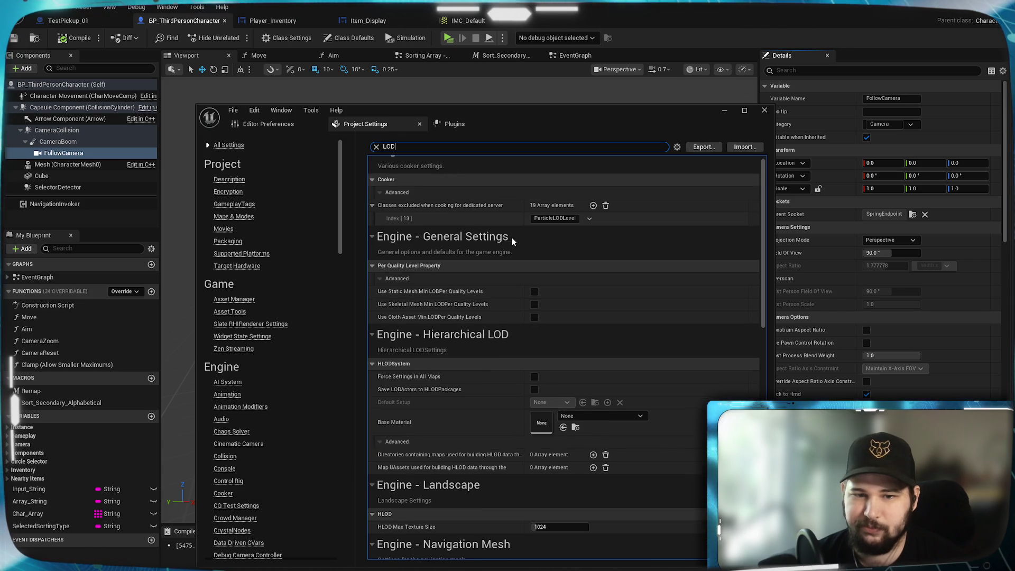
scroll(496, 268, "down", 2)
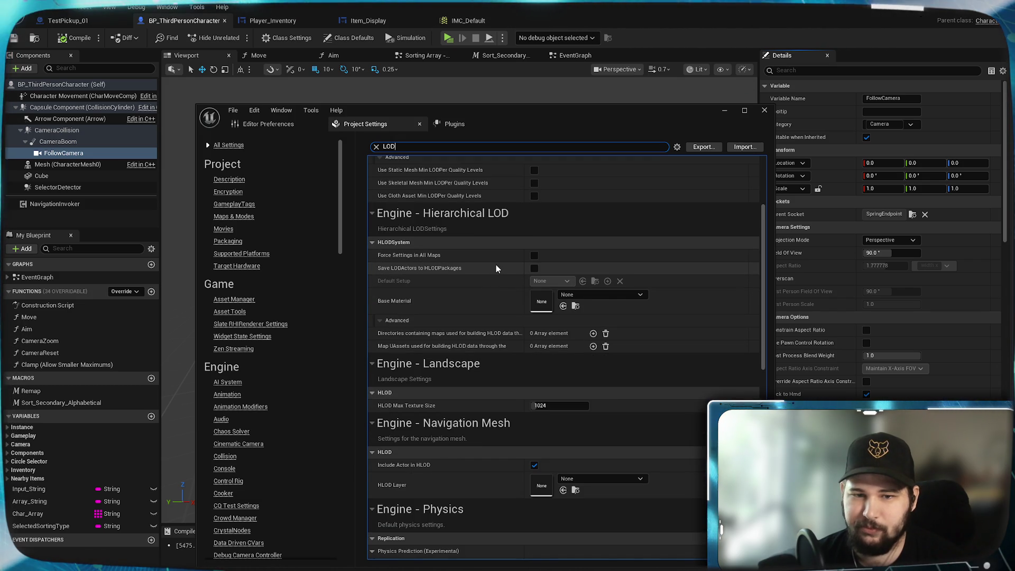
scroll(496, 268, "down", 5)
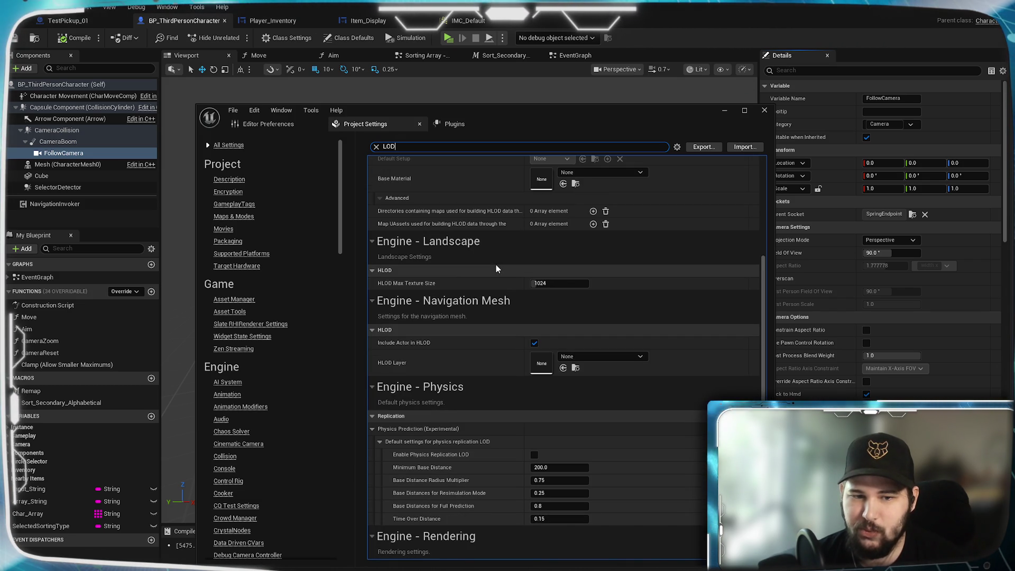
scroll(496, 268, "down", 2)
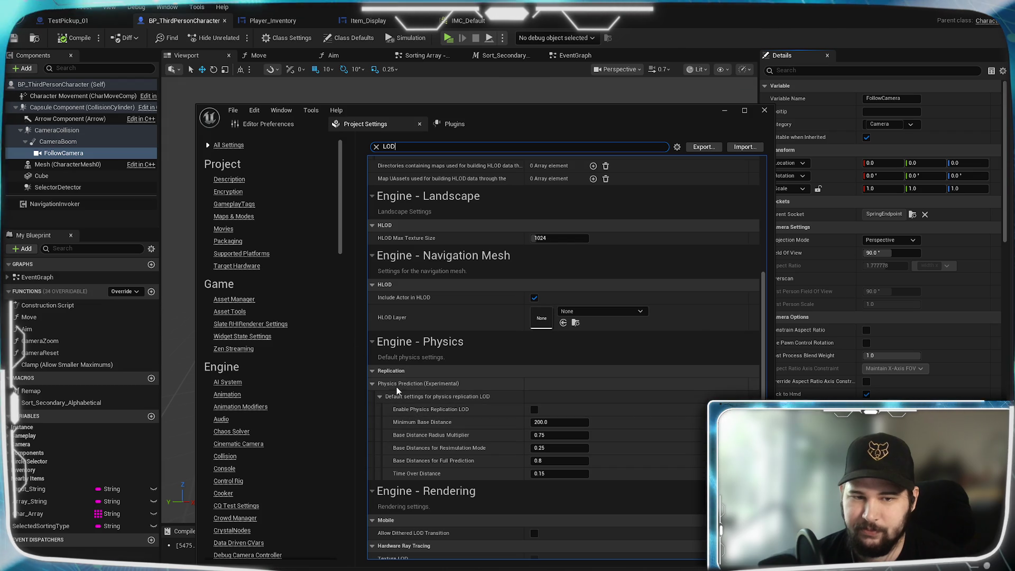
scroll(407, 399, "down", 10)
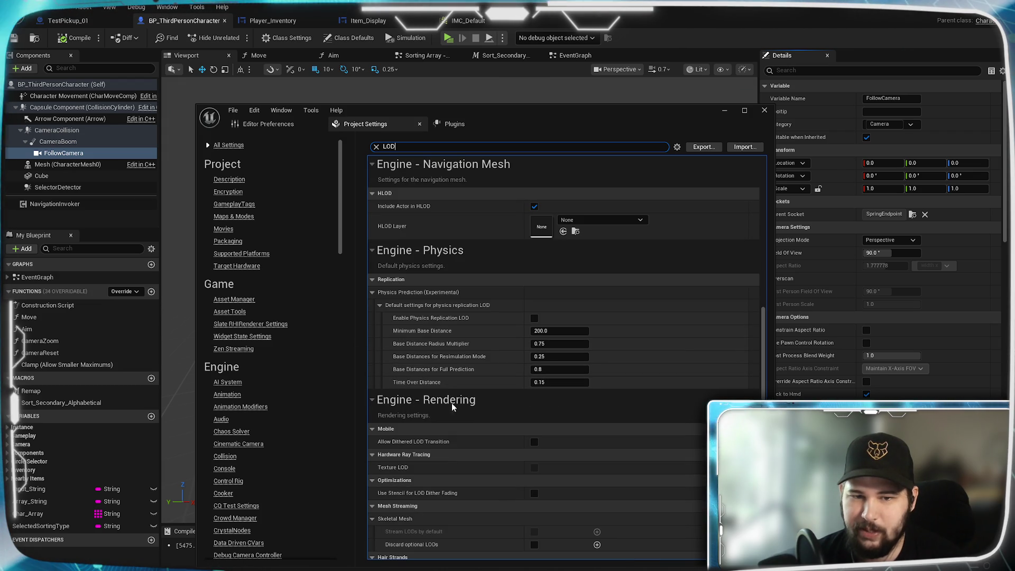
scroll(504, 409, "down", 1)
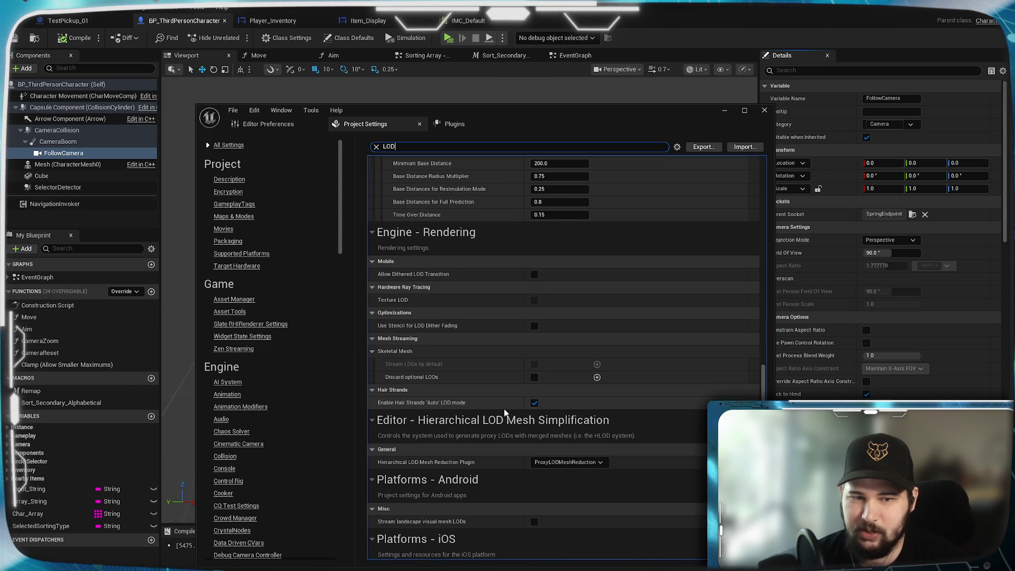
scroll(503, 408, "down", 2)
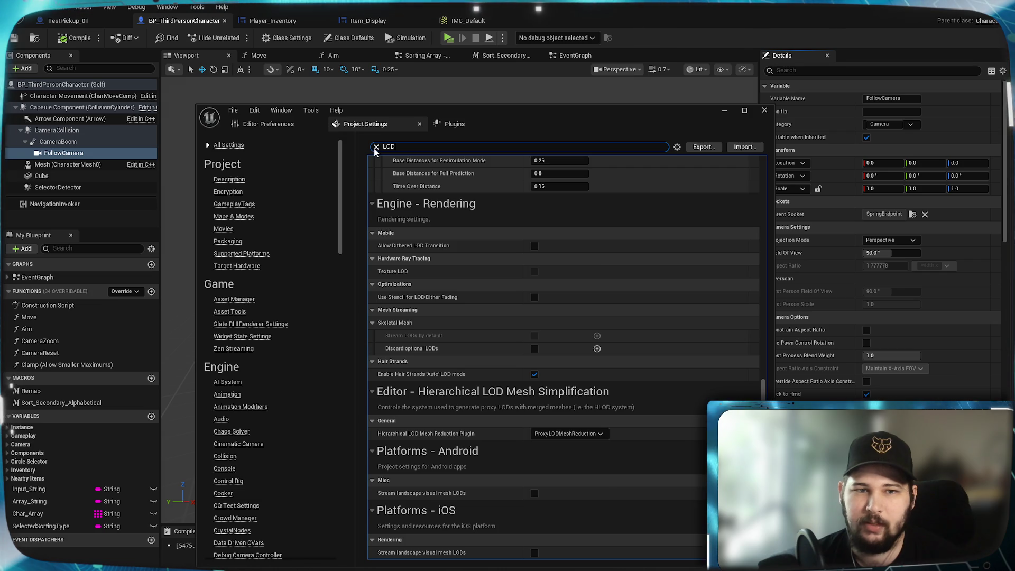
key("Escape")
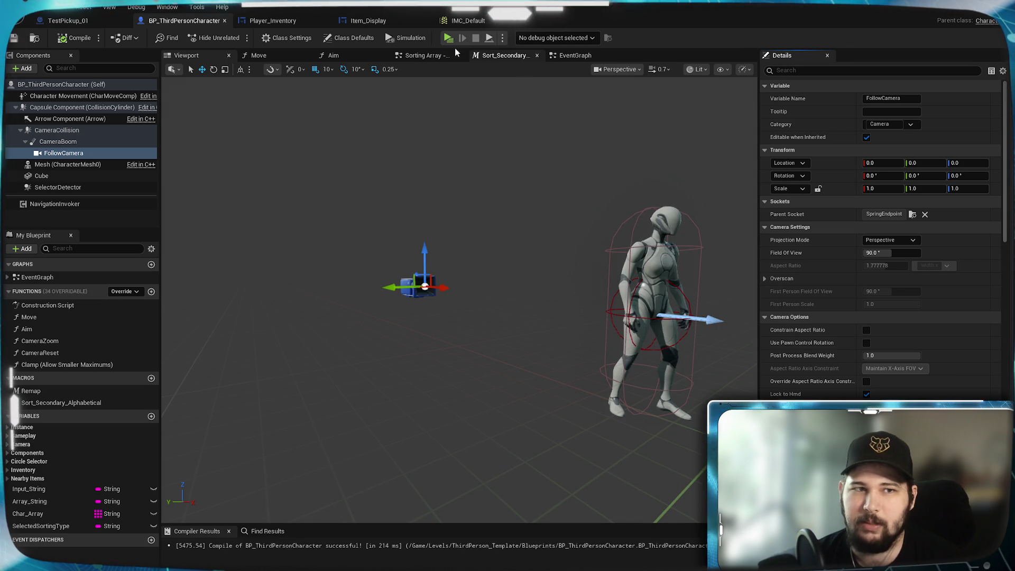
- Switch to the level editor and load Lvl_ThirdPerson from the level bookmarks
key("alt+Tab")
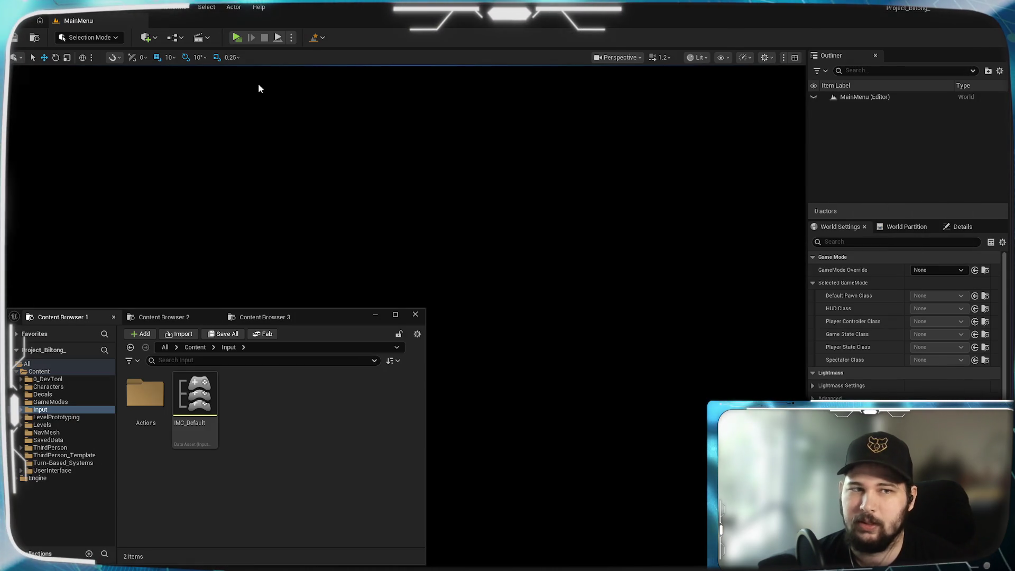
left_click(323, 38)
left_click(341, 92)
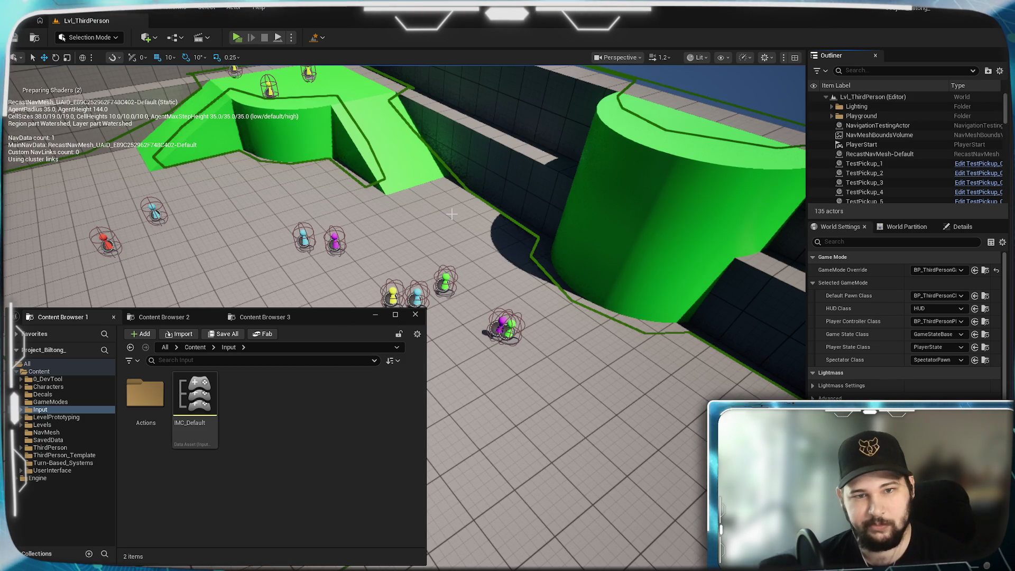
- Hide the floating Content Browser with Ctrl+Space and orbit to overlook the whole level
right_click(453, 214)
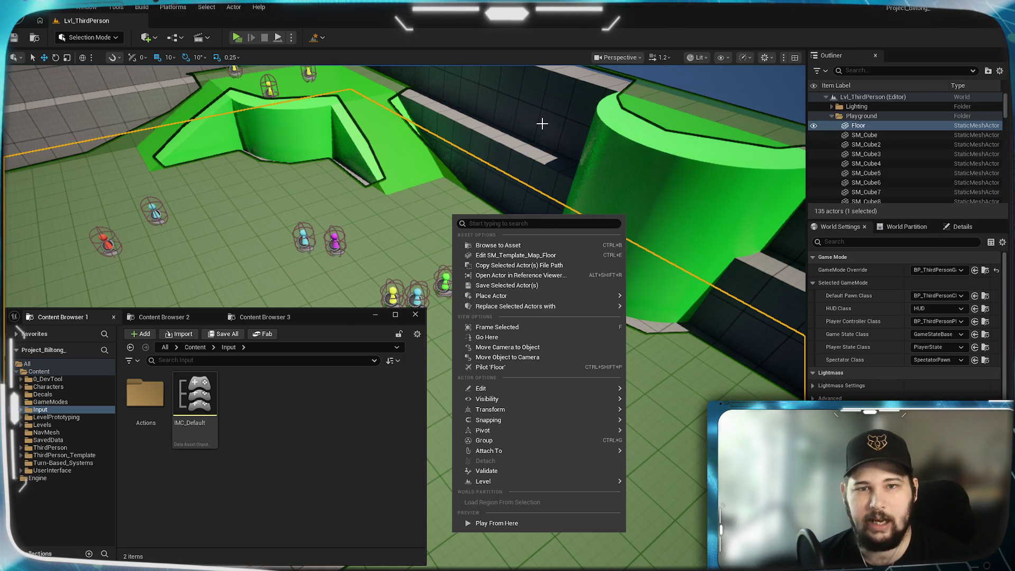
left_click(443, 221)
scroll(443, 222, "down", 10)
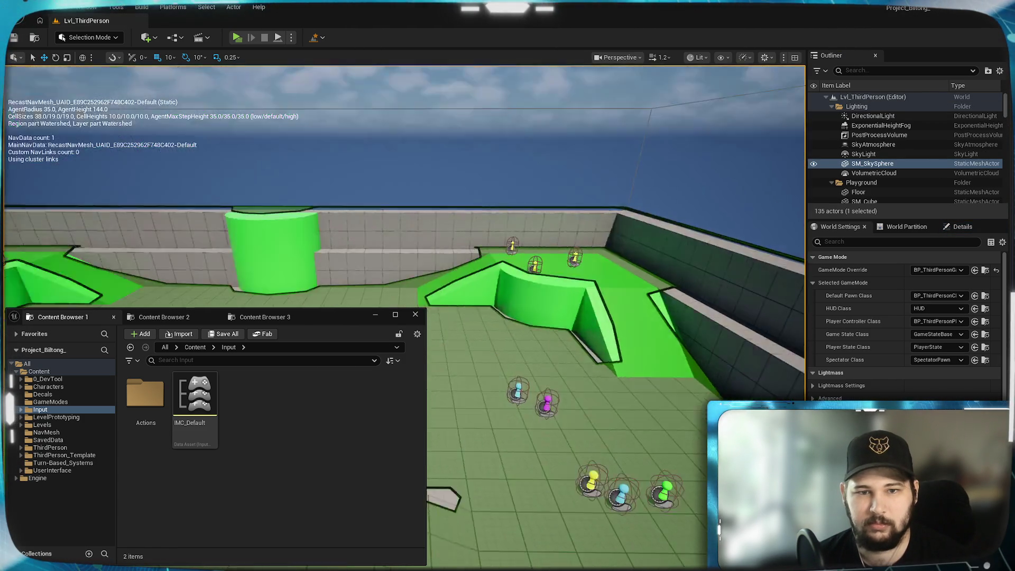
key("ctrl+space")
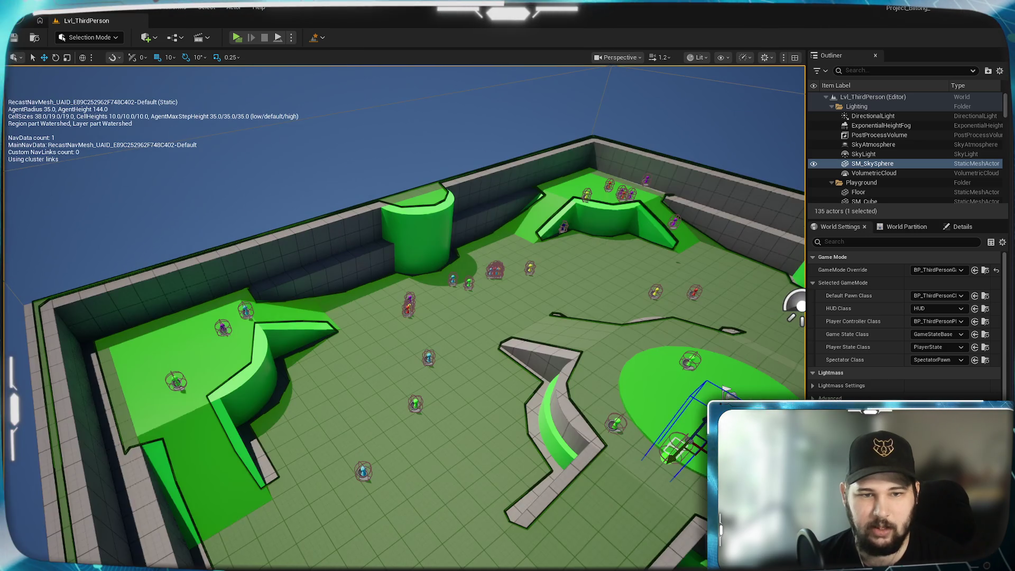
left_click_drag(402, 317, 264, 317)
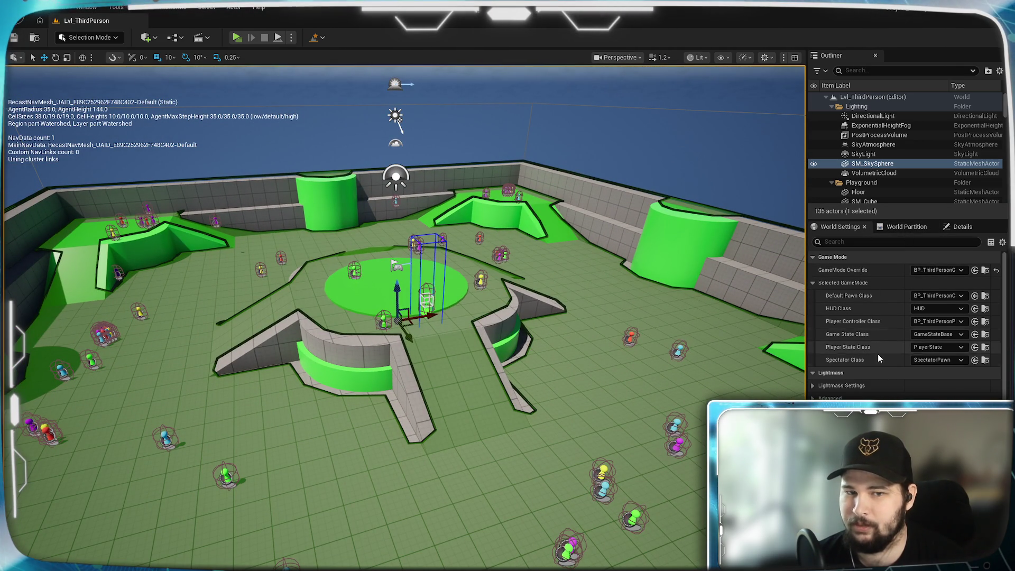
scroll(877, 354, "down", 1)
scroll(857, 318, "up", 1)
- Search World Settings for 'shadow', 'clip' and 'LOD', expand HLOD Baking Transform, then select PostProcessVolume
left_click(843, 242)
type("shadow")
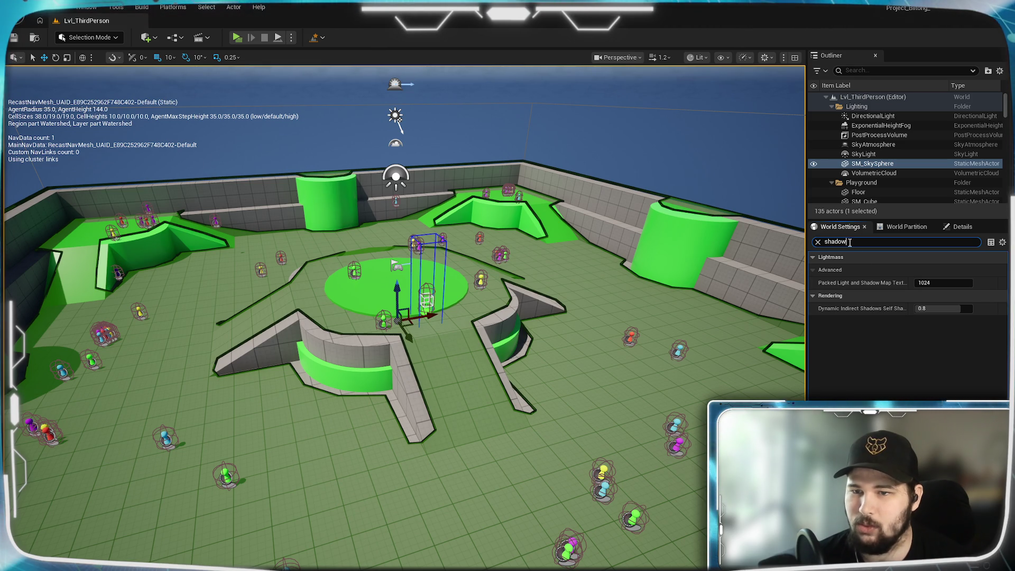
key("ctrl+a")
type("clip")
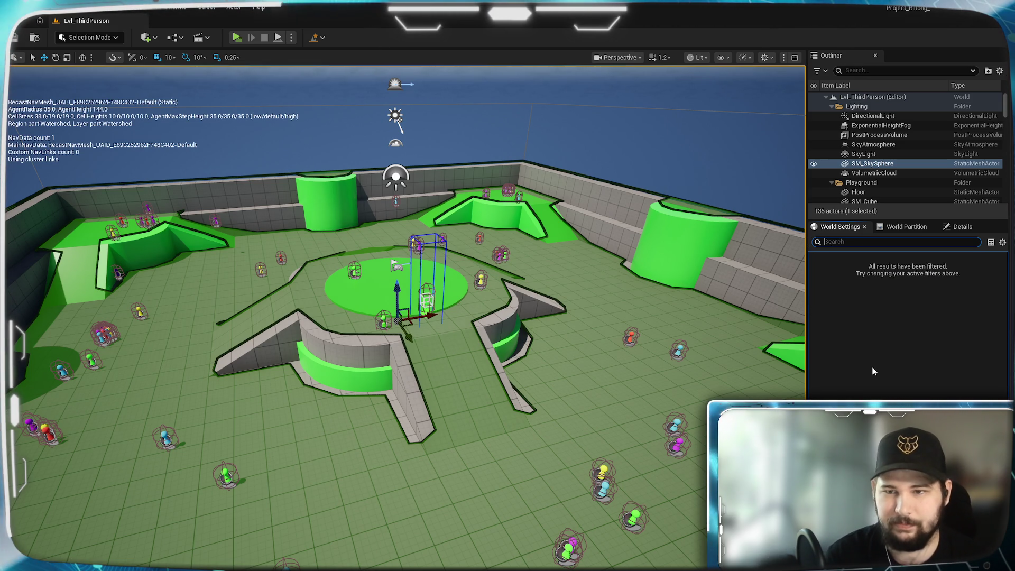
key("ctrl+a")
type("LOD")
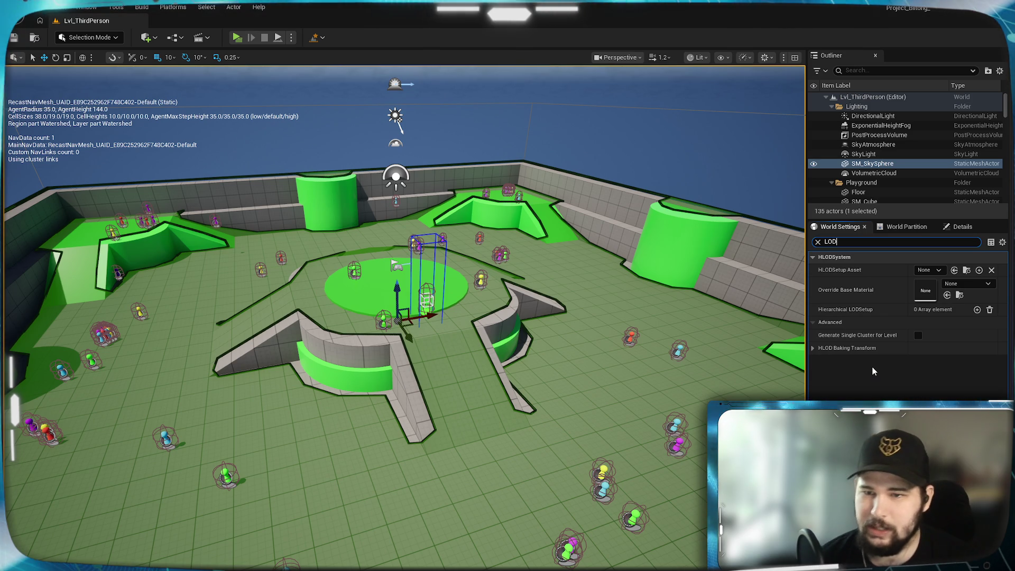
left_click(813, 348)
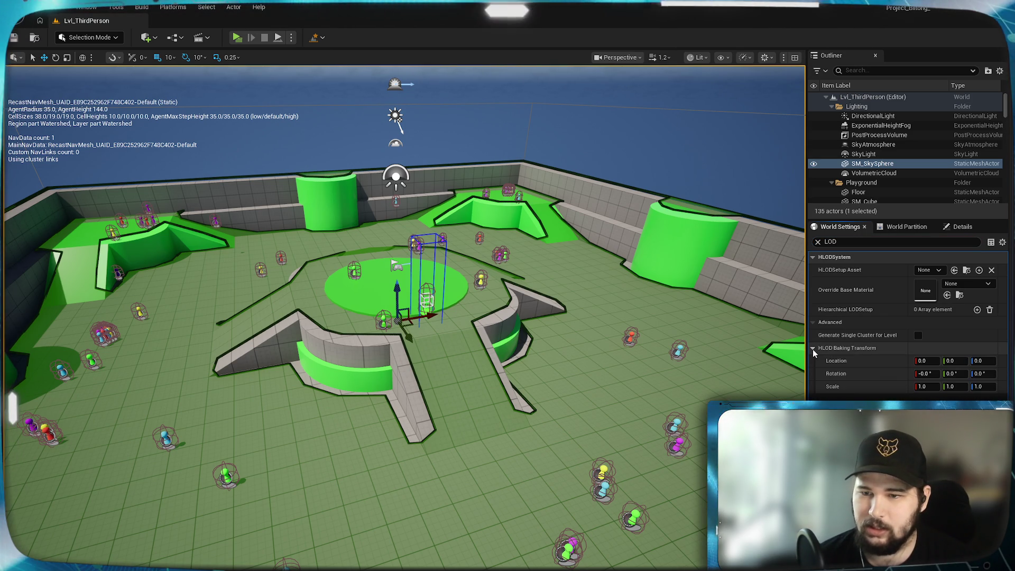
left_click(817, 241)
left_click(877, 135)
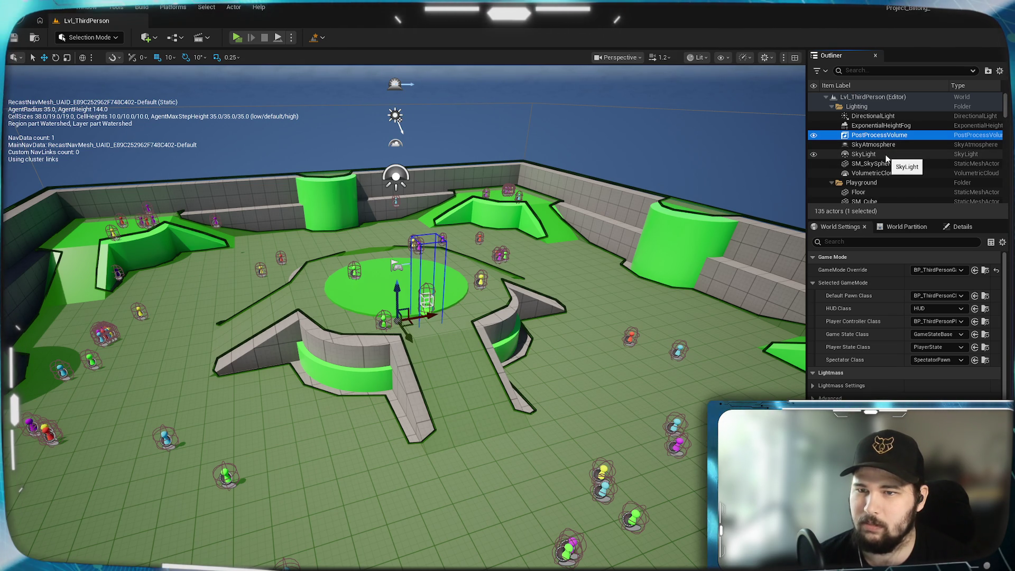
- In the PostProcessVolume's Details, search 'shadow', then 'clip', then clear the search
left_click(961, 226)
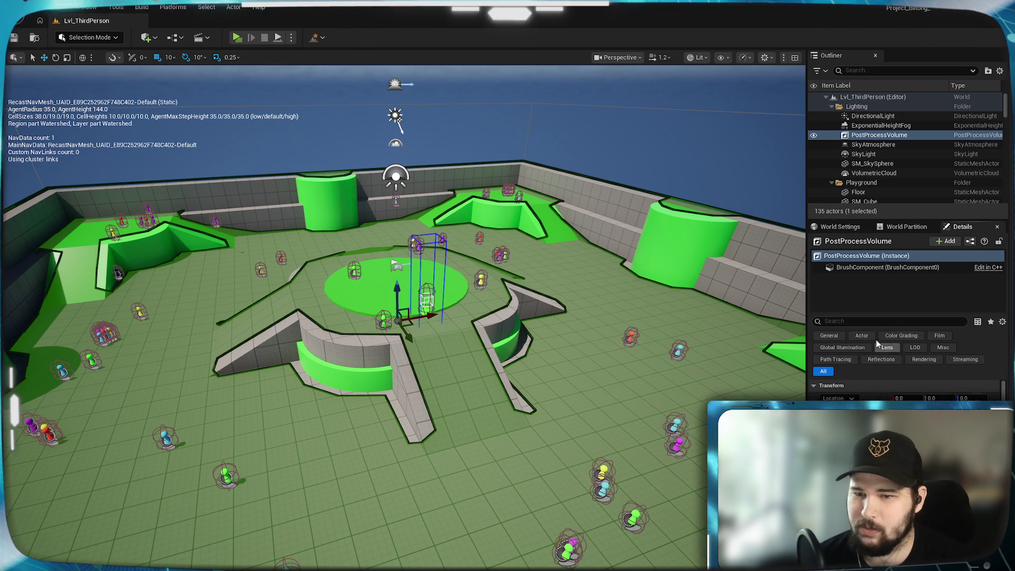
left_click(860, 320)
type("shadow")
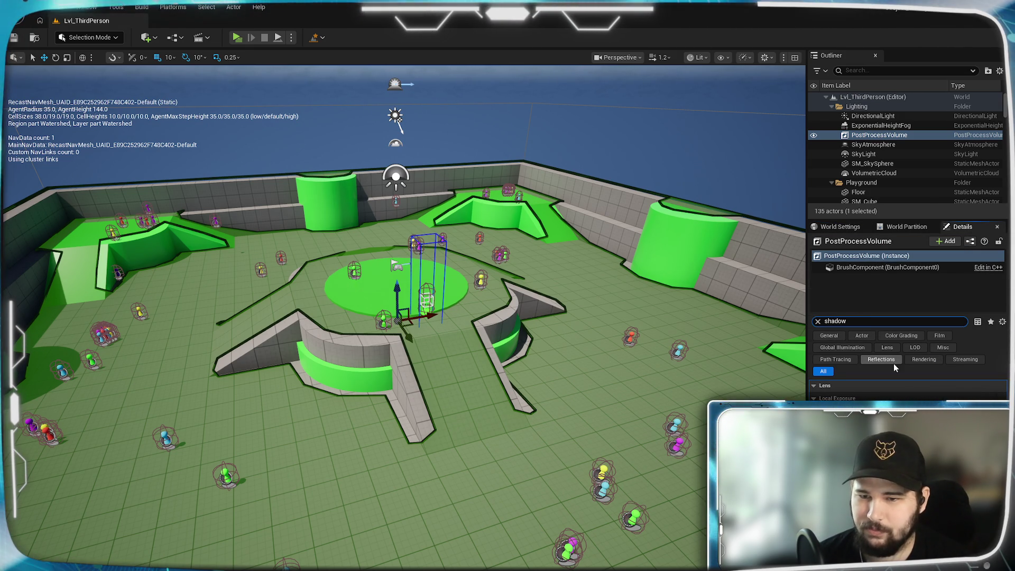
double_click(838, 321)
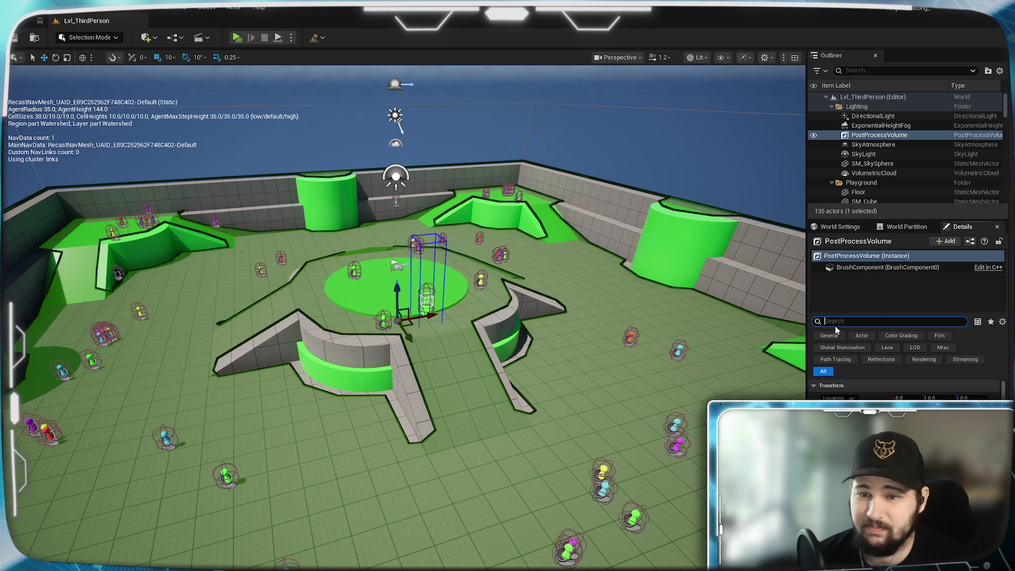
type("clip")
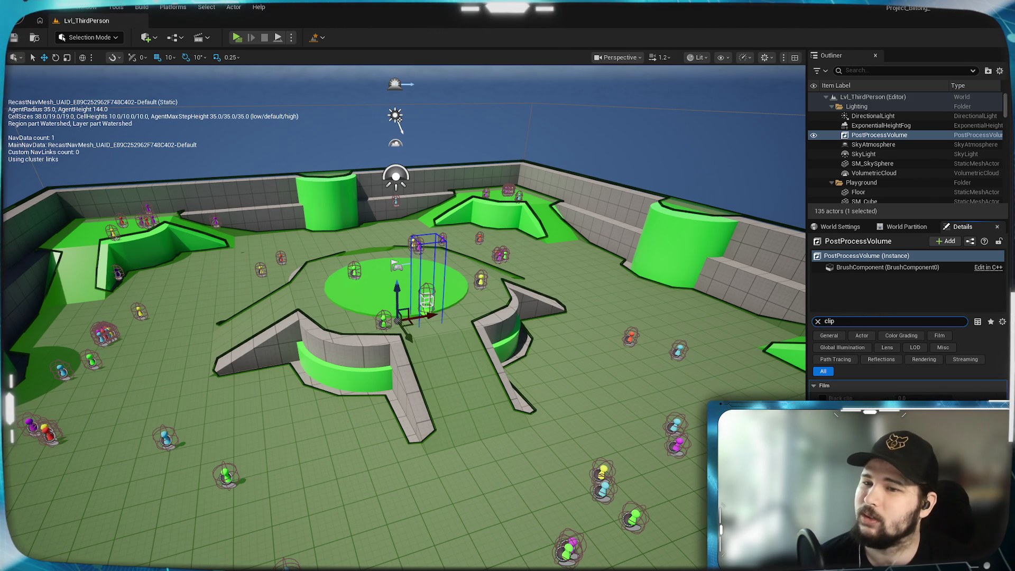
double_click(829, 321)
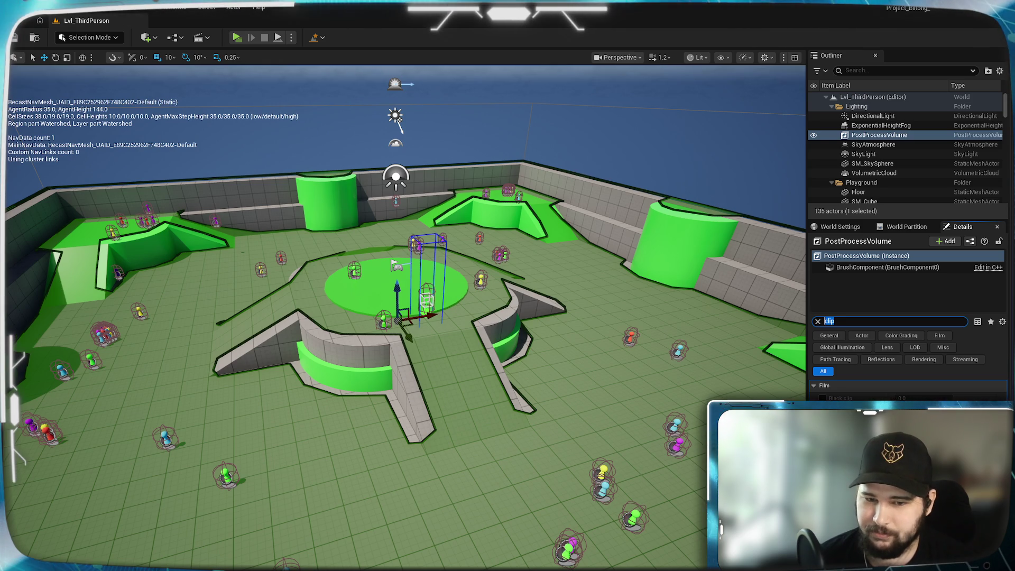
key("BackSpace")
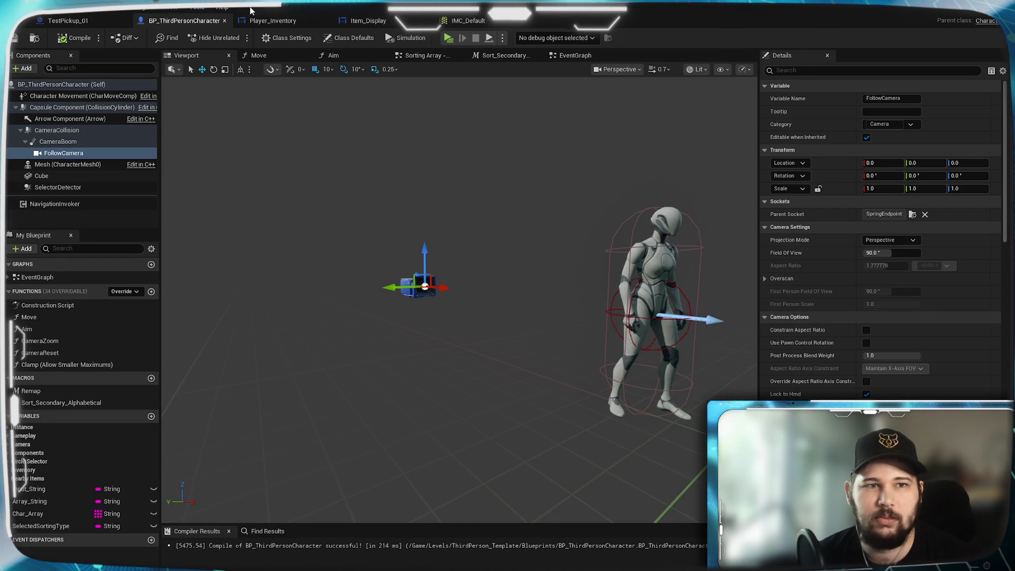
- Look over the Pick Up Item and Interact blocks in the character's event graph
left_click(576, 56)
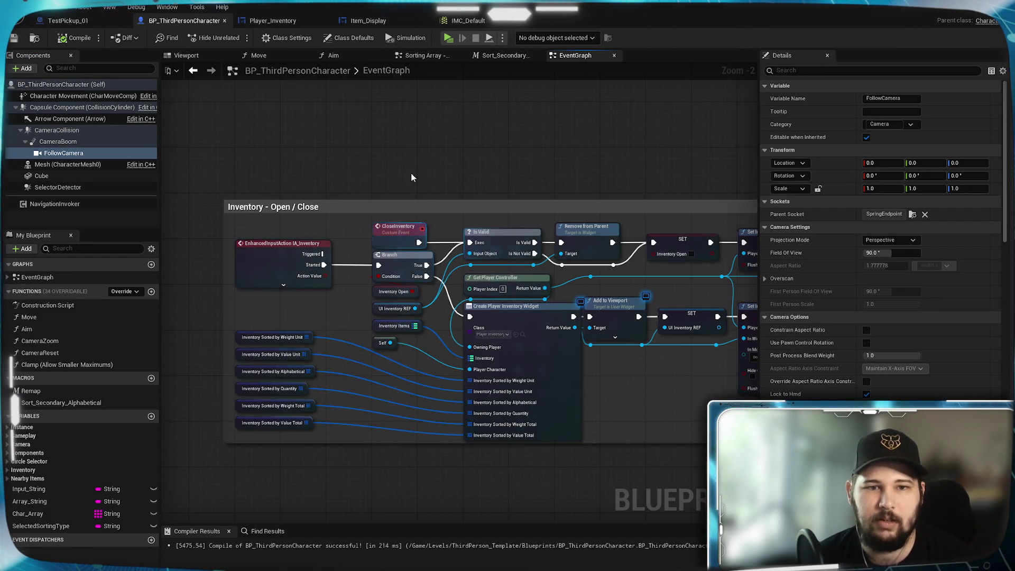
scroll(413, 159, "down", 8)
scroll(489, 336, "up", 3)
left_click_drag(388, 404, 357, 215)
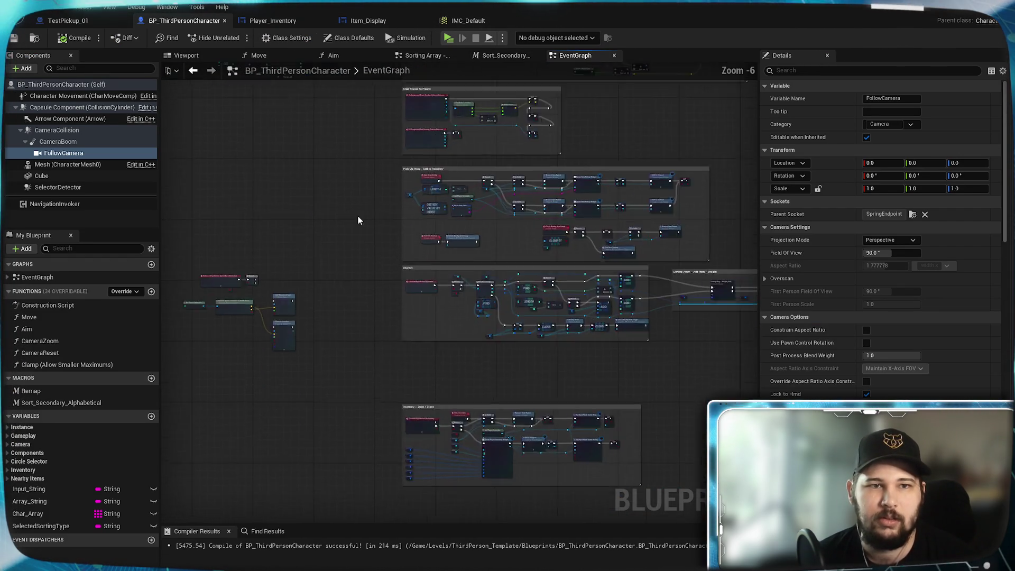
scroll(357, 215, "up", 2)
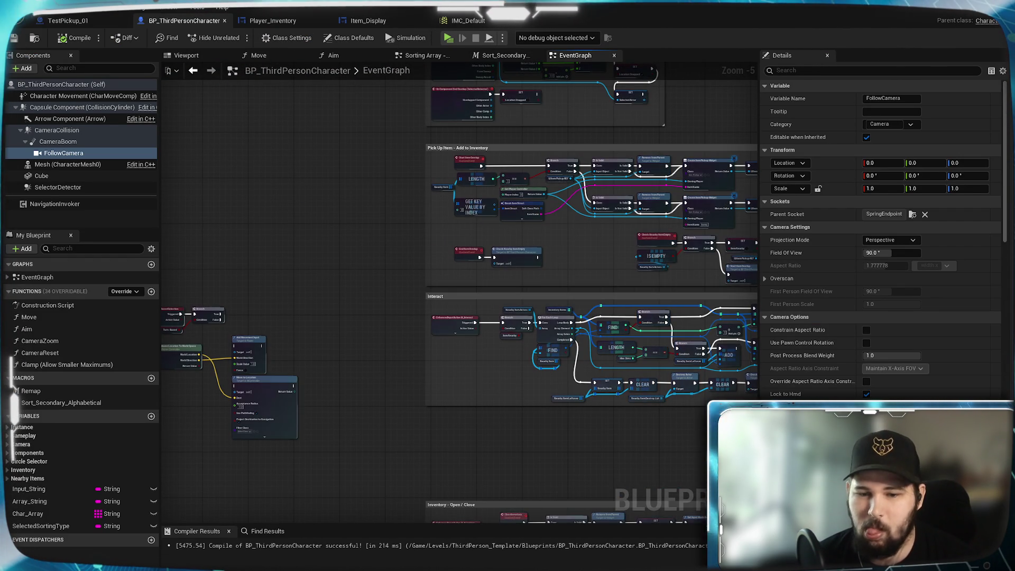
- Open the Level Blueprint and pan to empty space beside the SET node for the action list
left_click(956, 11)
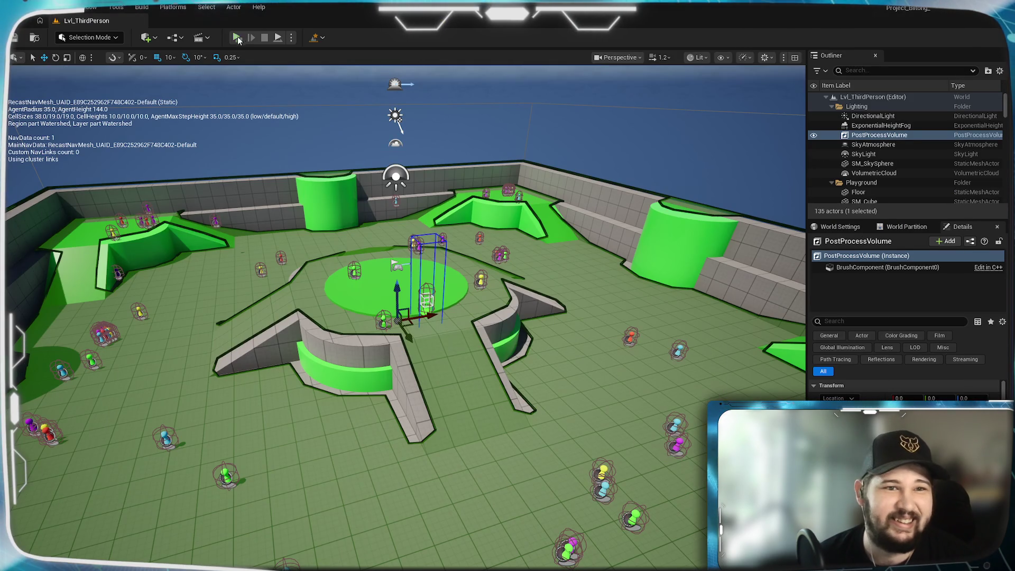
left_click(167, 60)
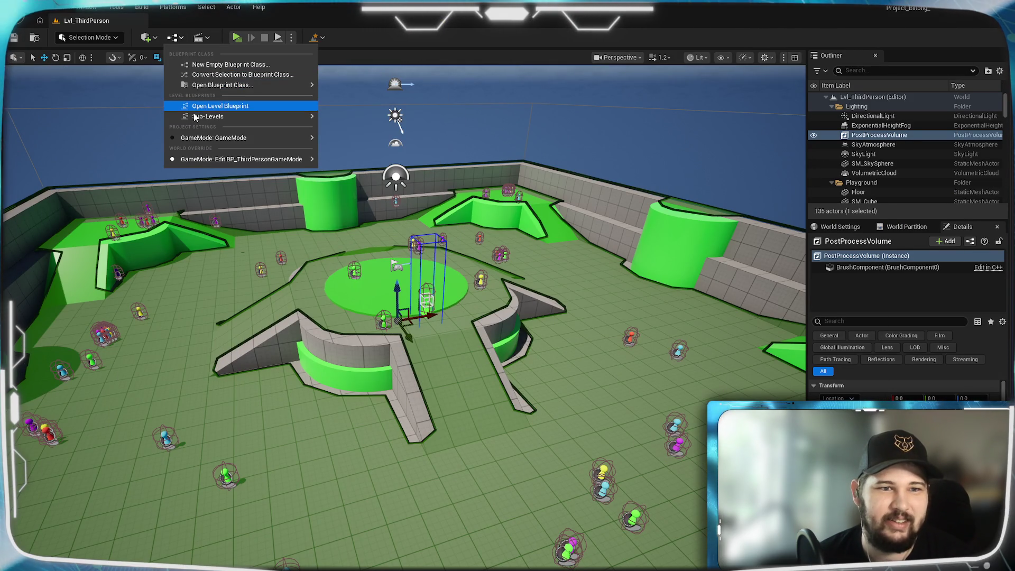
left_click(194, 108)
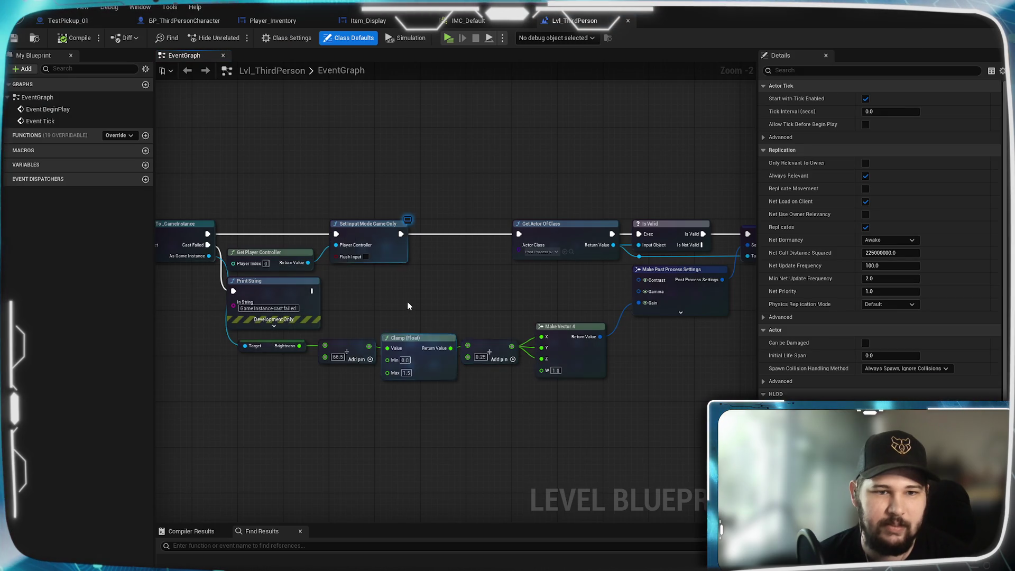
scroll(529, 312, "down", 2)
mouse_move(379, 391)
left_mouse_down()
mouse_move(383, 566)
mouse_move(365, 471)
mouse_move(317, 338)
left_mouse_up()
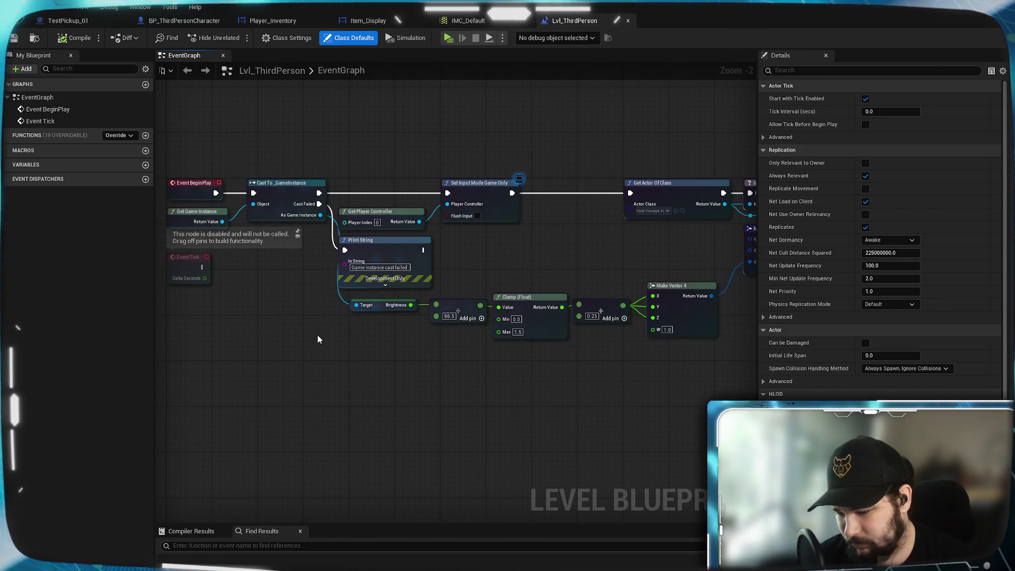
left_click_drag(518, 331, 361, 415)
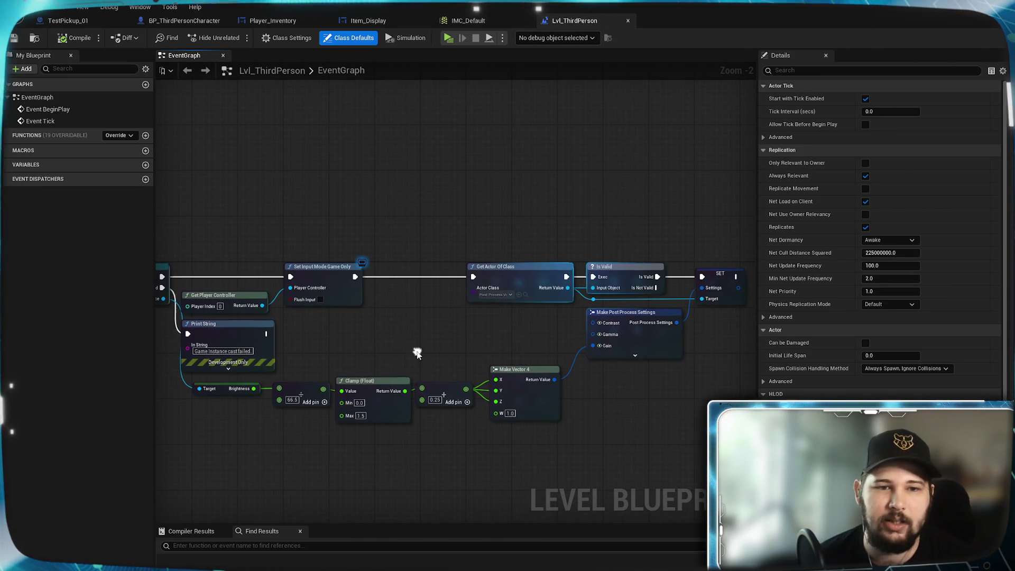
scroll(458, 334, "up", 2)
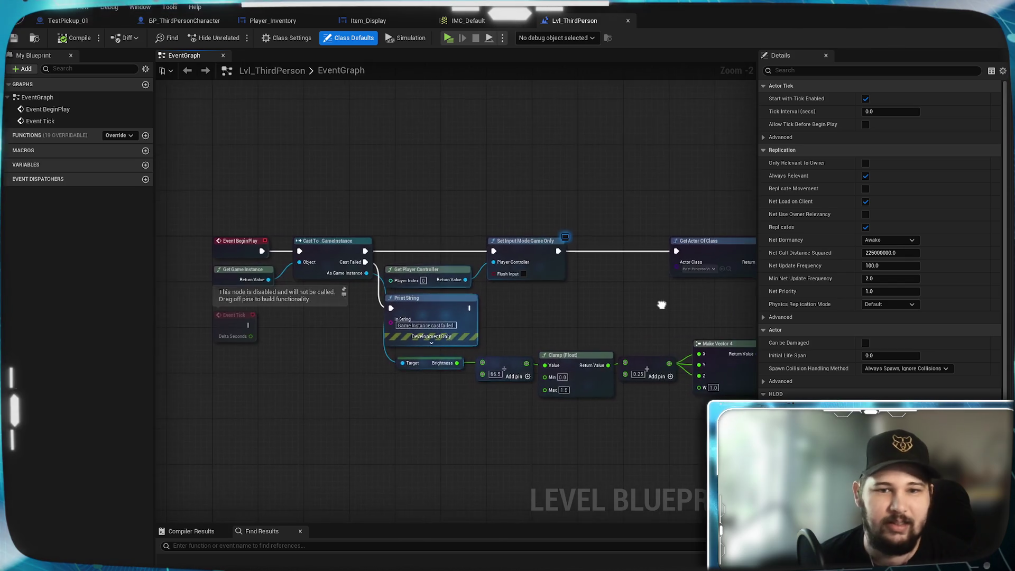
left_click_drag(566, 299, 339, 300)
right_click(530, 351)
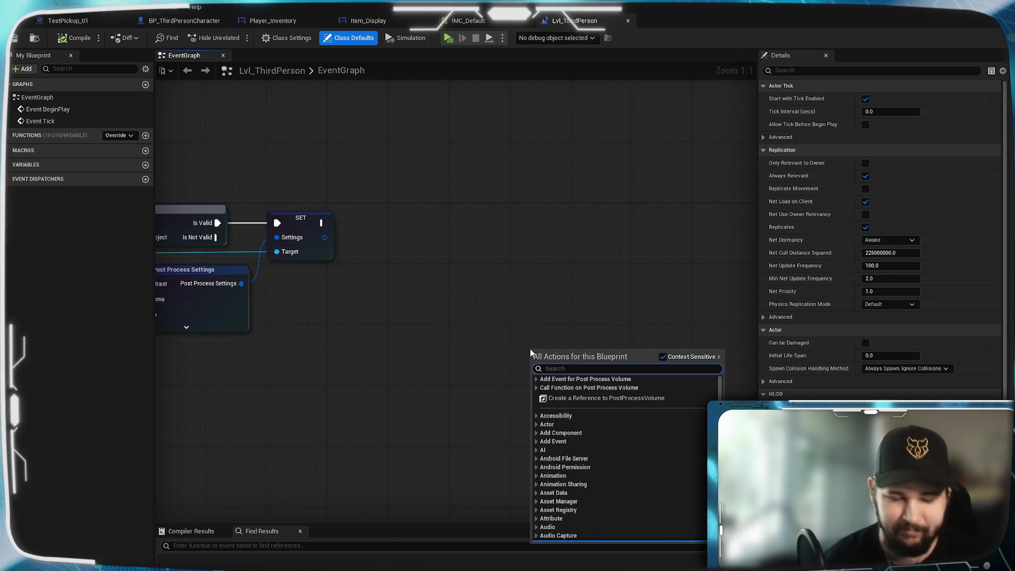
- Add an Execute Console Command node, discarding an accidentally added Parse Command Line node
type("command")
scroll(609, 536, "down", 5)
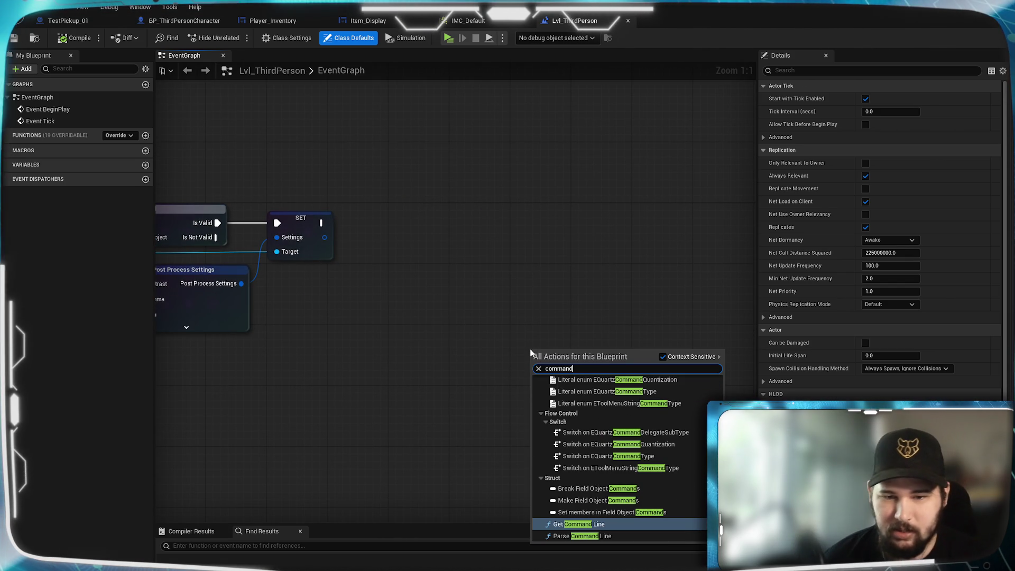
left_click(609, 536)
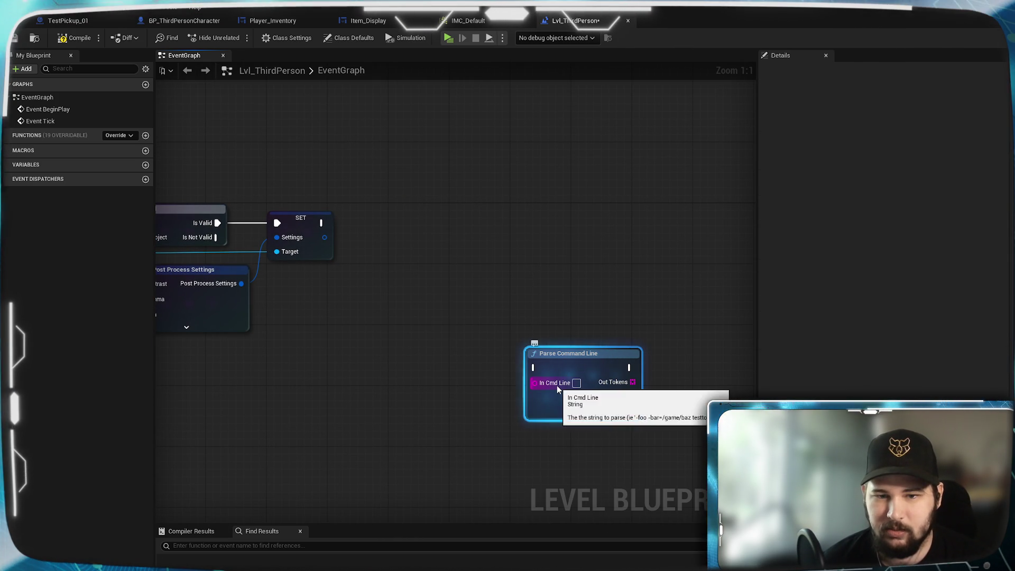
left_click_drag(579, 358, 520, 322)
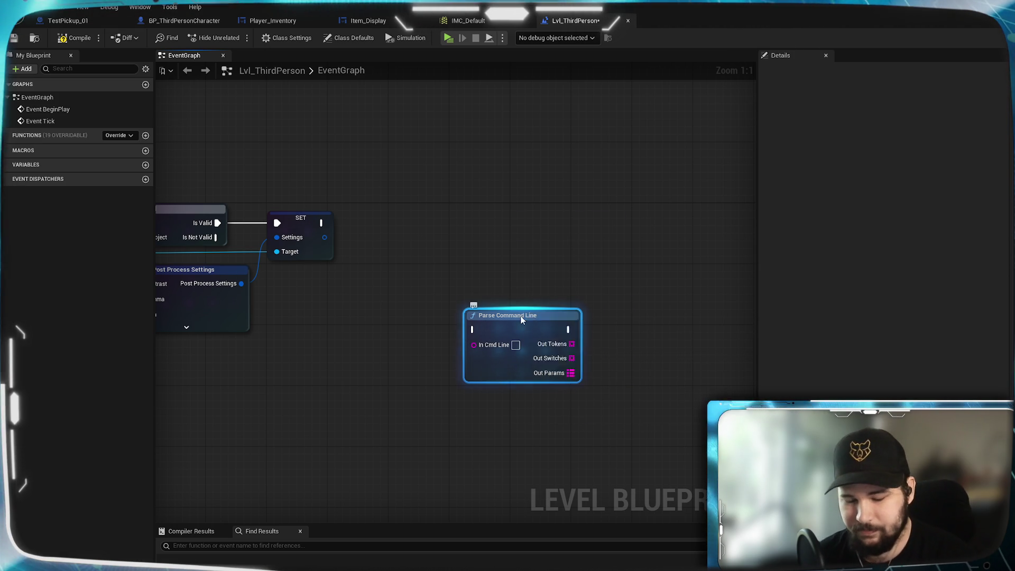
key("Delete")
right_click(506, 319)
type("console")
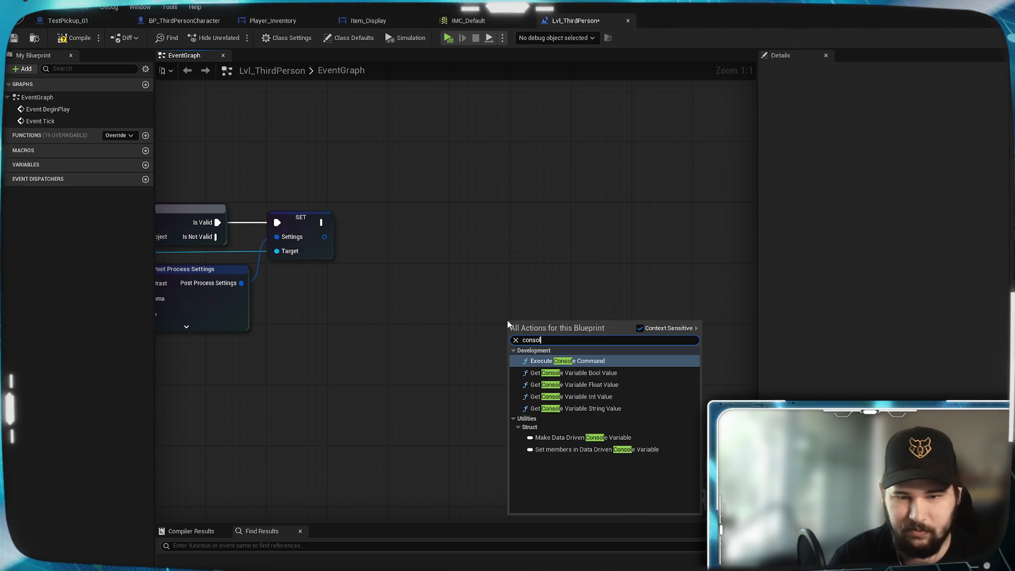
key("Return")
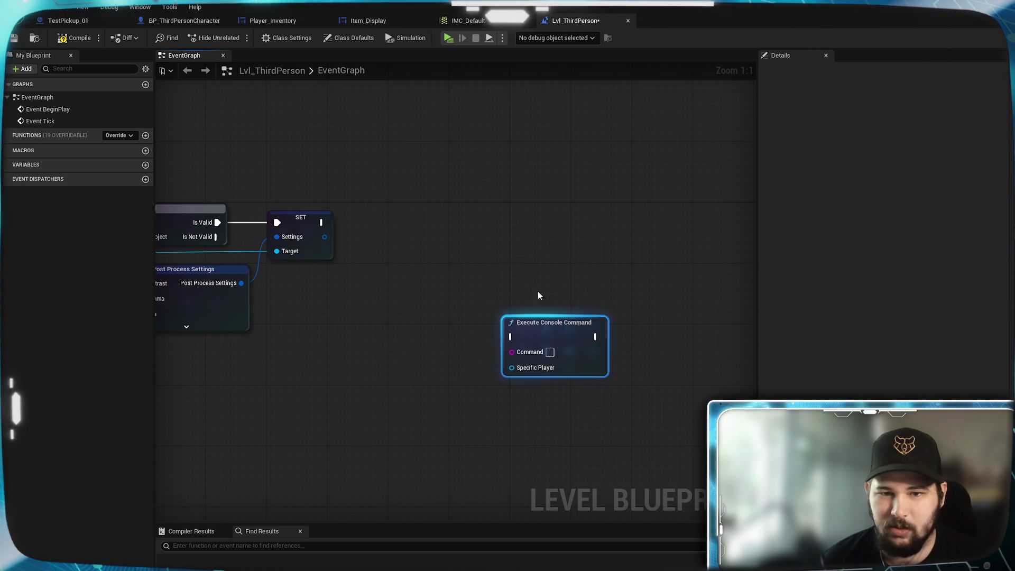
left_click_drag(539, 323, 509, 165)
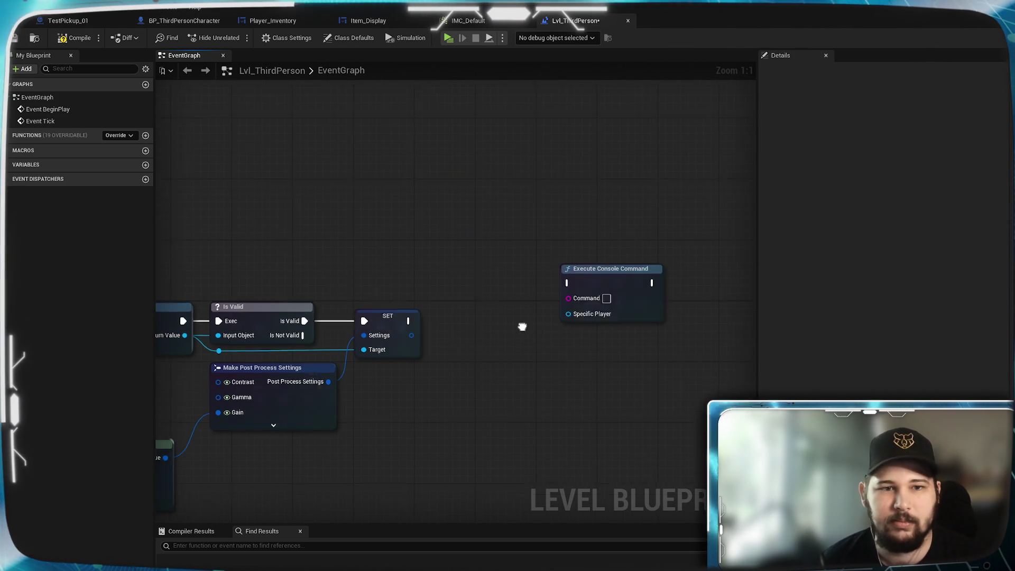
left_click_drag(627, 293, 598, 339)
- Feed a Get Player Controller node into the command node's Specific Player pin
left_click_drag(564, 370, 534, 416)
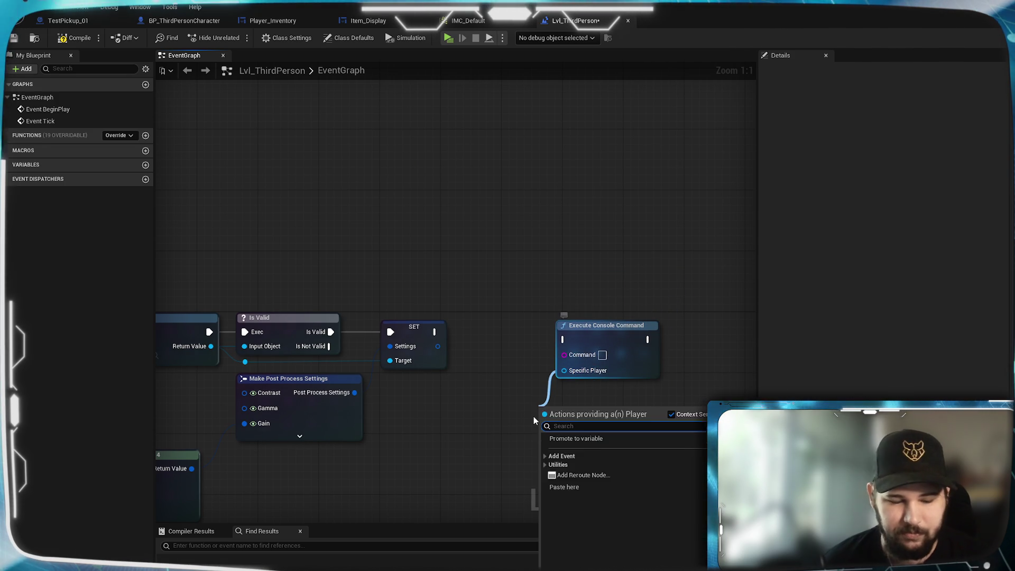
type("get player contro")
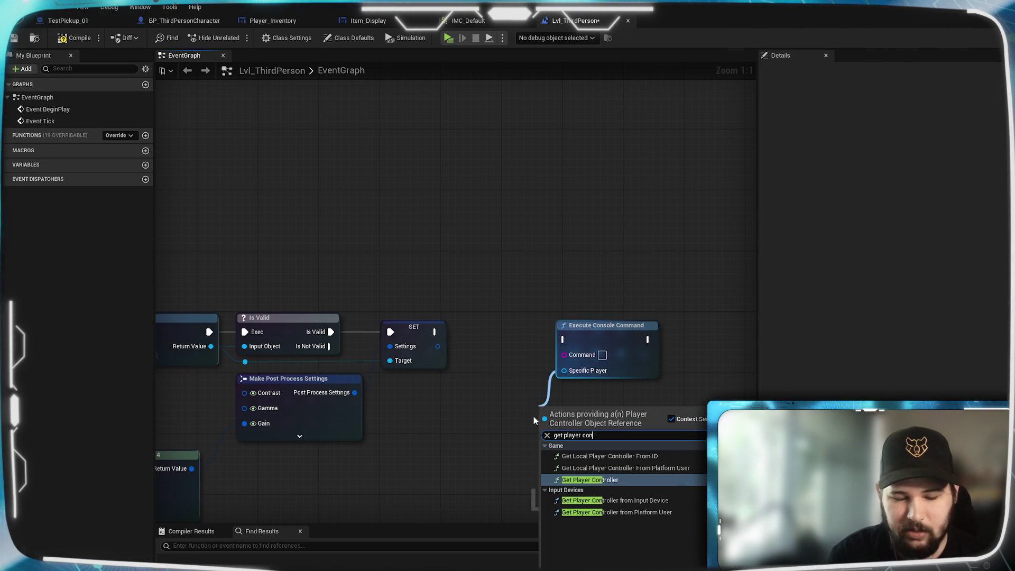
key("Return")
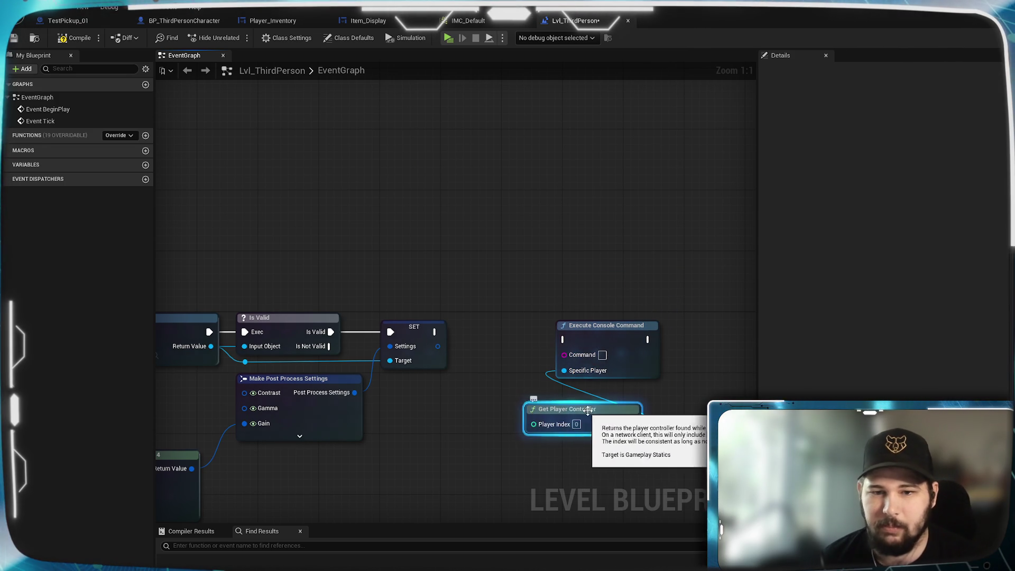
left_click_drag(584, 418, 617, 400)
left_click_drag(605, 342, 606, 341)
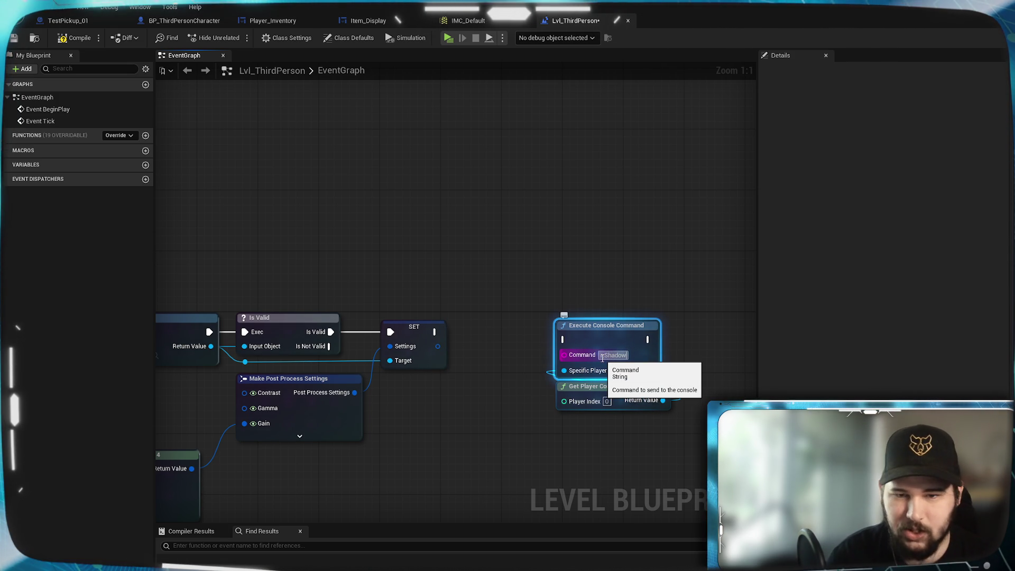
- Enter r.Shadow.FadeResolution=32 as the command and tidy the nodes
type(".Fad")
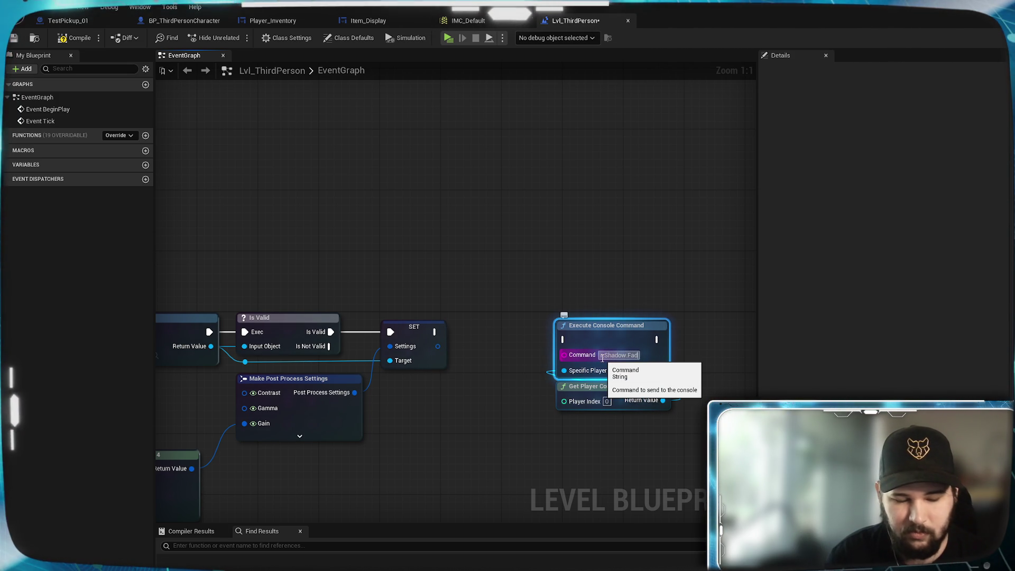
key("Return")
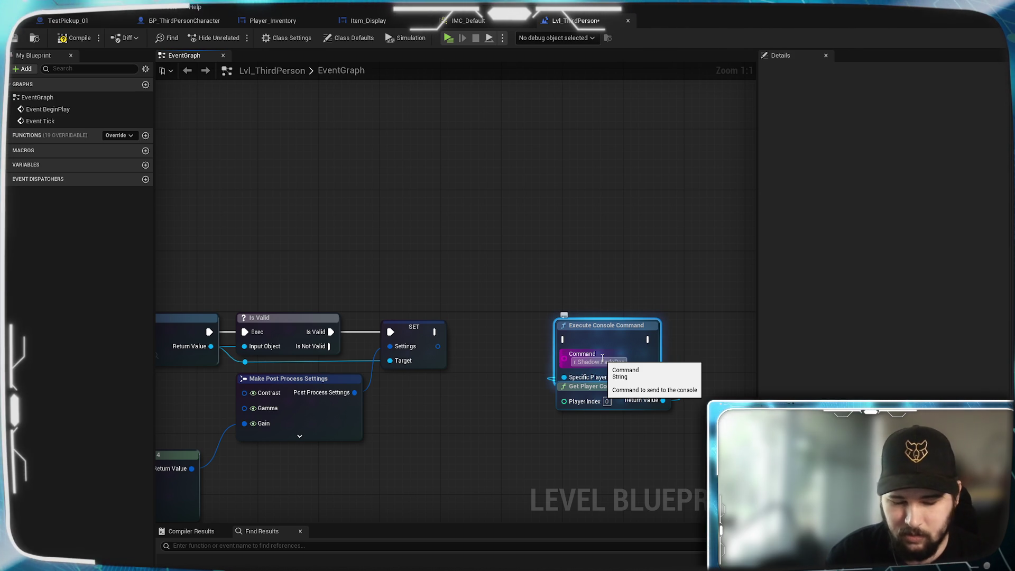
type("olution")
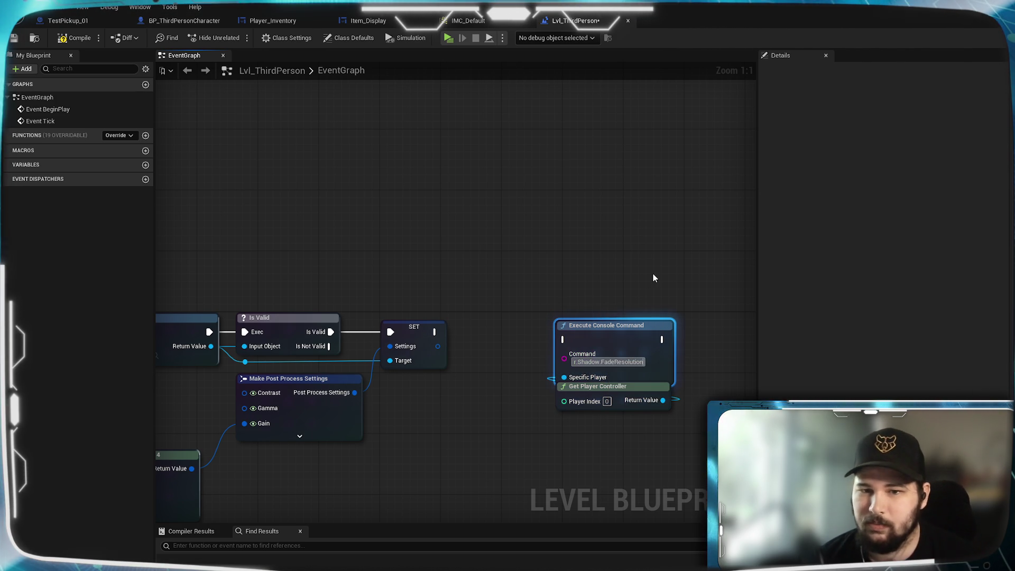
type("=32")
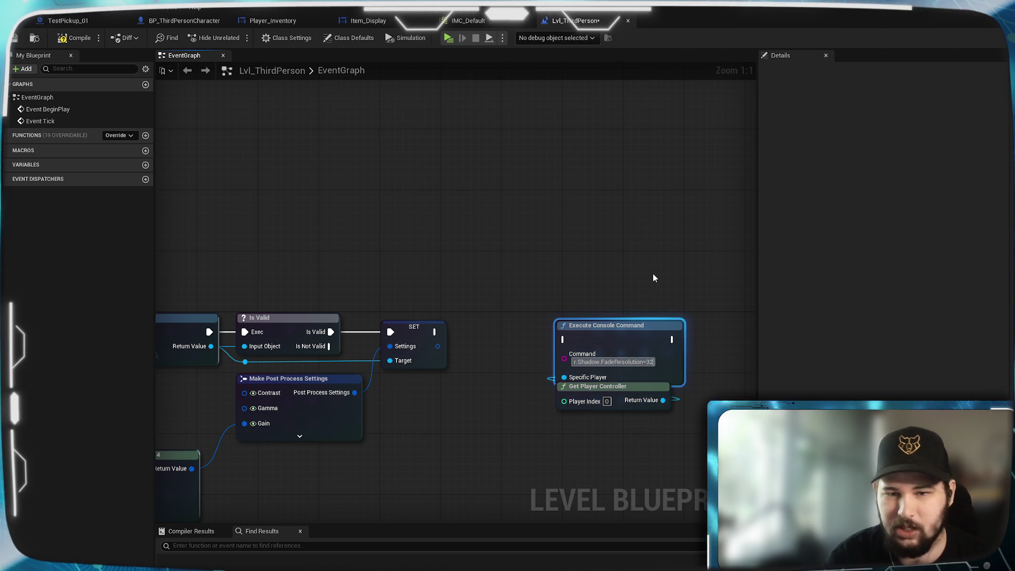
left_click_drag(652, 261, 621, 151)
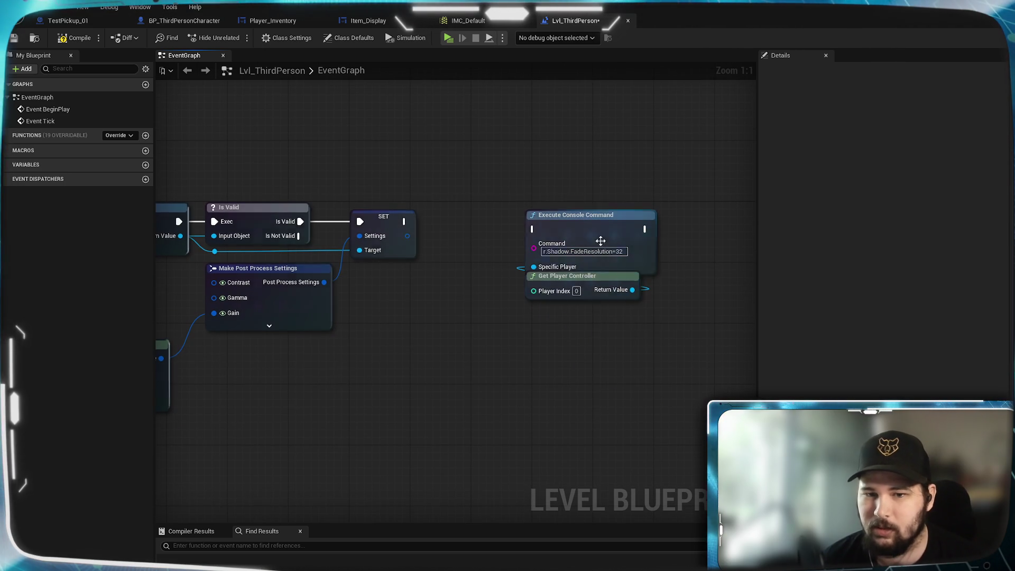
left_click_drag(583, 282, 583, 296)
left_click_drag(580, 344, 353, 367)
- Duplicate the command node, chain it after the first, and change it to r.Shadow.MinResolution=16
left_click(405, 252)
key("ctrl+c")
key("ctrl+v")
mouse_move(499, 278)
left_mouse_down()
mouse_move(448, 239)
mouse_move(453, 267)
mouse_move(450, 252)
left_mouse_up()
mouse_move(405, 321)
left_mouse_down()
mouse_move(423, 321)
mouse_move(451, 290)
left_mouse_up()
left_click(512, 275)
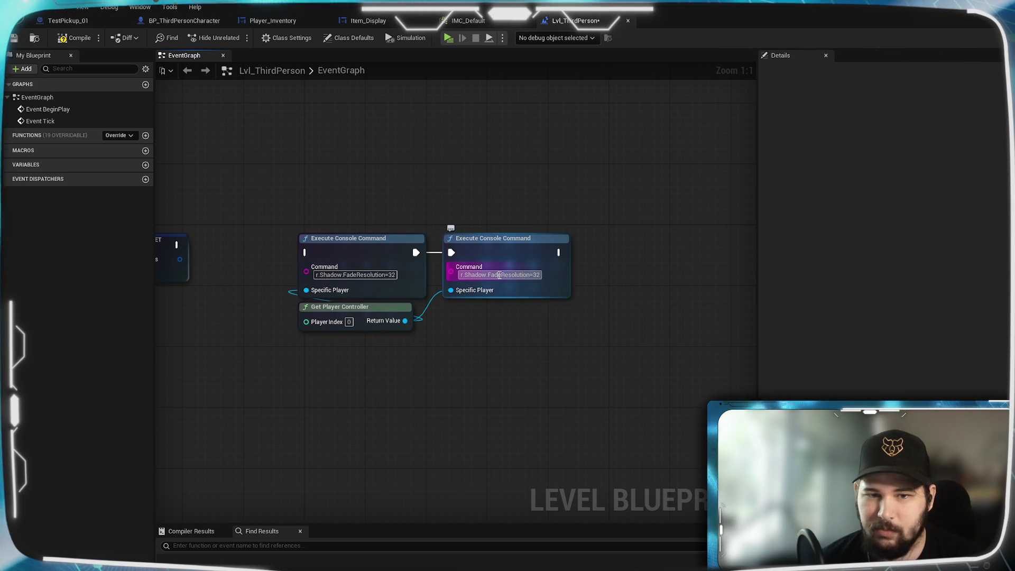
left_click(570, 336)
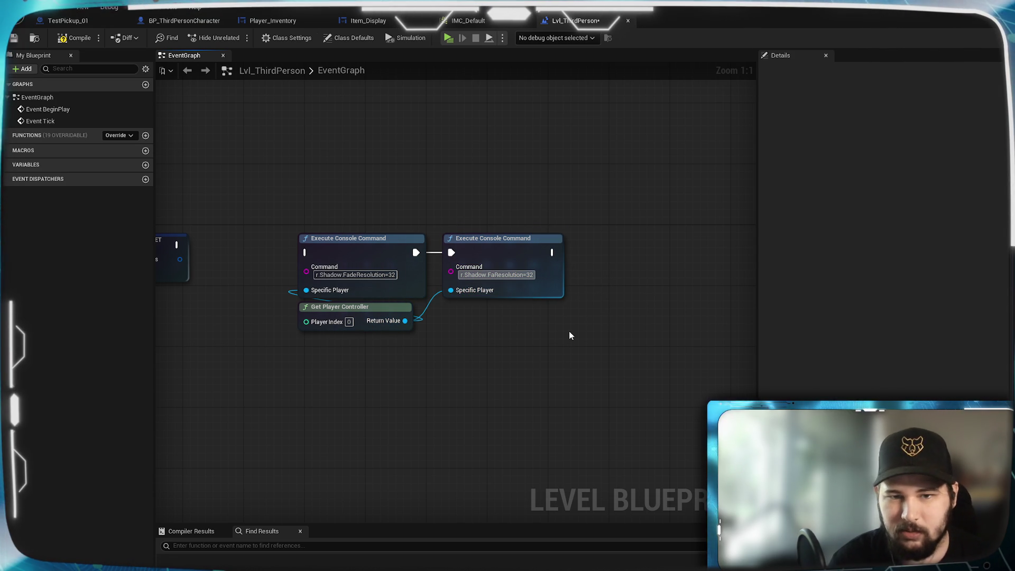
key("BackSpace")
key("BackSpace")
key("BackSpace")
type("Min")
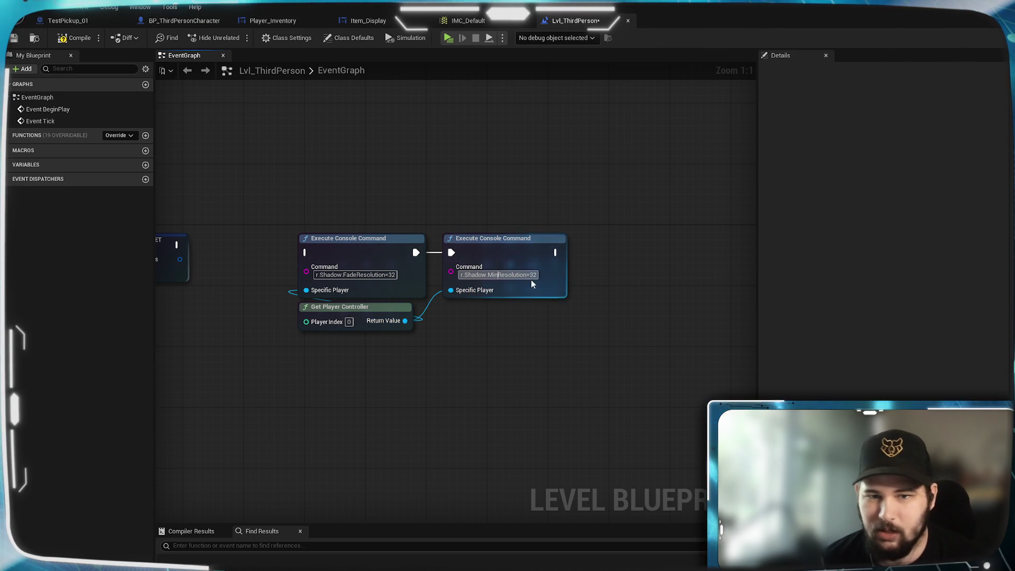
left_click_drag(530, 274, 612, 287)
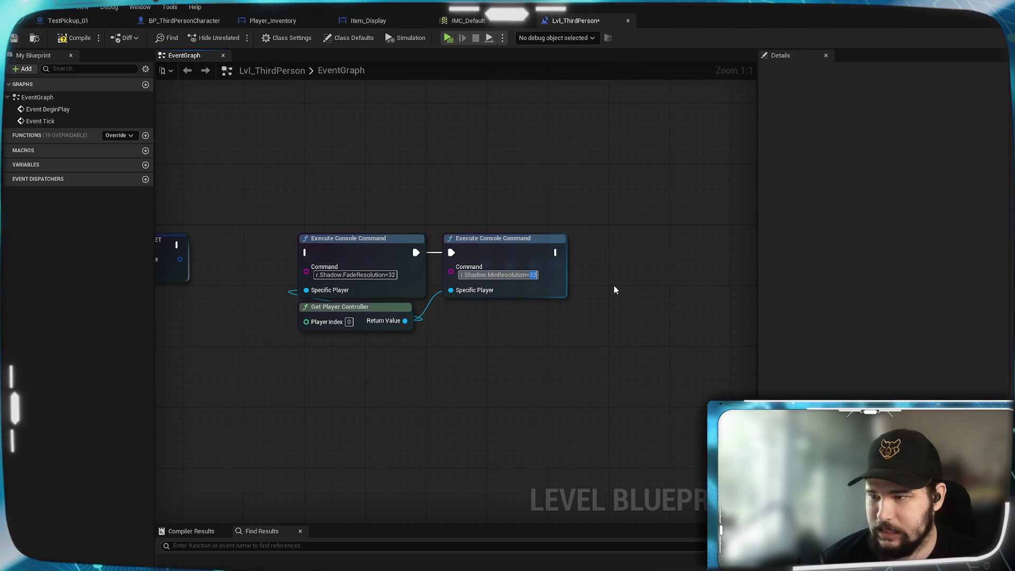
type("16")
key("Return")
- Wire SET into the first console command, then compile and save the level blueprint
left_click_drag(314, 247, 448, 254)
key("F7")
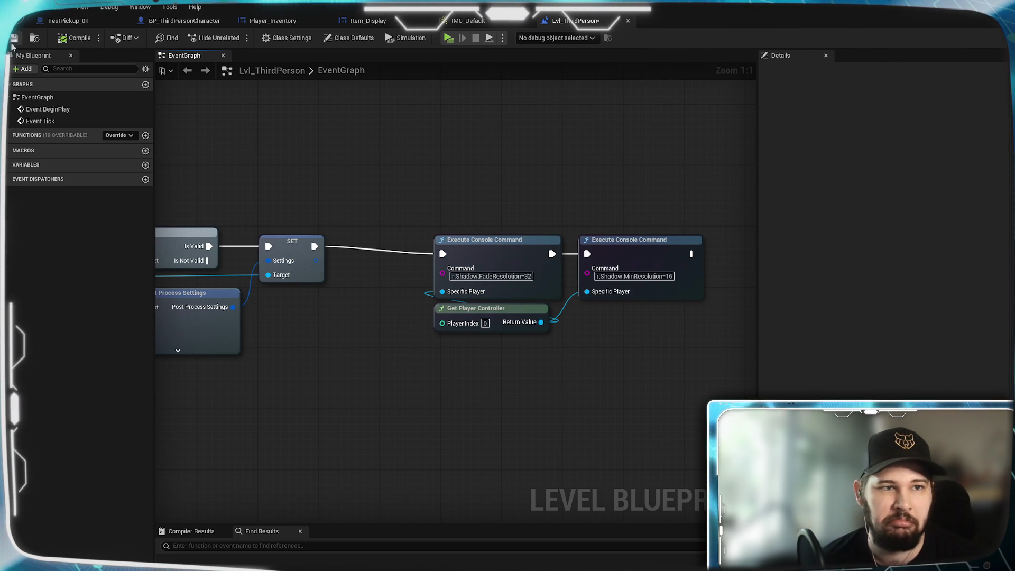
key("ctrl+s")
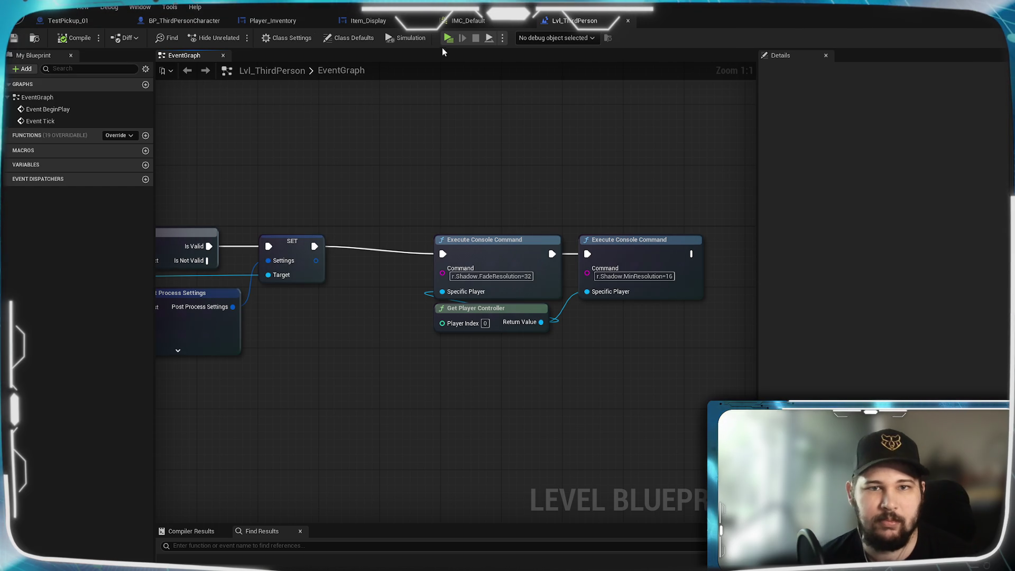
- Play the level in the editor, walking the character and swinging the camera overhead
key("alt+p")
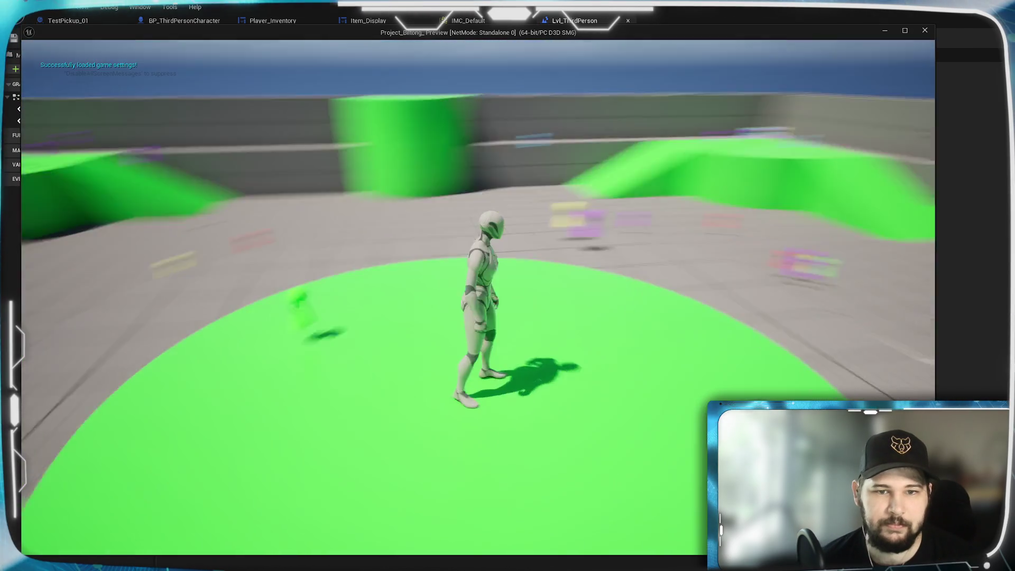
key("w")
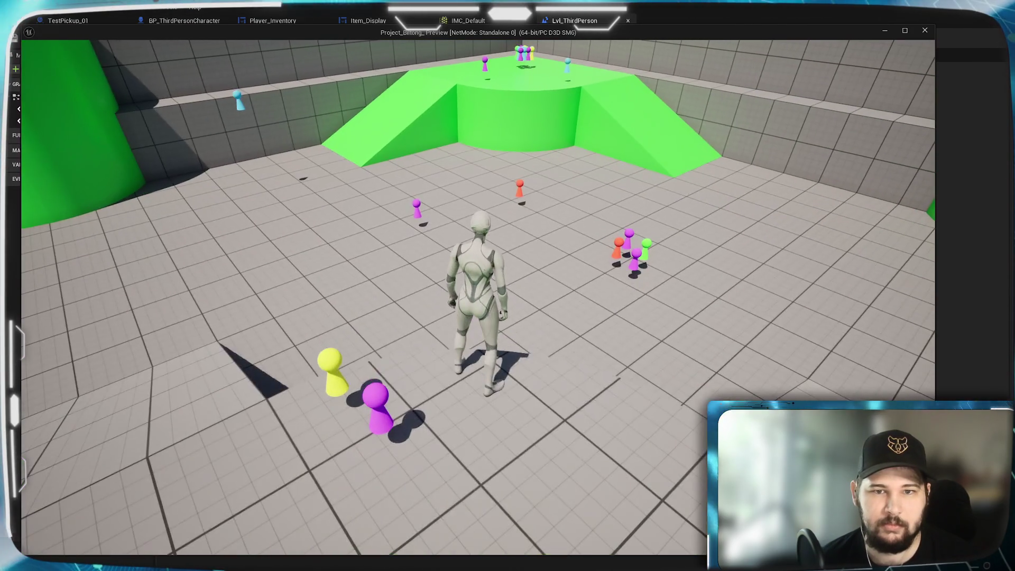
scroll(357, 285, "down", 10)
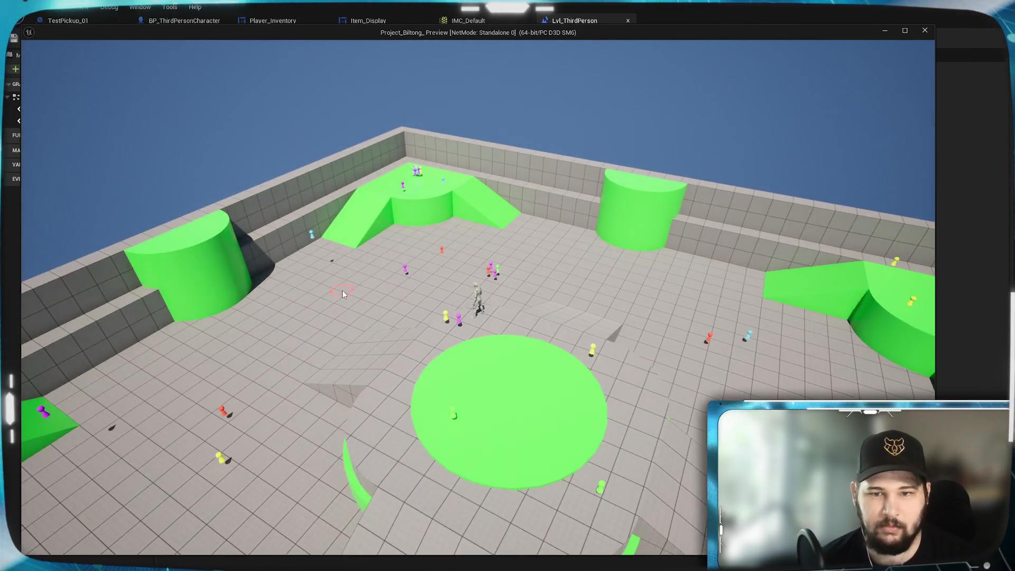
left_click_drag(341, 290, 476, 290)
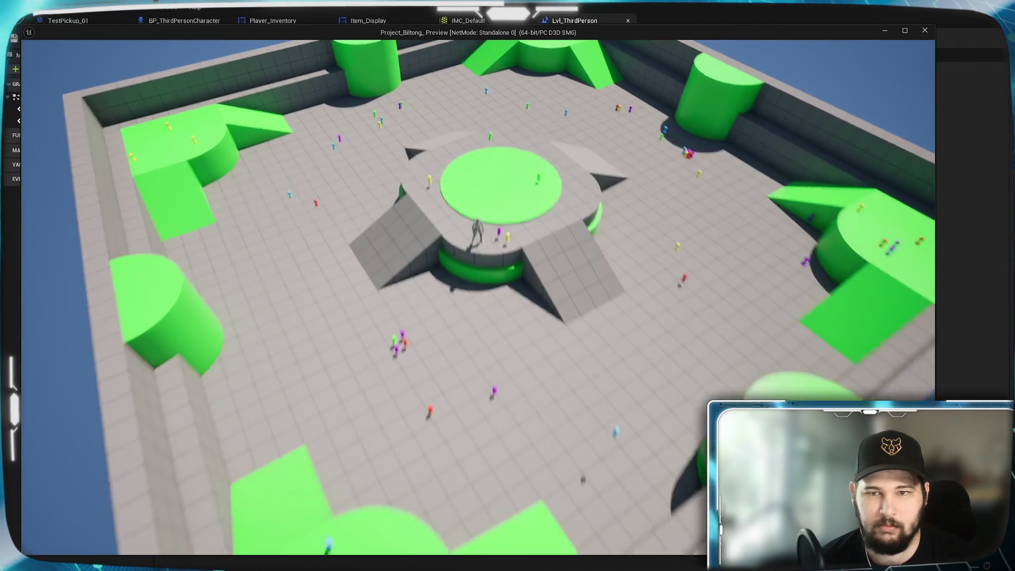
scroll(478, 296, "up", 5)
scroll(478, 296, "down", 5)
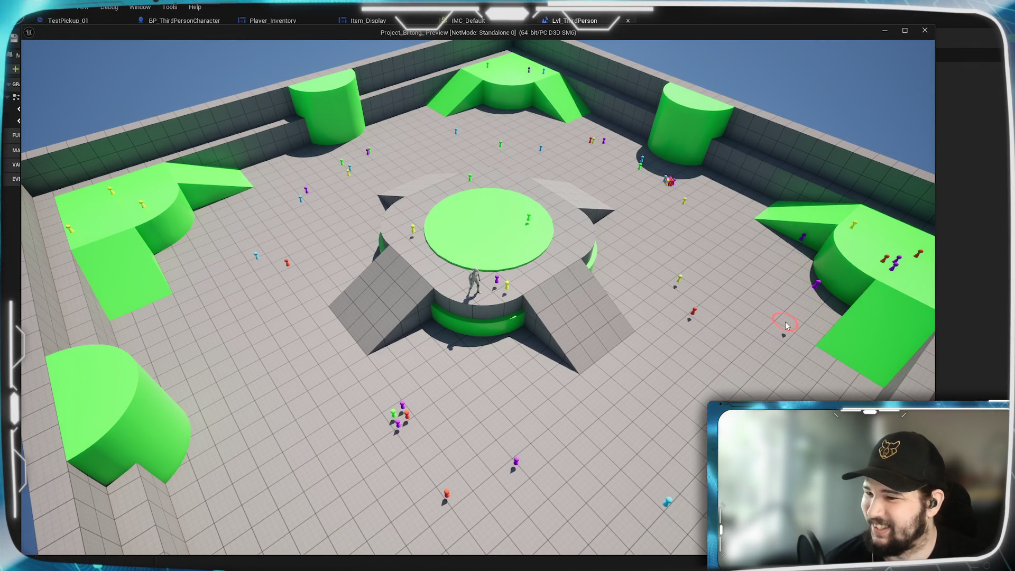
- Click-to-move the character, then exit and select the MinResolution console command node
mouse_move(786, 325)
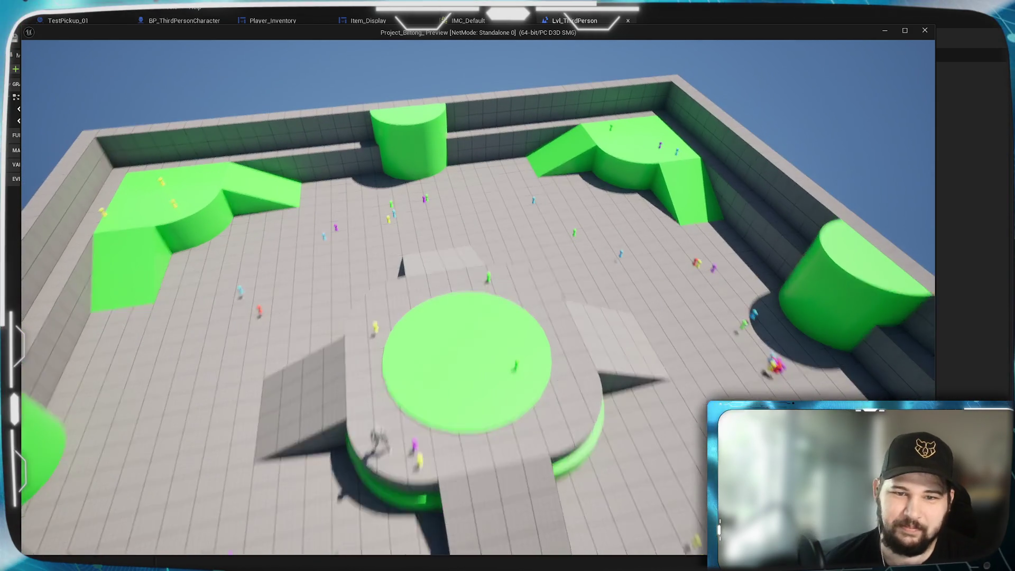
mouse_move(507, 286)
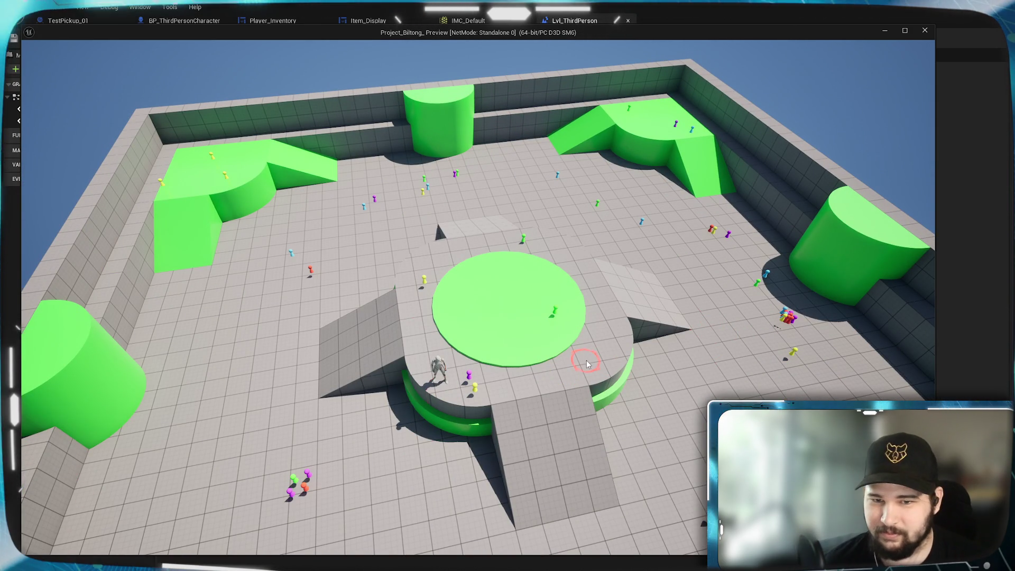
left_click(417, 390)
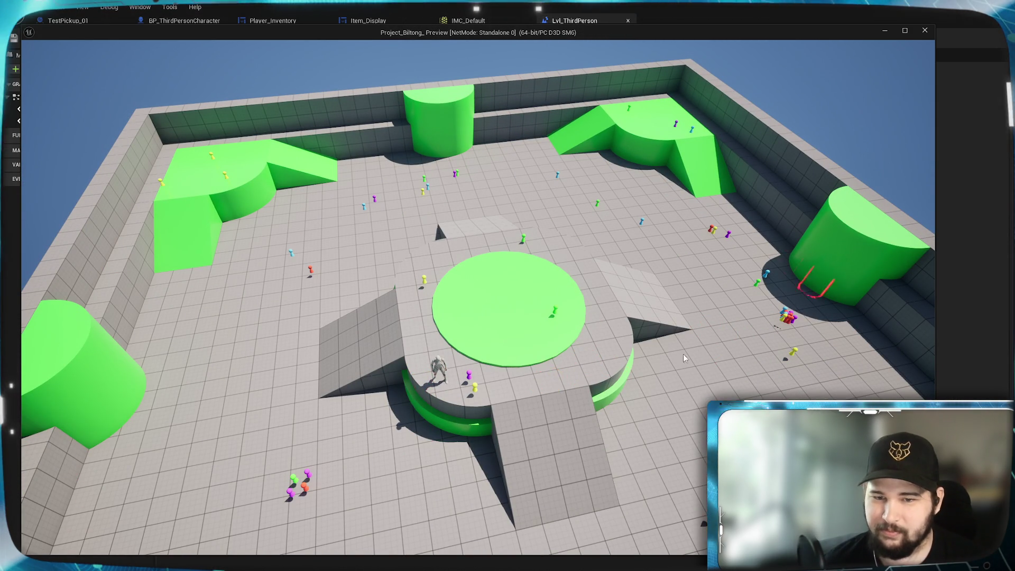
mouse_move(507, 285)
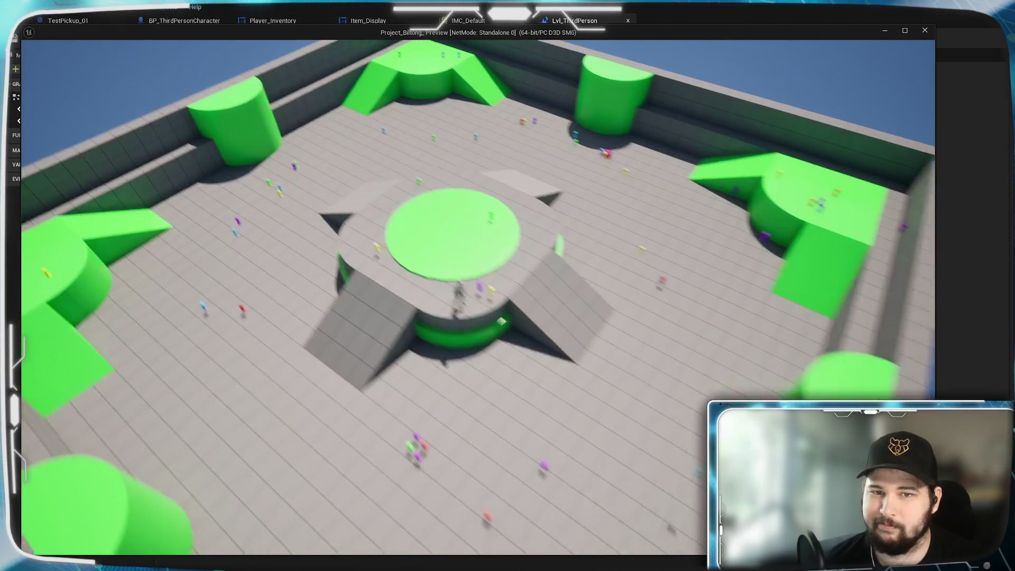
key("shift+F1")
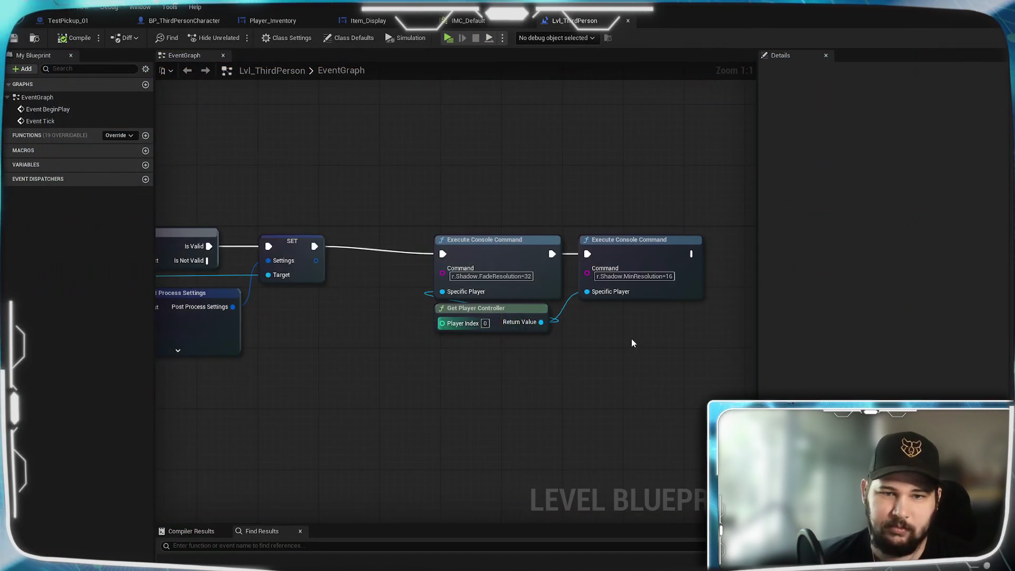
left_click_drag(633, 343, 454, 328)
left_click(423, 241)
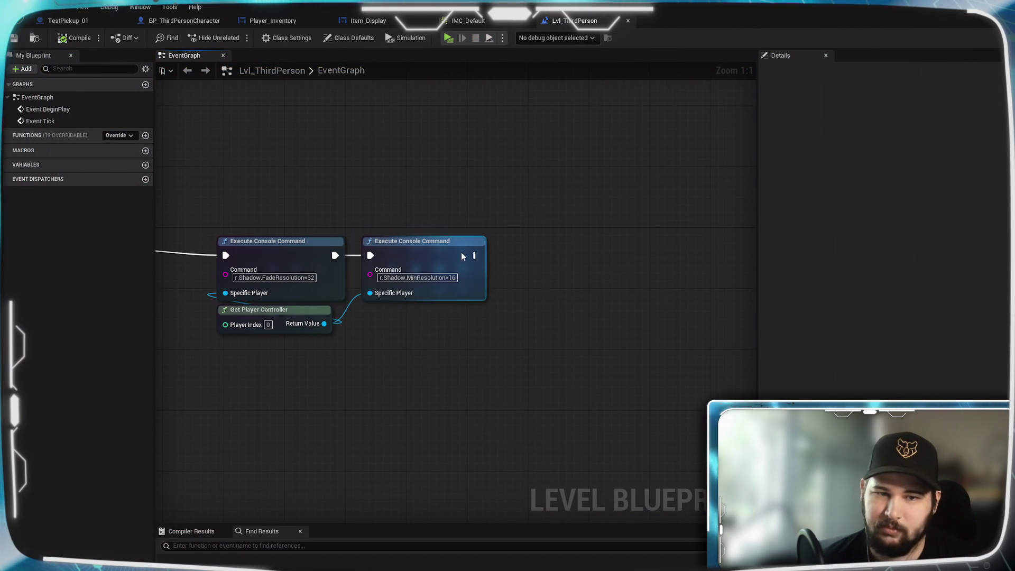
- Duplicate the MinResolution console command node and wire it into the exec chain and Specific Player
key("ctrl+c")
key("ctrl+v")
mouse_move(537, 257)
left_mouse_down()
mouse_move(509, 244)
mouse_move(515, 255)
left_mouse_up()
left_click(385, 347)
left_click_drag(324, 324, 590, 278)
- Change the copied node's command to r.Shadow.RadiusThreshold=0.01
key("BackSpace")
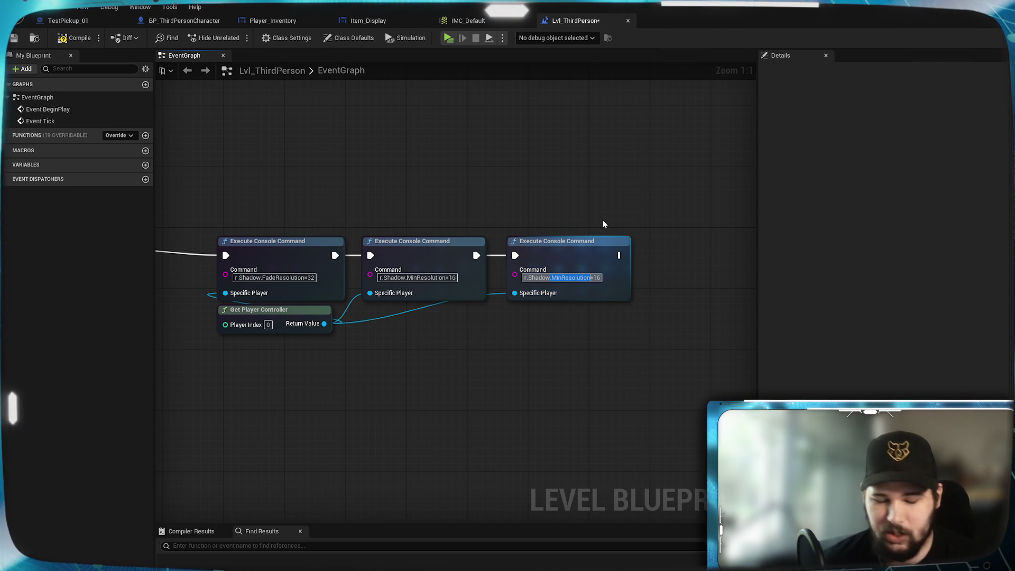
type("R")
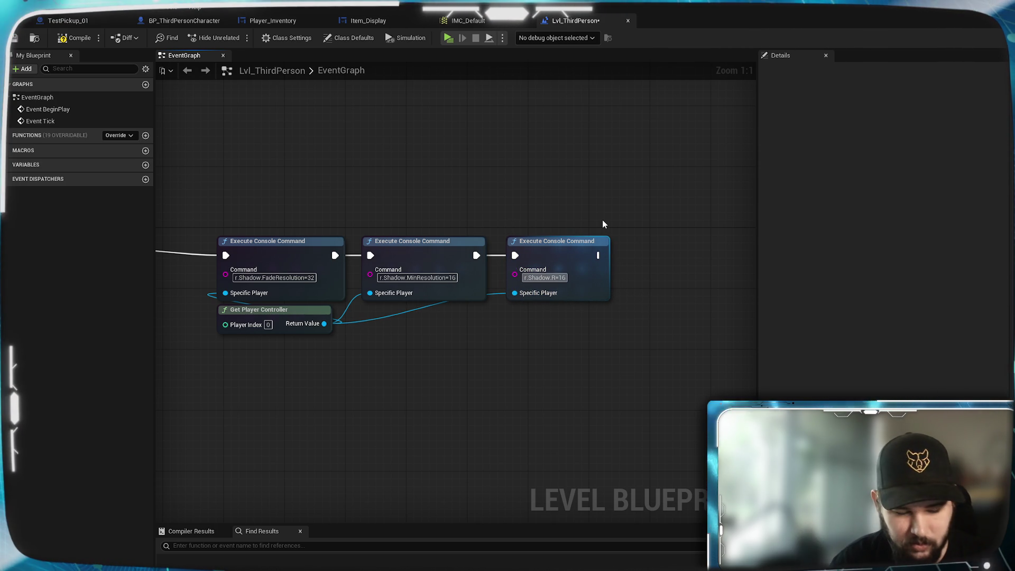
type("adiusThreshold")
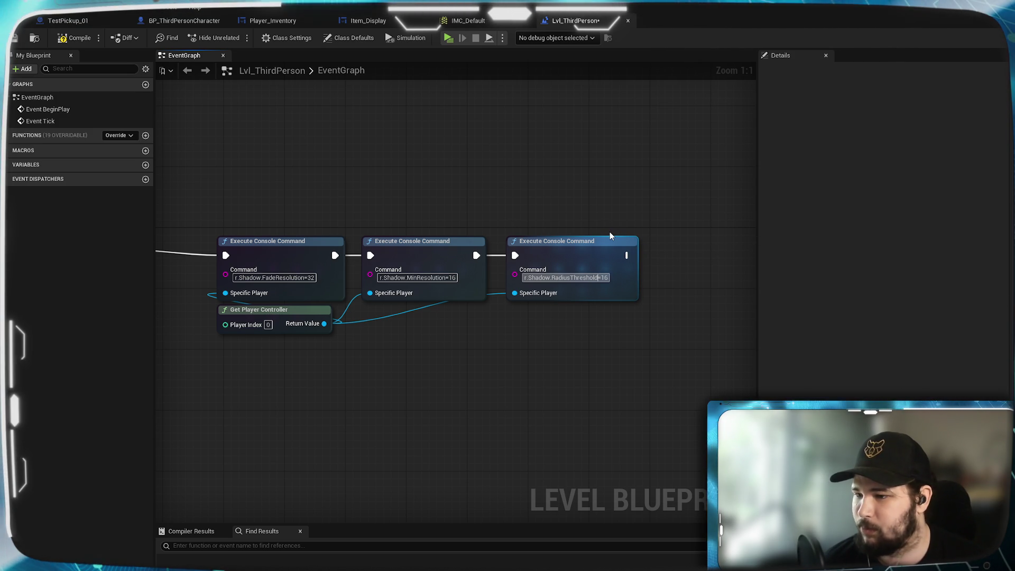
double_click(602, 278)
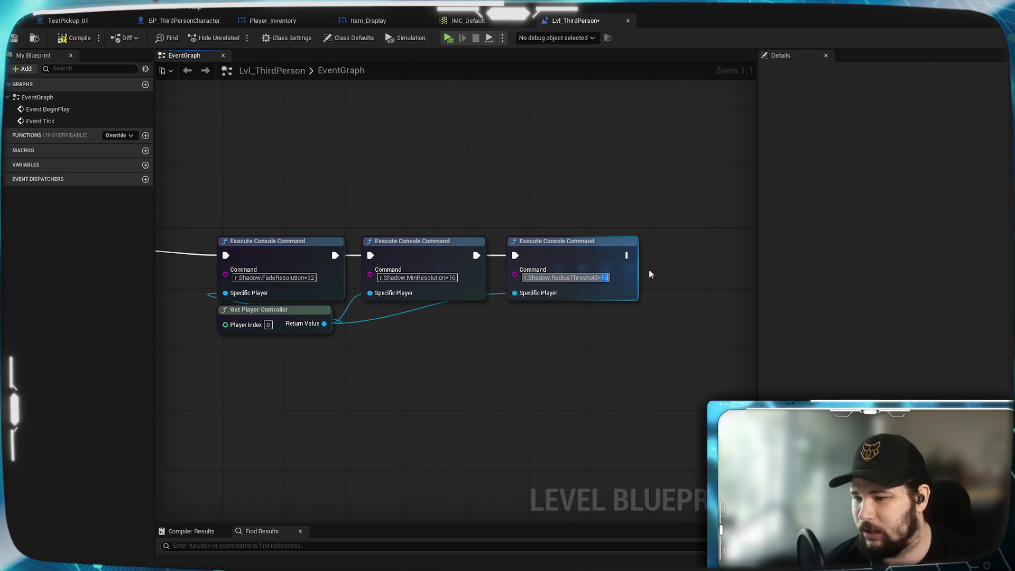
type("0.0")
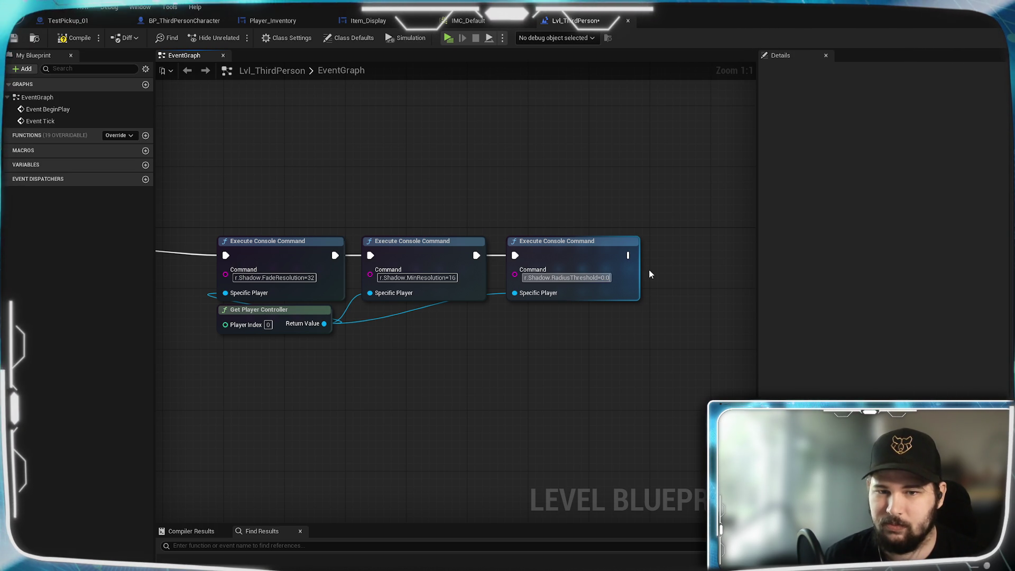
type("1")
left_click(631, 350)
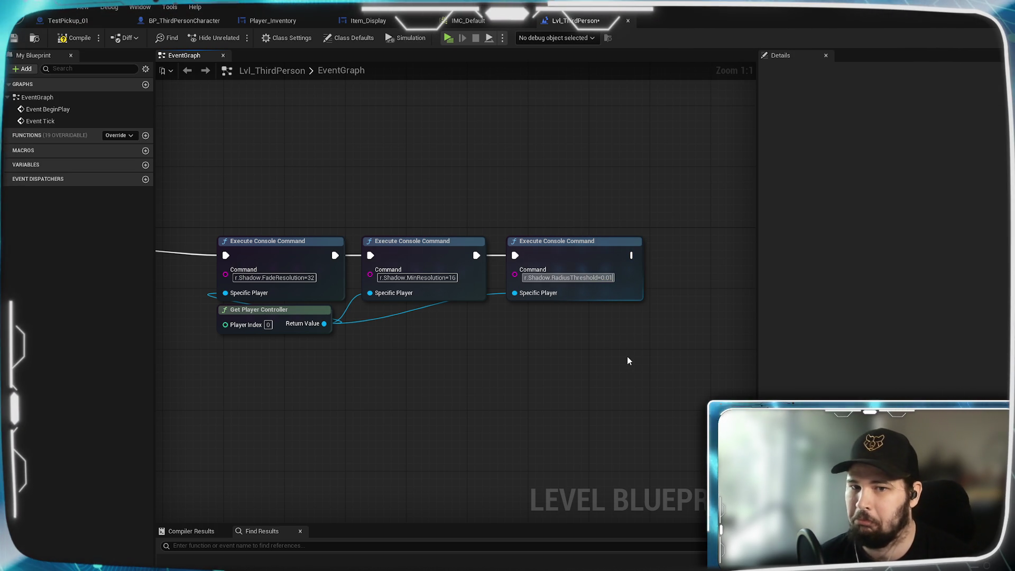
- Compile and save the level blueprint, then start a play test
left_click(78, 36)
left_click(14, 38)
left_click(448, 38)
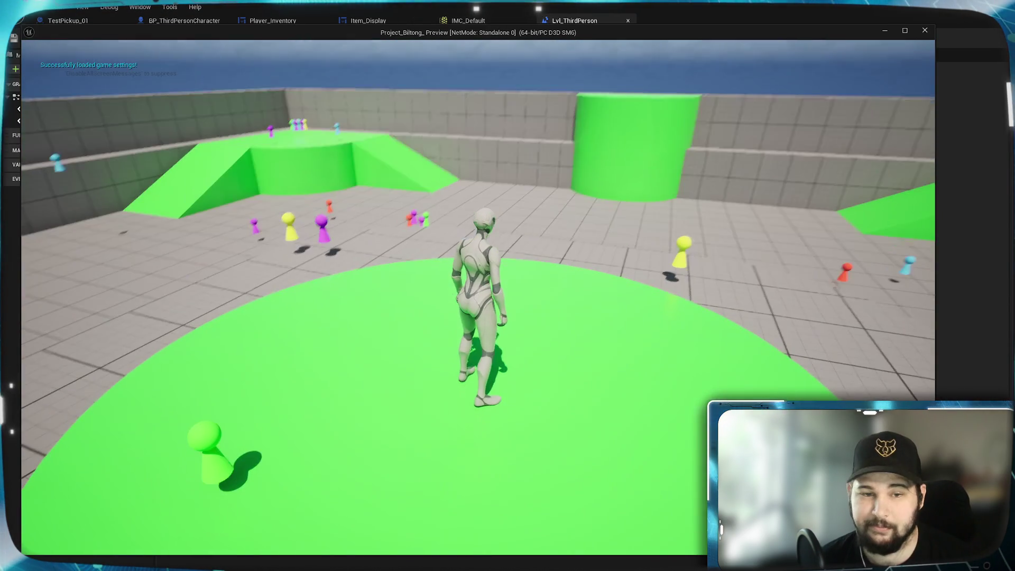
key("w")
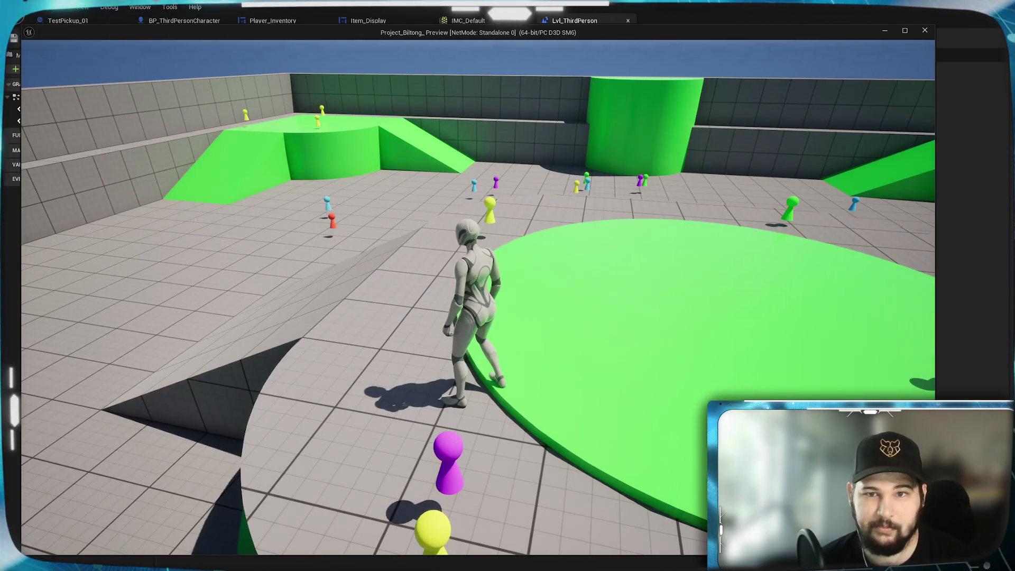
key("w")
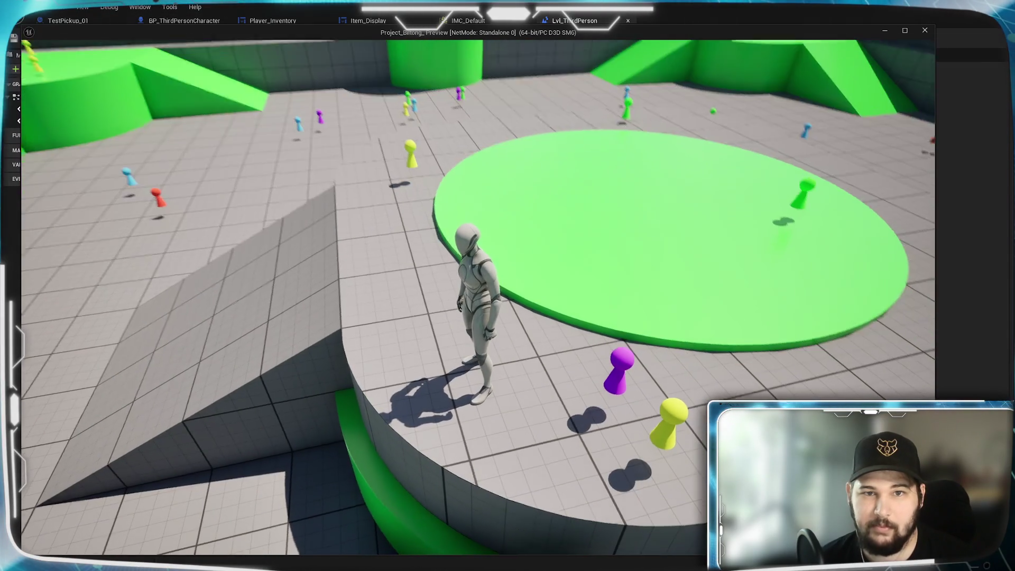
key("w")
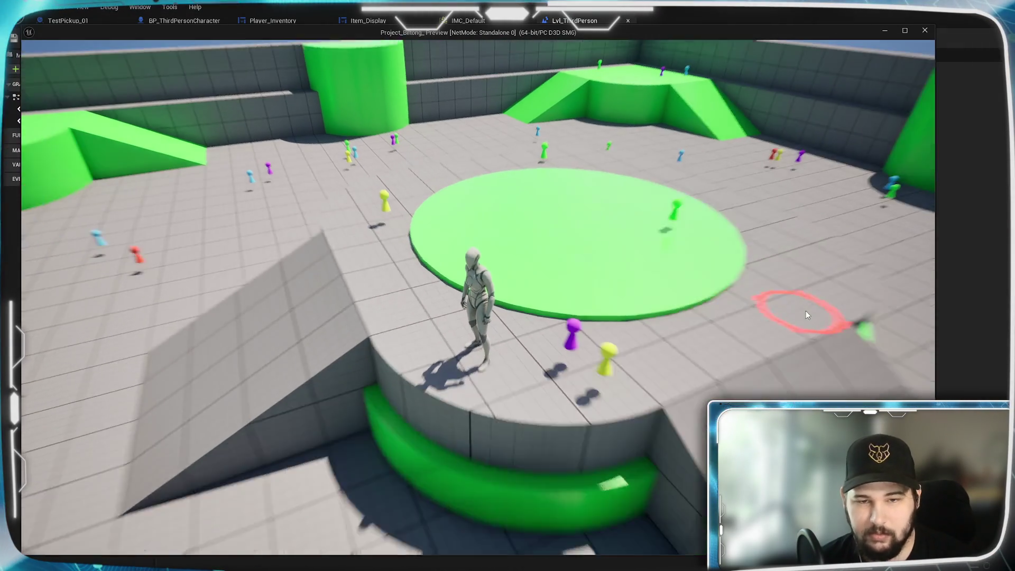
scroll(805, 310, "down", 5)
left_click(688, 280)
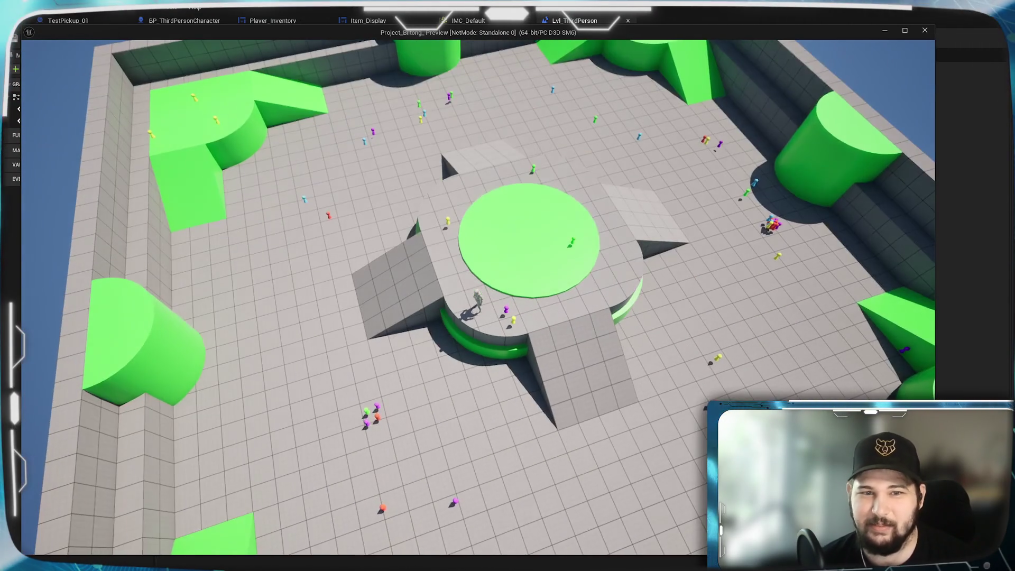
scroll(478, 296, "up", 5)
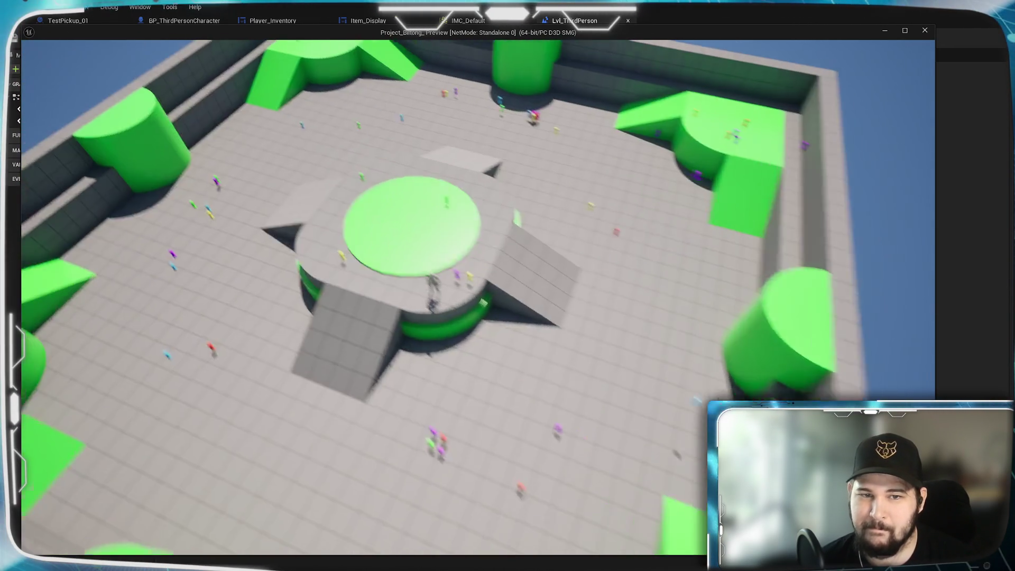
left_click(799, 338)
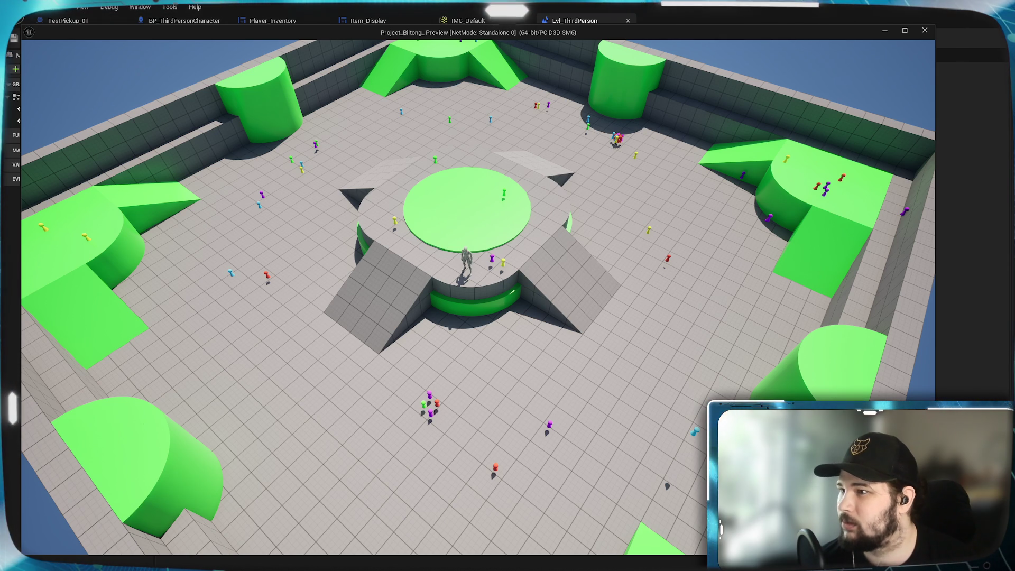
key("Escape")
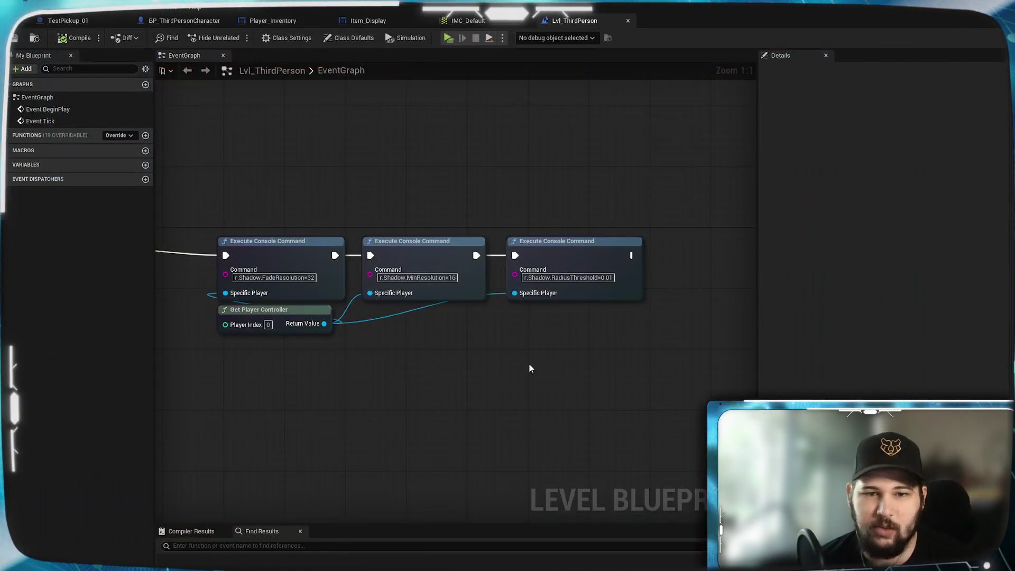
- Inspect the third console command node's context menu, then dismiss it
right_click(580, 258)
mouse_move(639, 360)
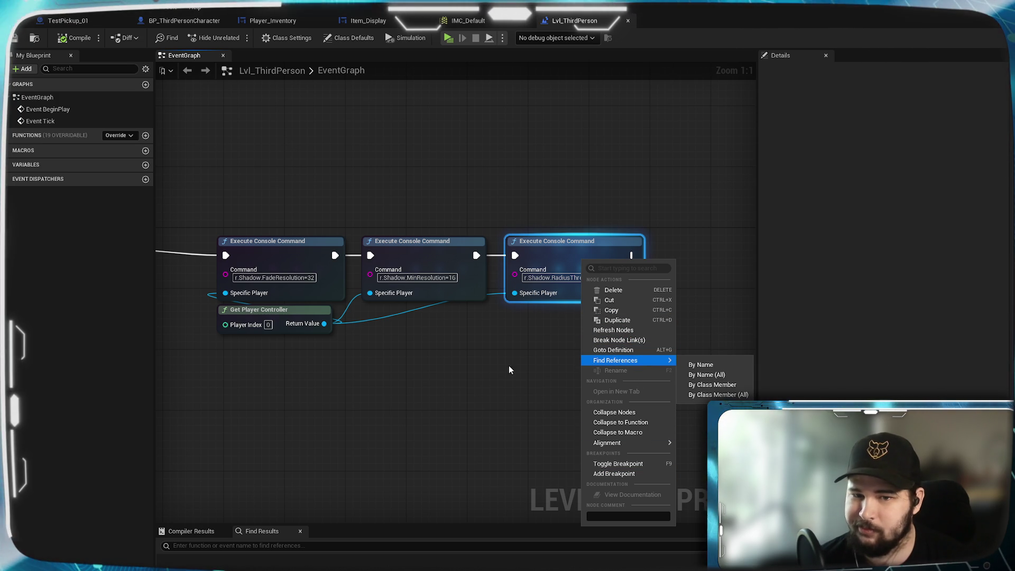
right_click(542, 244)
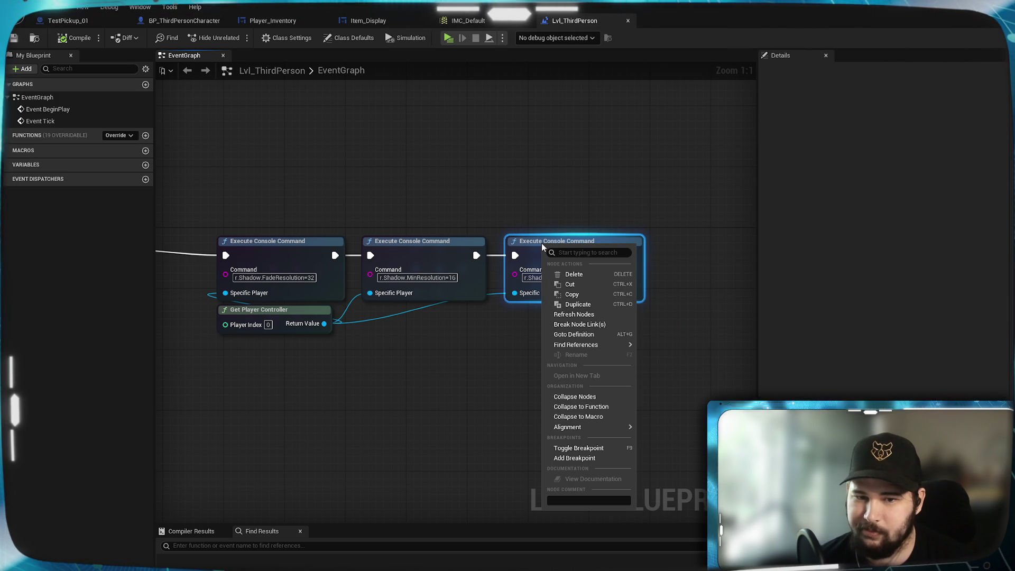
mouse_move(575, 427)
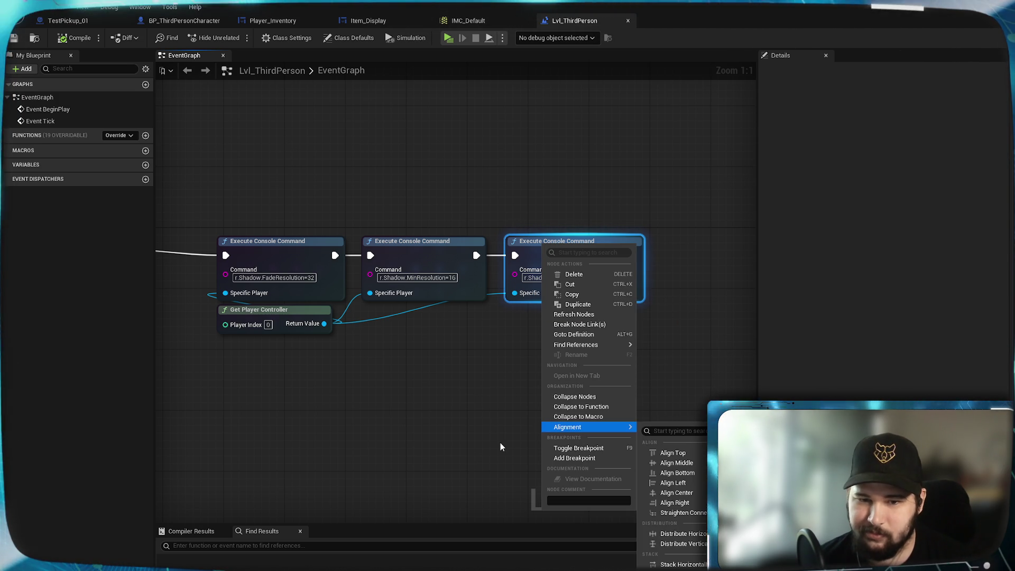
left_click(460, 421)
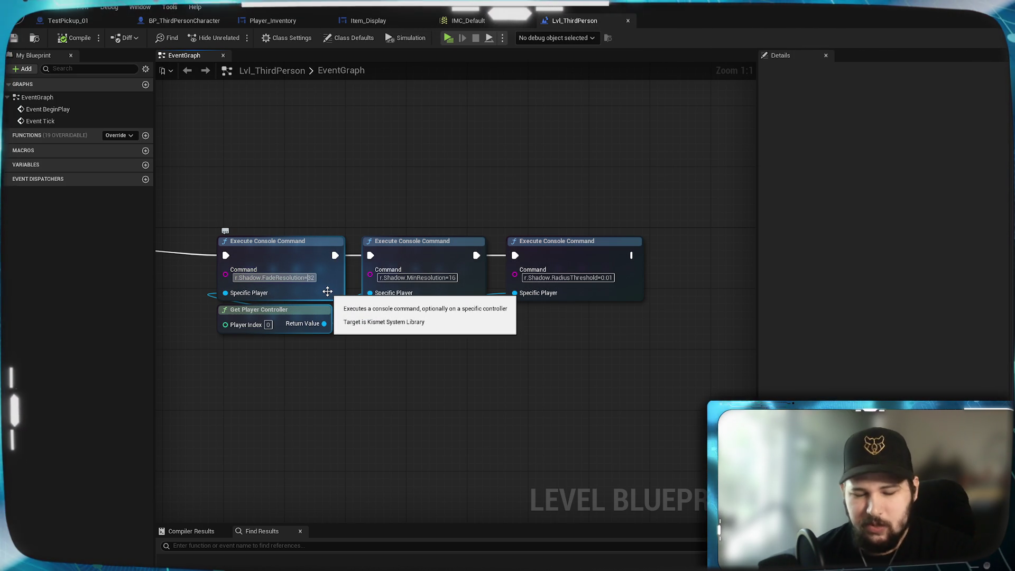
- Commit the space-separated r.Shadow.MinResolution 16 command, save the level and launch a play test
left_click(452, 278)
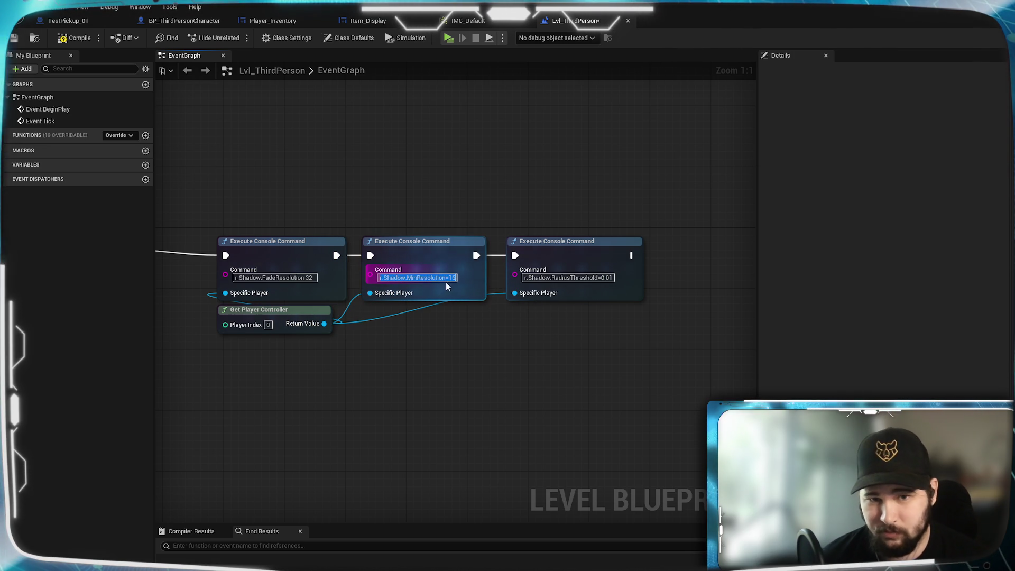
key("Return")
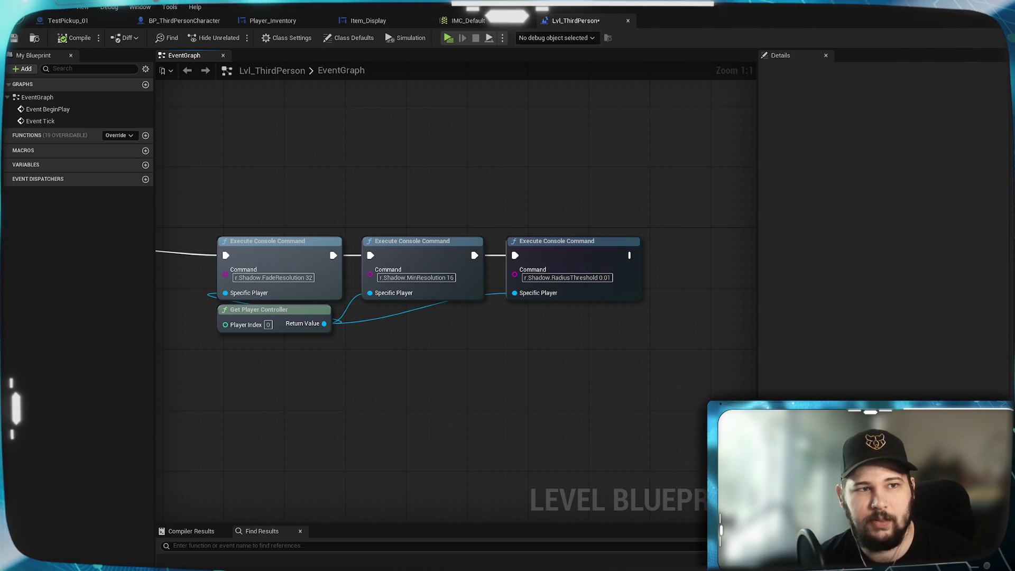
key("ctrl+s")
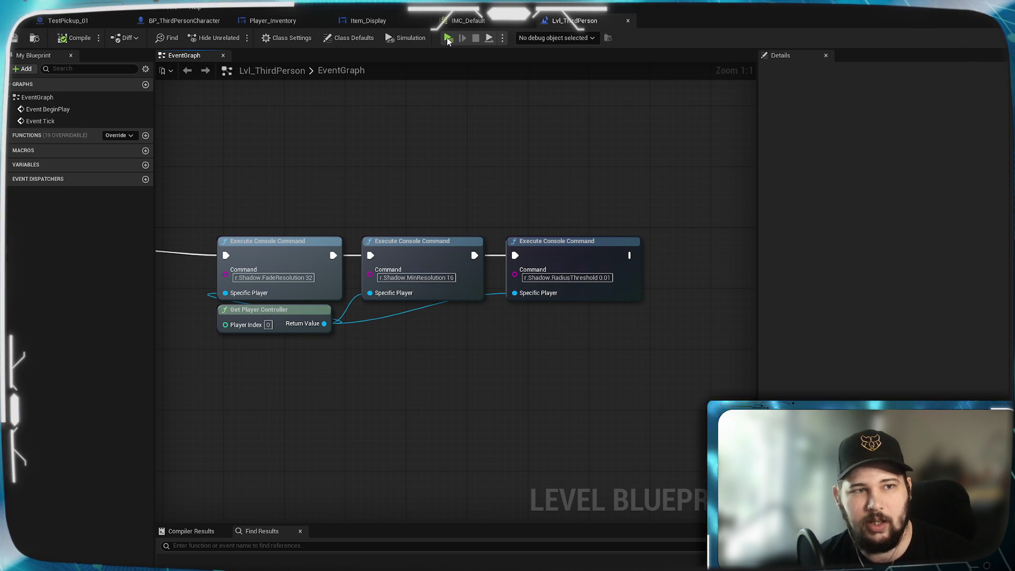
left_click(447, 38)
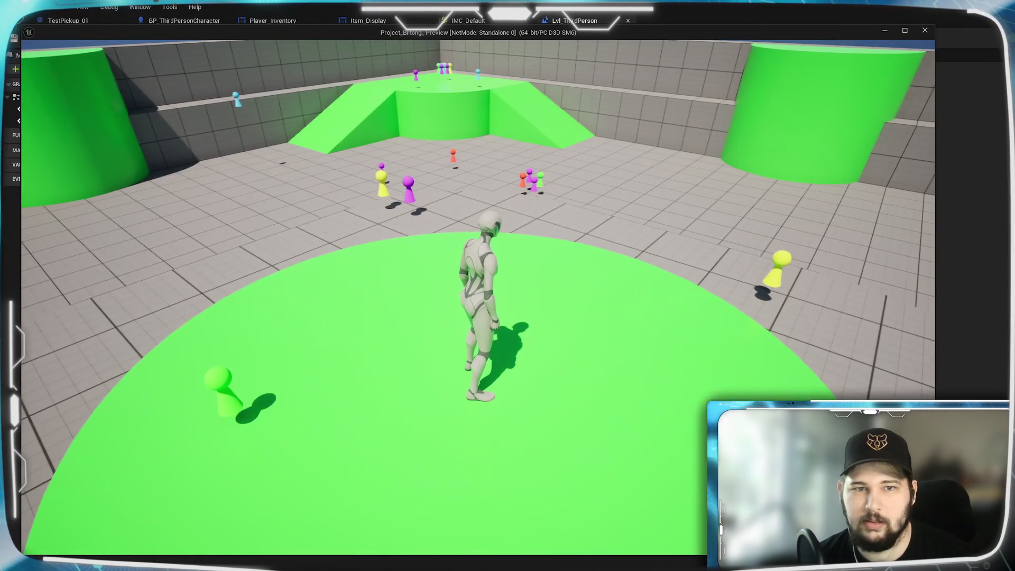
key("w")
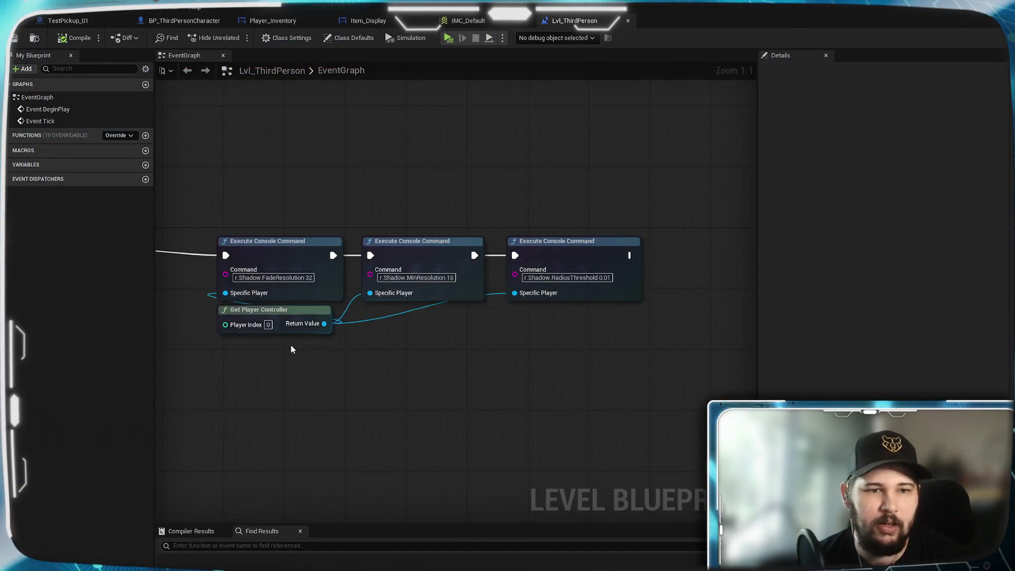
- Disconnect the console commands from the SET node and compile the level blueprint
left_click_drag(291, 344, 485, 330)
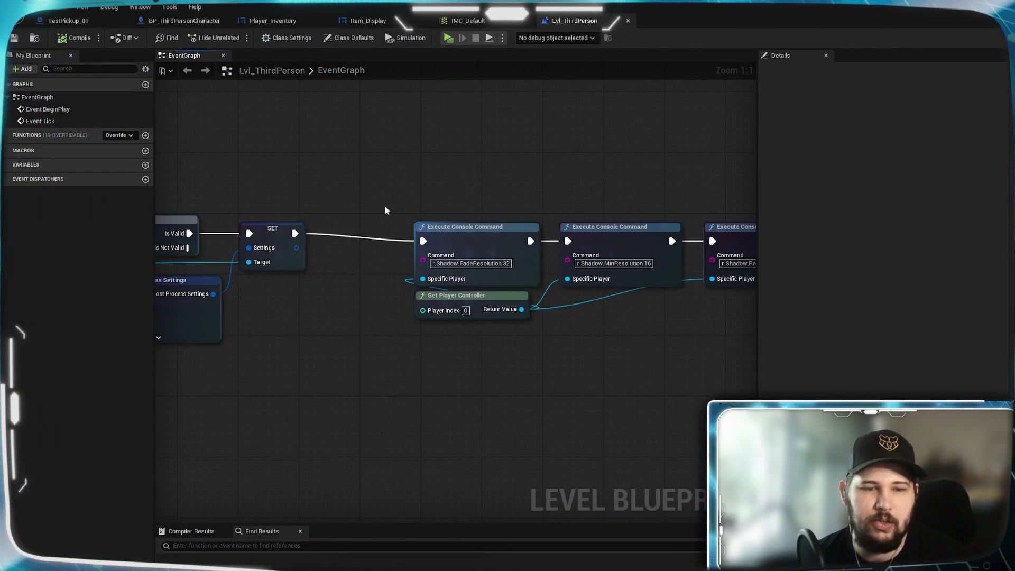
left_click(363, 239, "alt")
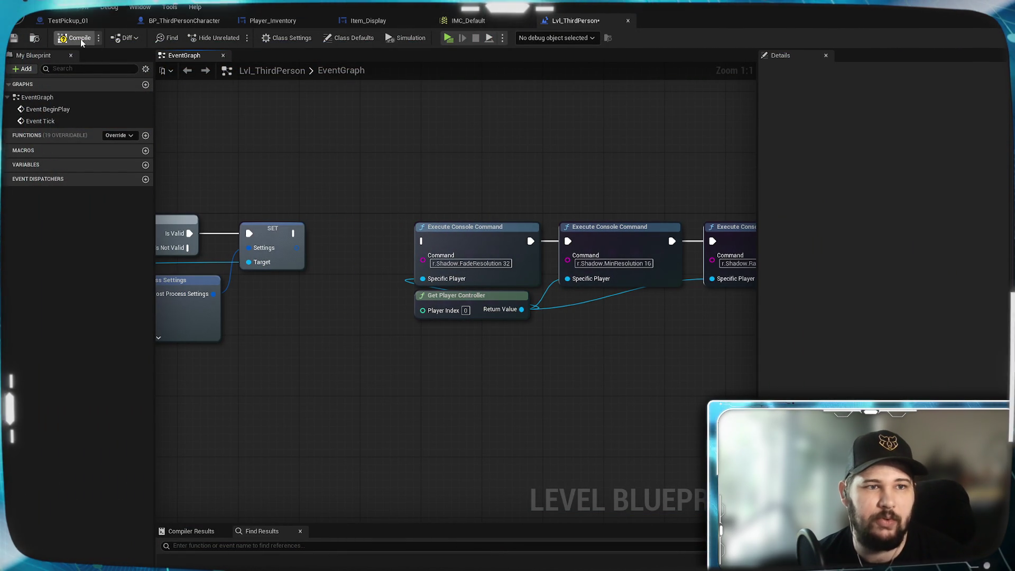
left_click(15, 38)
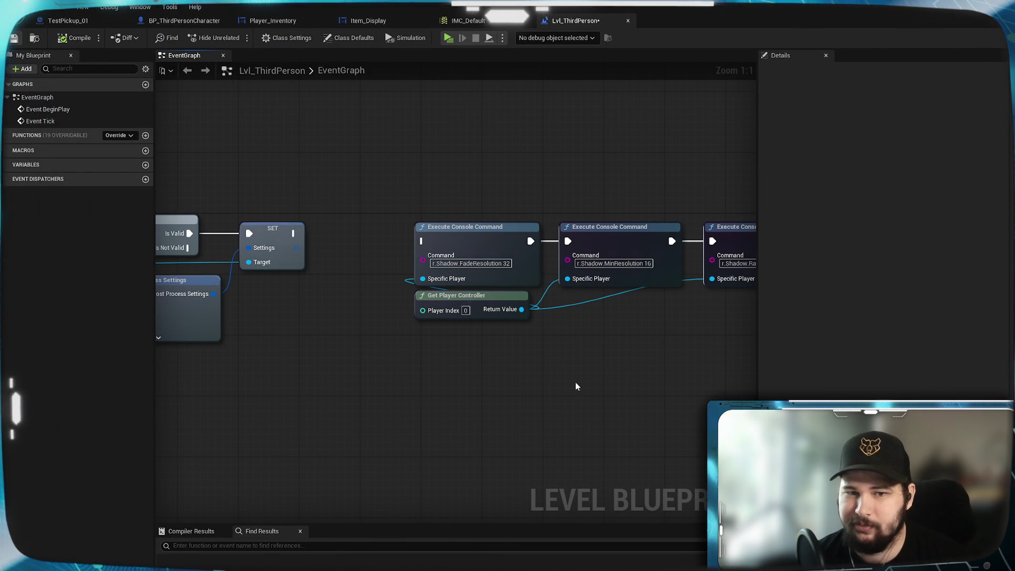
left_click_drag(584, 370, 497, 363)
mouse_move(423, 259)
left_mouse_down()
mouse_move(604, 301)
mouse_move(657, 289)
left_mouse_up()
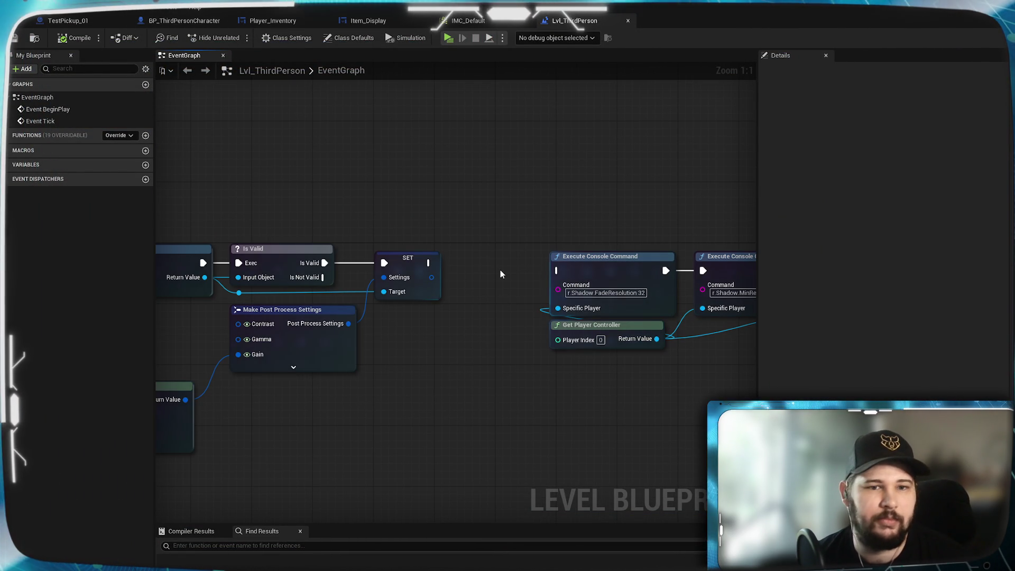
- Show the BP_ThirdPersonCharacter event graph's Interact and Inventory sections, then go to Obsidian
left_click(470, 20)
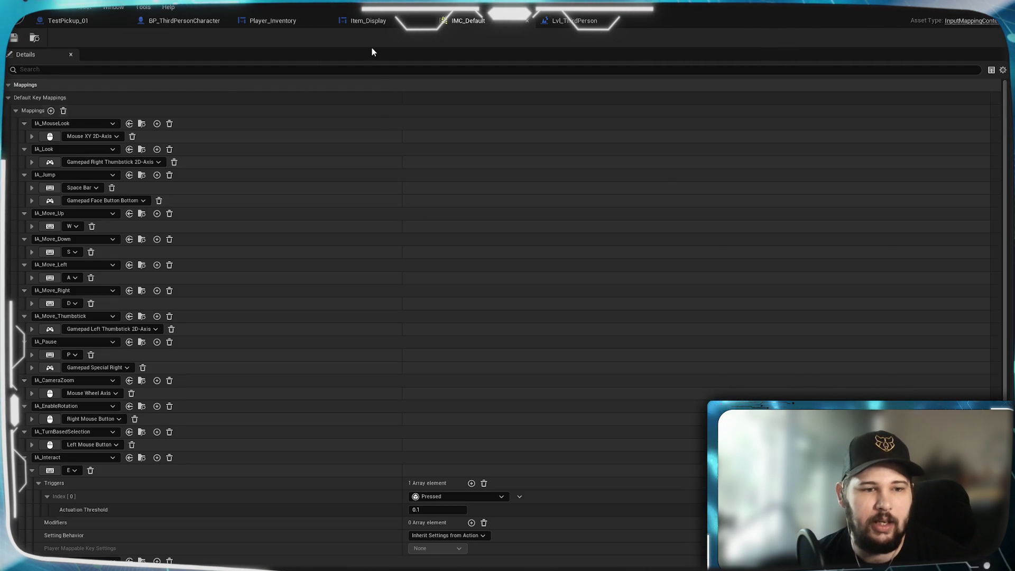
left_click(368, 20)
left_click(189, 21)
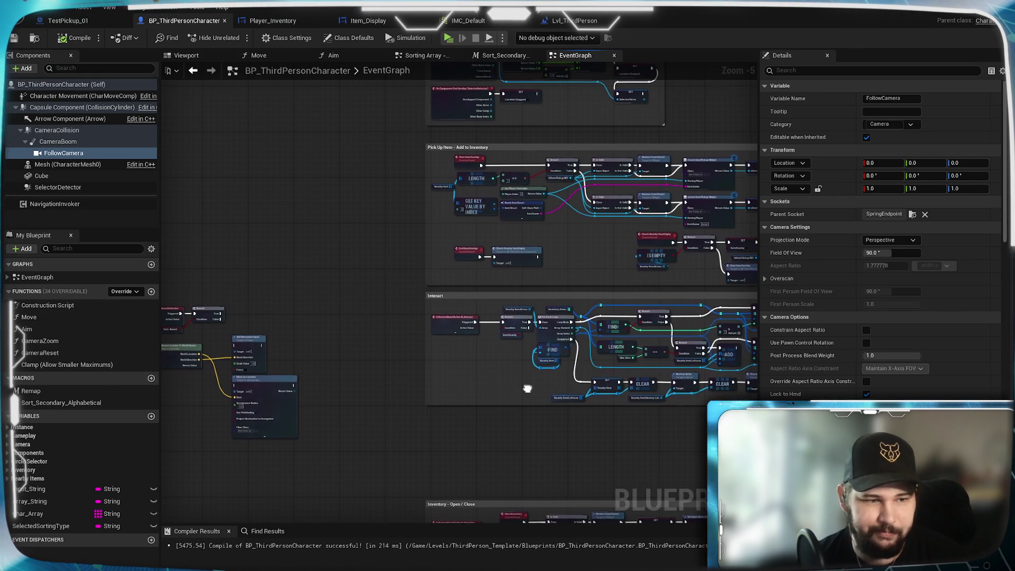
mouse_move(299, 378)
left_mouse_down()
mouse_move(324, 398)
mouse_move(498, 365)
mouse_move(453, 389)
mouse_move(585, 379)
left_mouse_up()
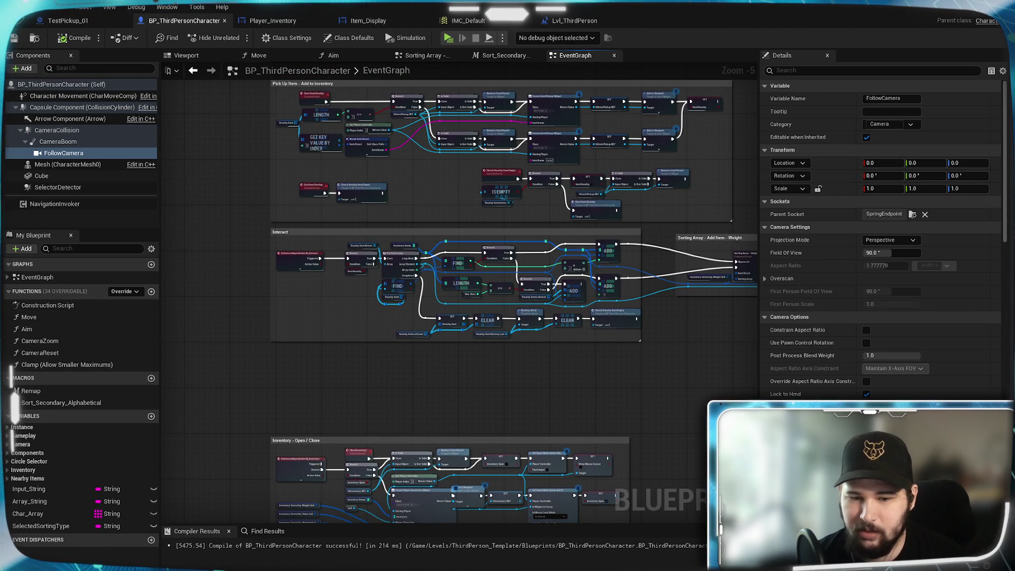
key("alt+Tab")
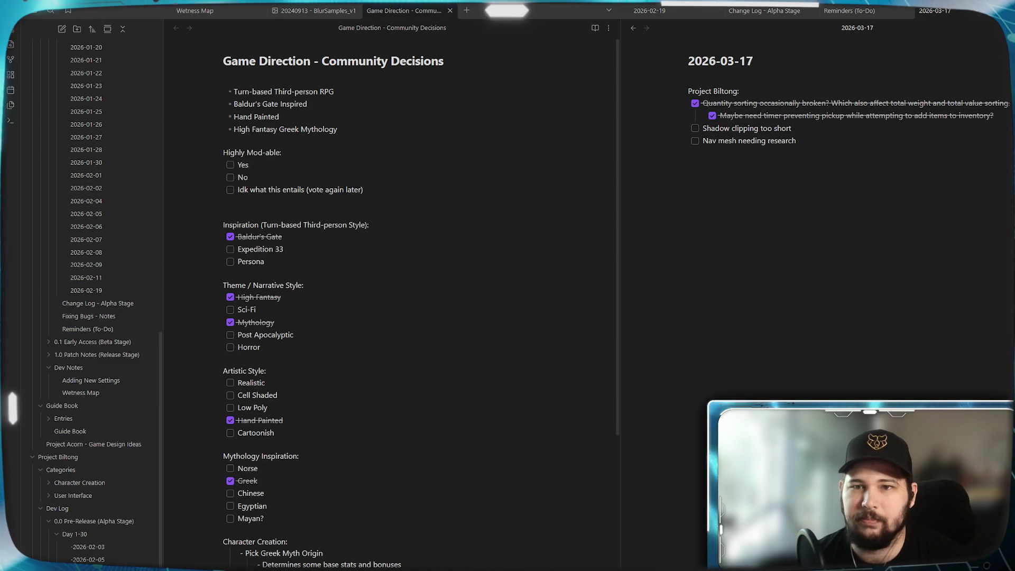
- Compare the Obsidian notes with Unreal, then minimize the Blueprint editor to reveal the level viewport
key("alt+Tab")
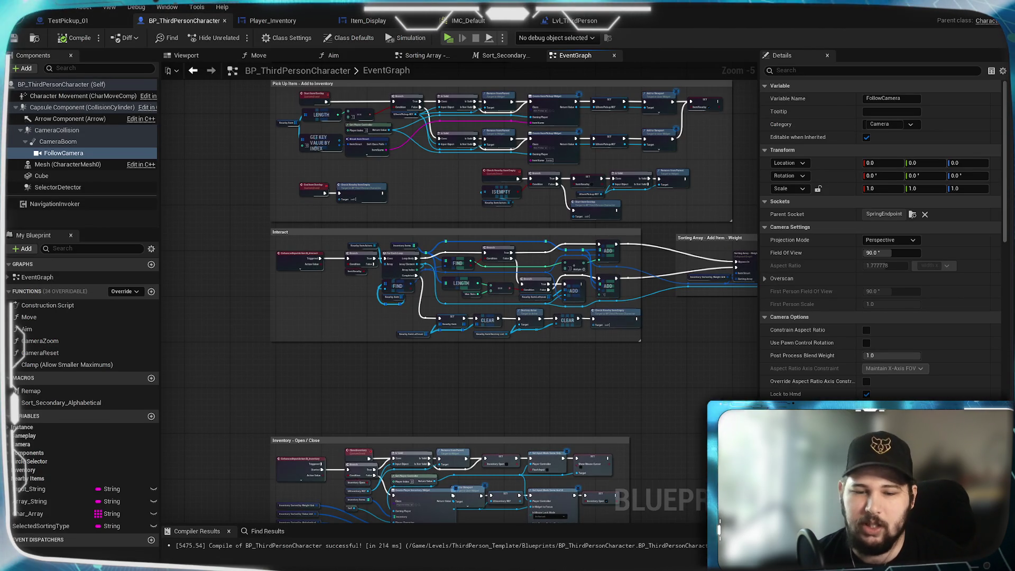
key("alt+Tab")
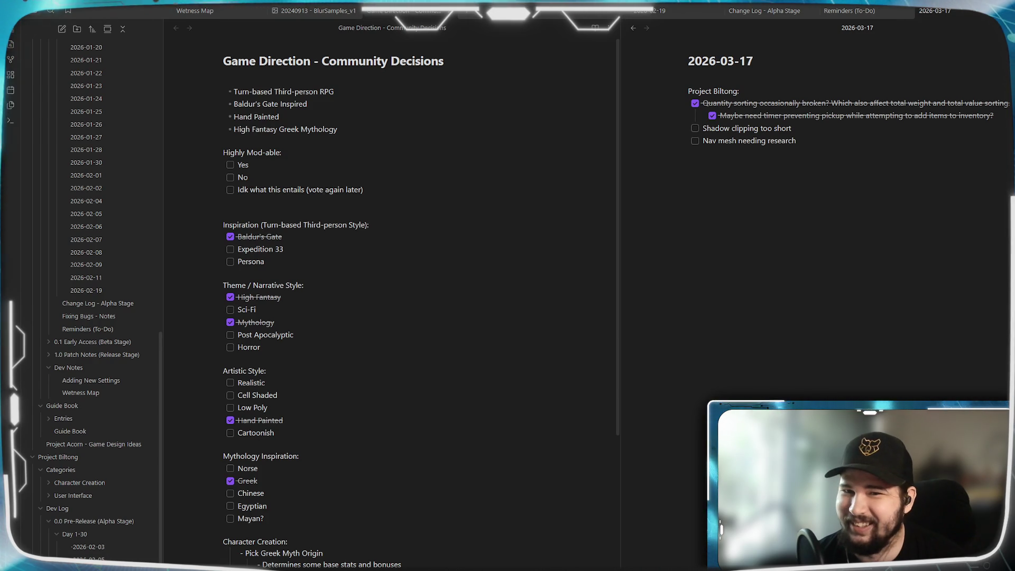
key("alt+Tab")
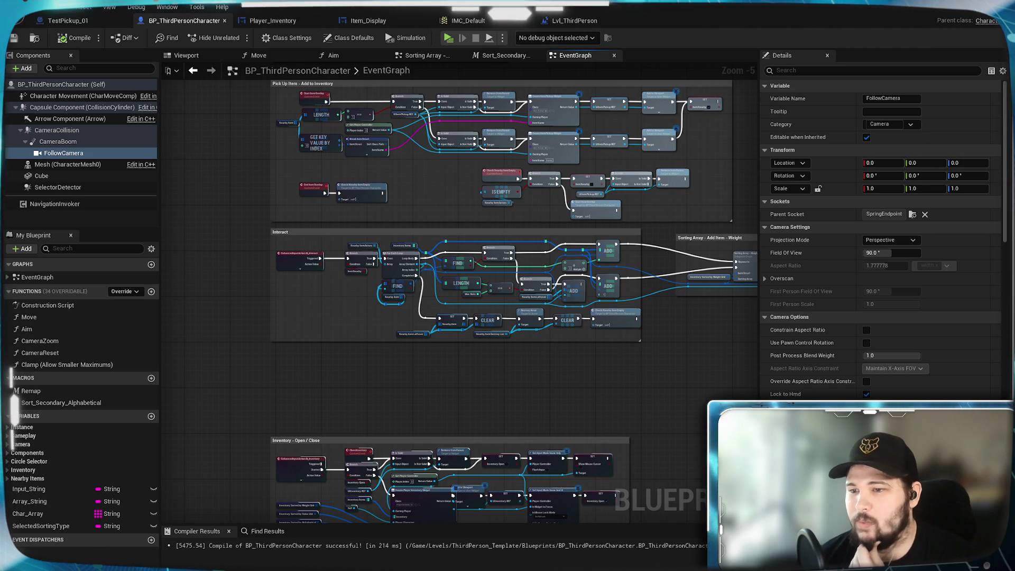
left_click(960, 8)
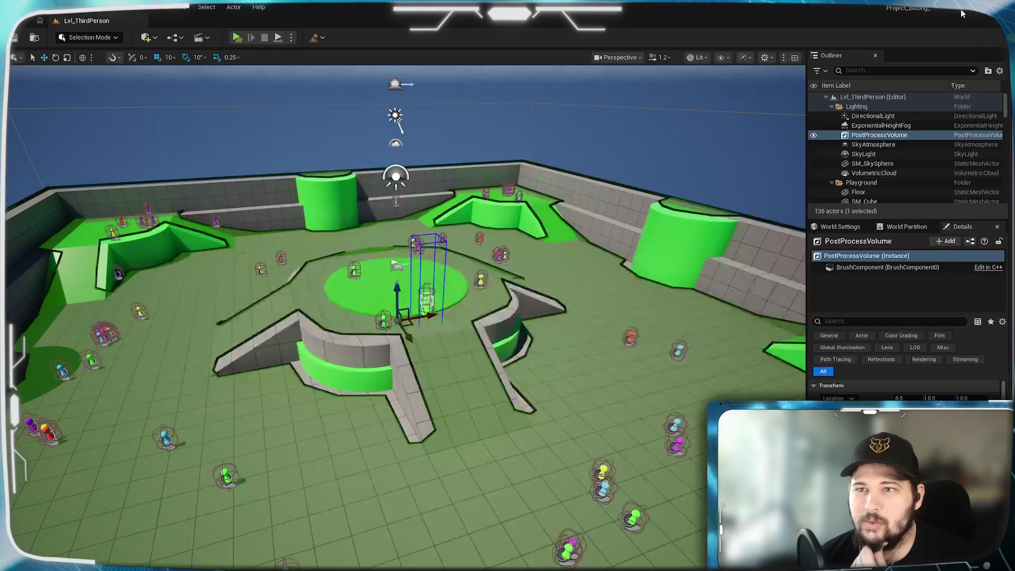
- Turn on the navigation mesh display, look across the arena around the PostProcessVolume, then hide it
key("p")
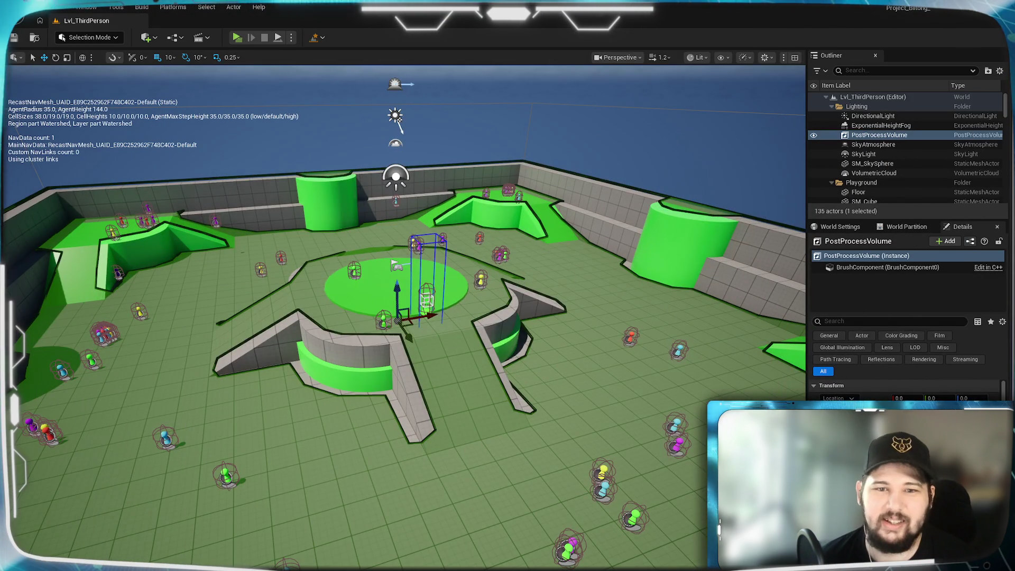
scroll(481, 238, "up", 3)
scroll(192, 301, "down", 3)
left_click_drag(192, 301, 315, 252)
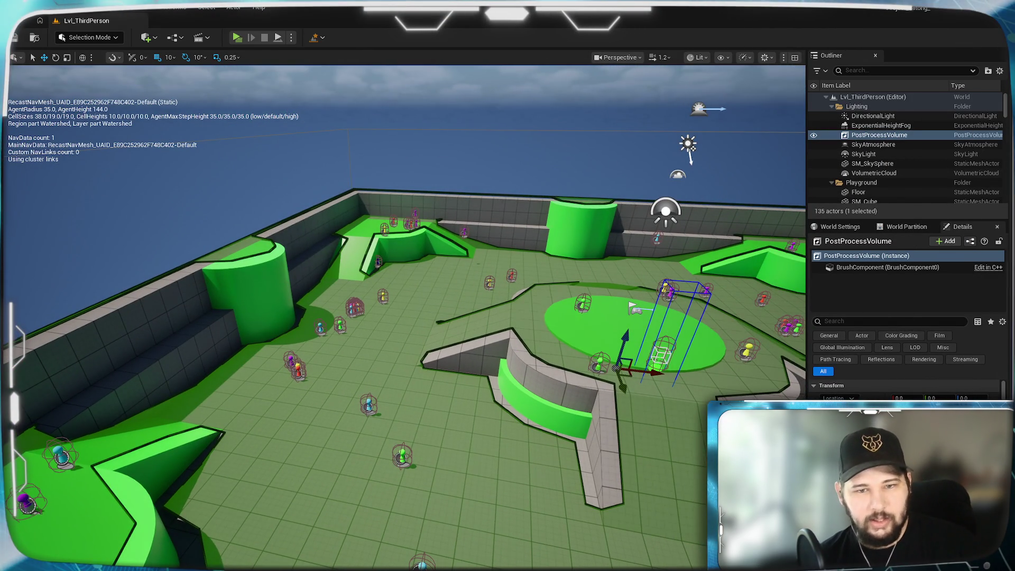
key("f")
mouse_move(417, 342)
left_mouse_down()
mouse_move(372, 333)
mouse_move(264, 217)
left_mouse_up()
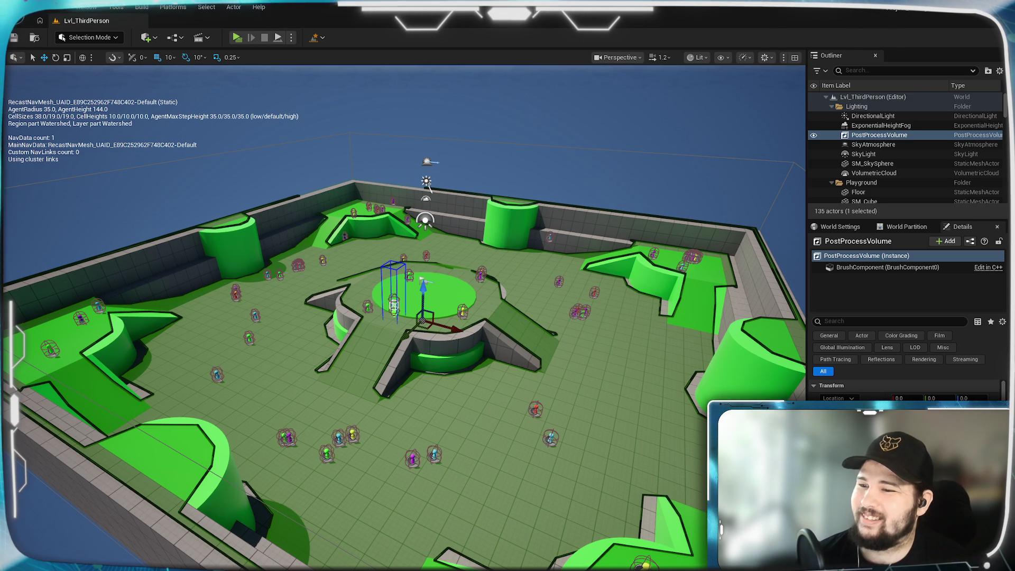
key("p")
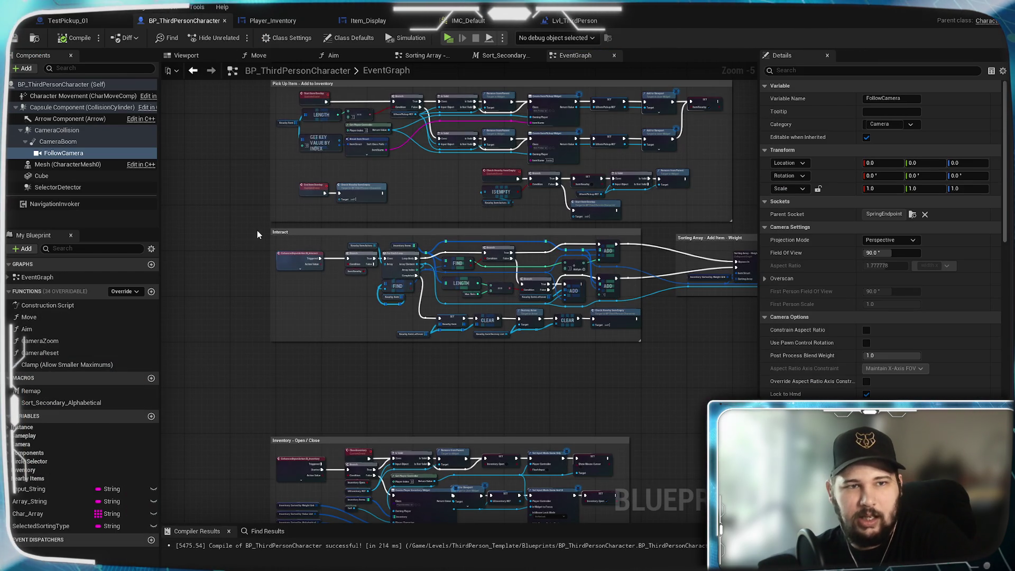
- Pan and zoom the EventGraph until the Add Movement Input and Move to Location nodes are centred
scroll(216, 325, "down", 1)
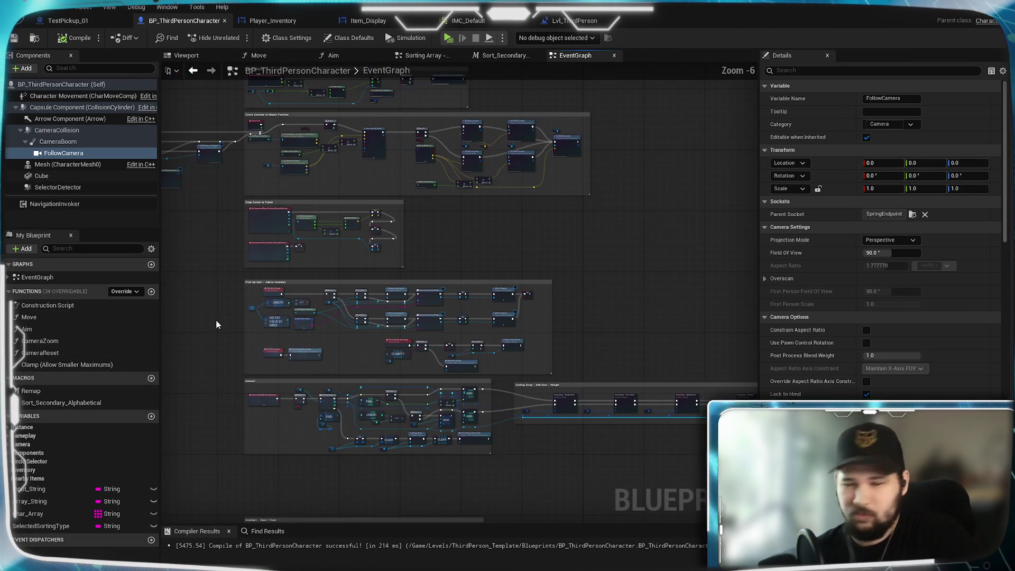
mouse_move(215, 248)
left_mouse_down()
mouse_move(227, 317)
mouse_move(219, 196)
left_mouse_up()
scroll(217, 360, "up", 3)
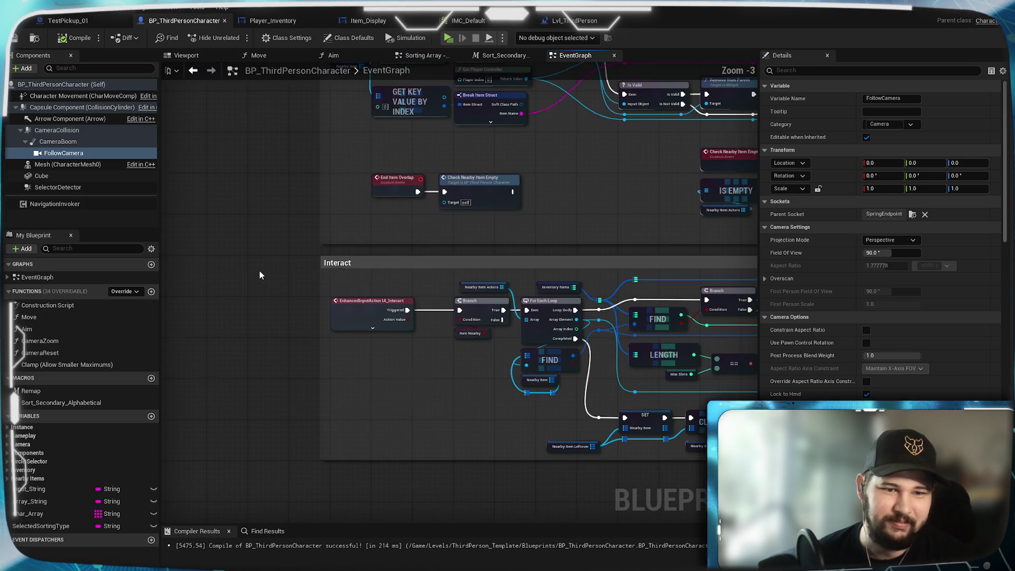
scroll(265, 274, "down", 3)
left_click_drag(265, 275, 269, 205)
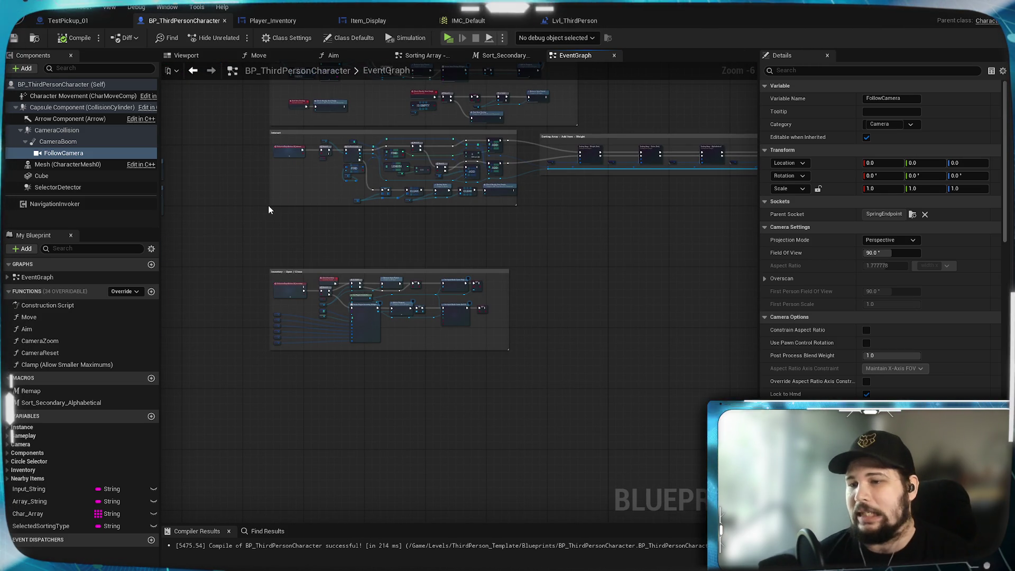
scroll(253, 304, "up", 3)
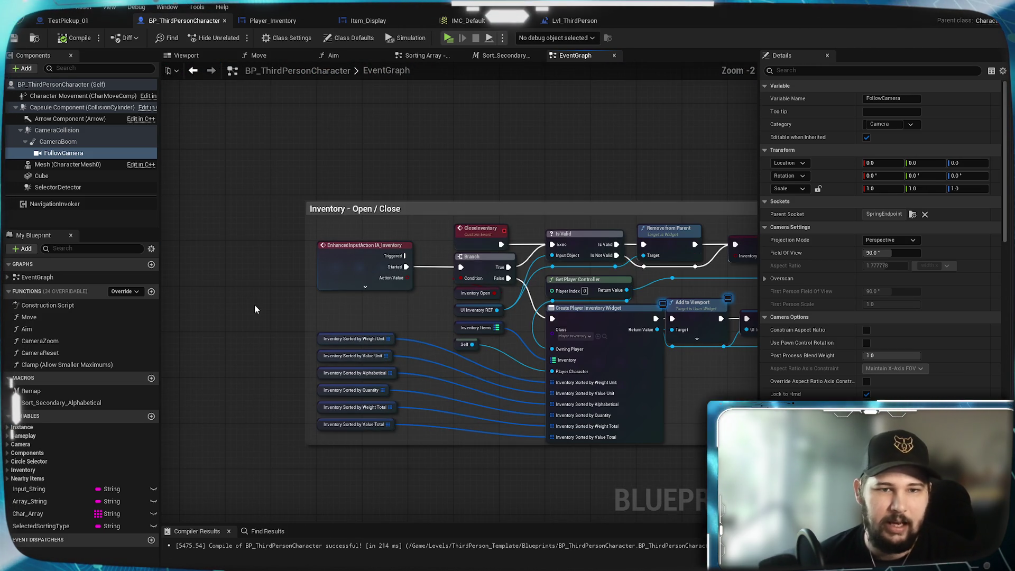
scroll(255, 305, "down", 1)
left_click_drag(259, 224, 338, 291)
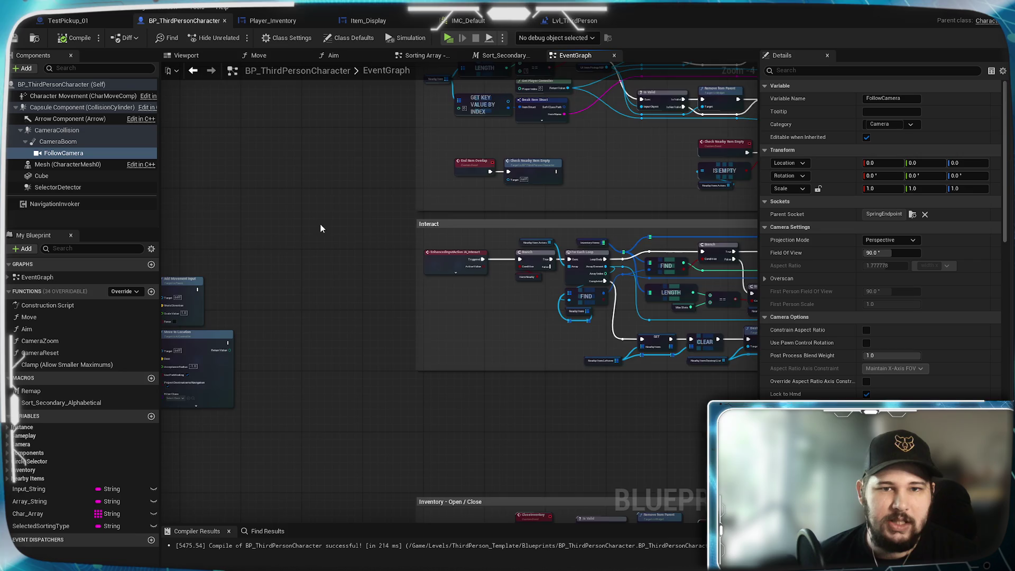
left_click_drag(320, 226, 566, 317)
left_click_drag(386, 329, 529, 279)
scroll(494, 284, "up", 4)
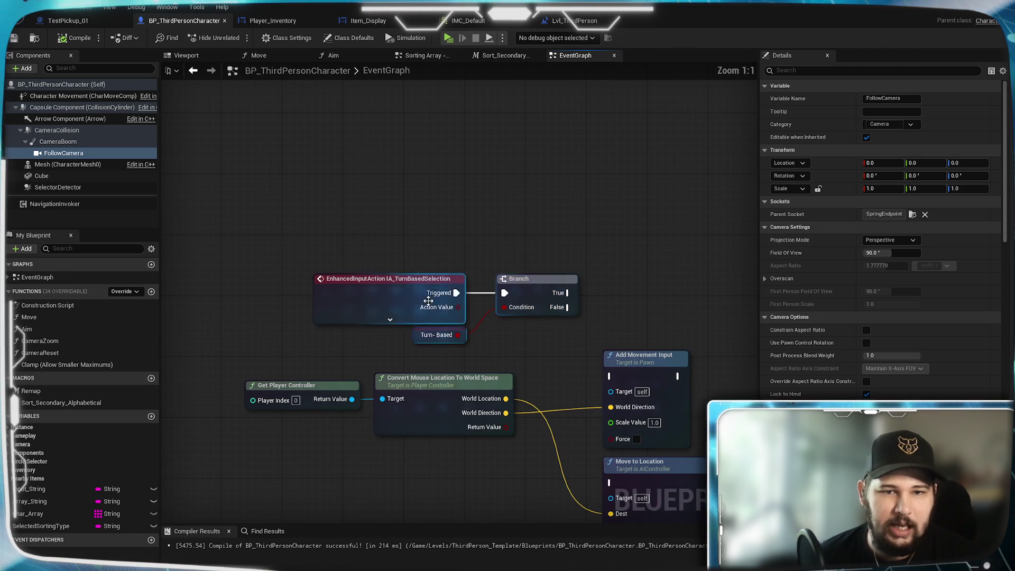
mouse_move(613, 315)
left_mouse_down()
mouse_move(549, 176)
mouse_move(556, 280)
left_mouse_up()
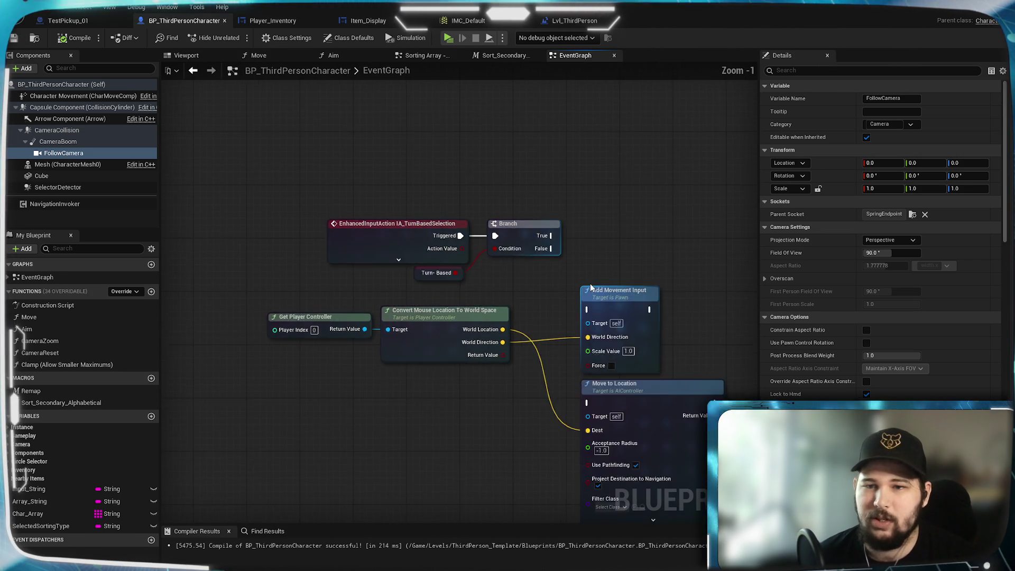
scroll(590, 283, "down", 2)
- Box-select the nodes of the turn-based movement group
left_click_drag(648, 191, 230, 448)
scroll(334, 378, "down", 2)
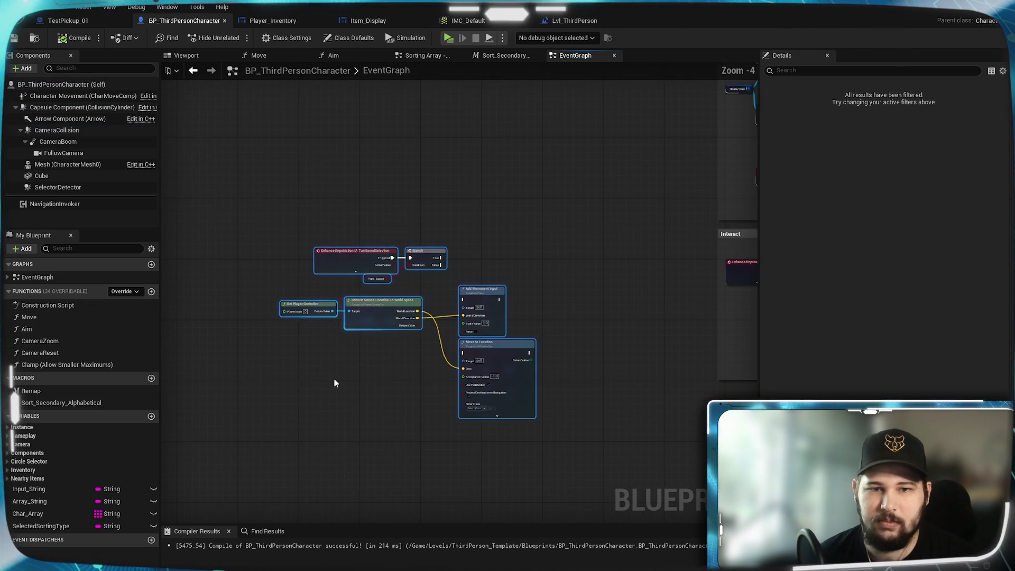
left_click_drag(334, 378, 547, 303)
left_click_drag(570, 214, 274, 202)
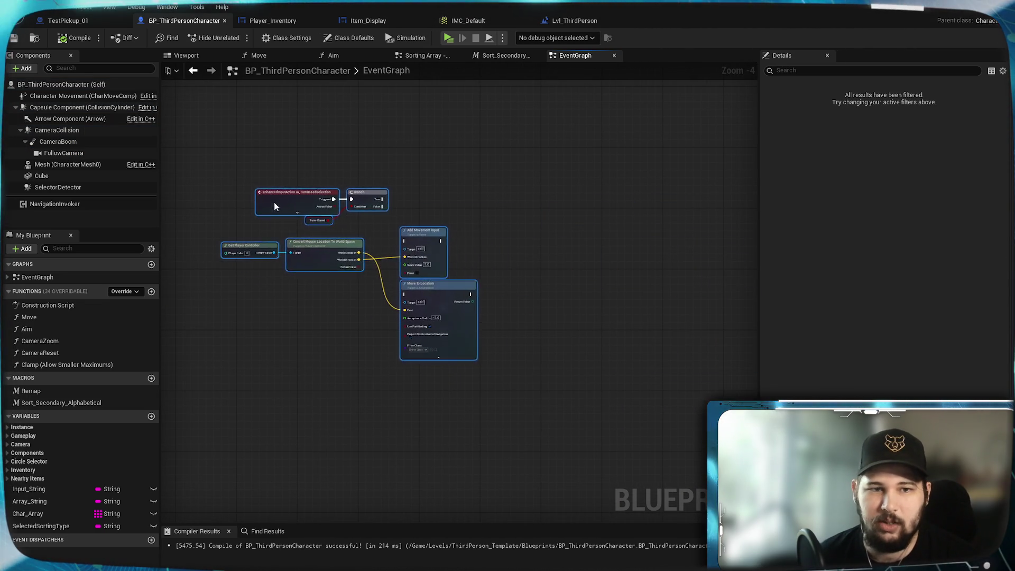
- Add an AI MoveTo node, found by searching 'AI move', off the Turn-Based Branch's True output
left_click(579, 176)
scroll(529, 226, "up", 2)
mouse_move(531, 228)
left_mouse_down()
mouse_move(625, 276)
mouse_move(637, 242)
mouse_move(524, 196)
left_mouse_up()
mouse_move(435, 182)
left_mouse_down()
mouse_move(507, 199)
mouse_move(564, 166)
left_mouse_up()
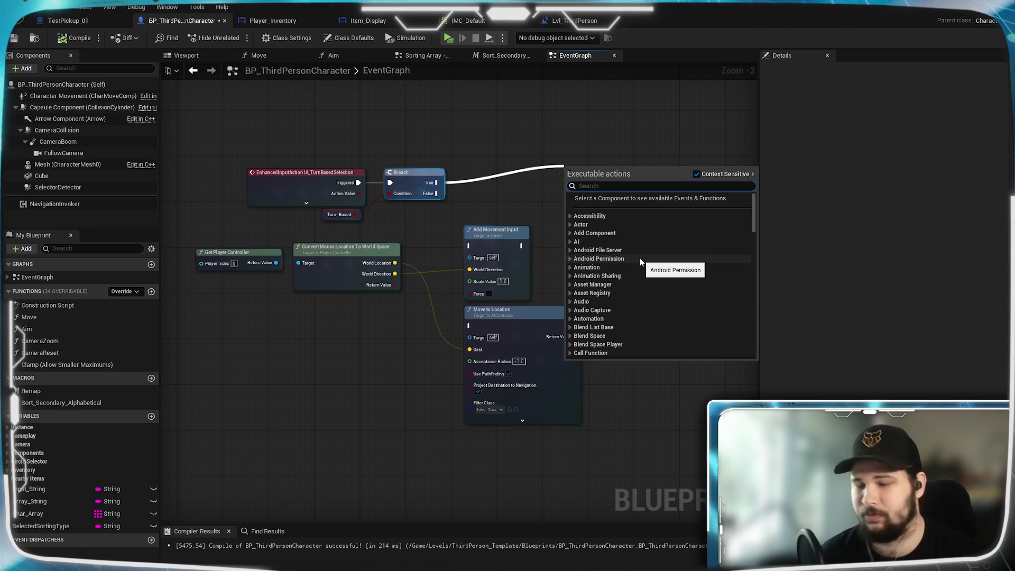
type("AI move")
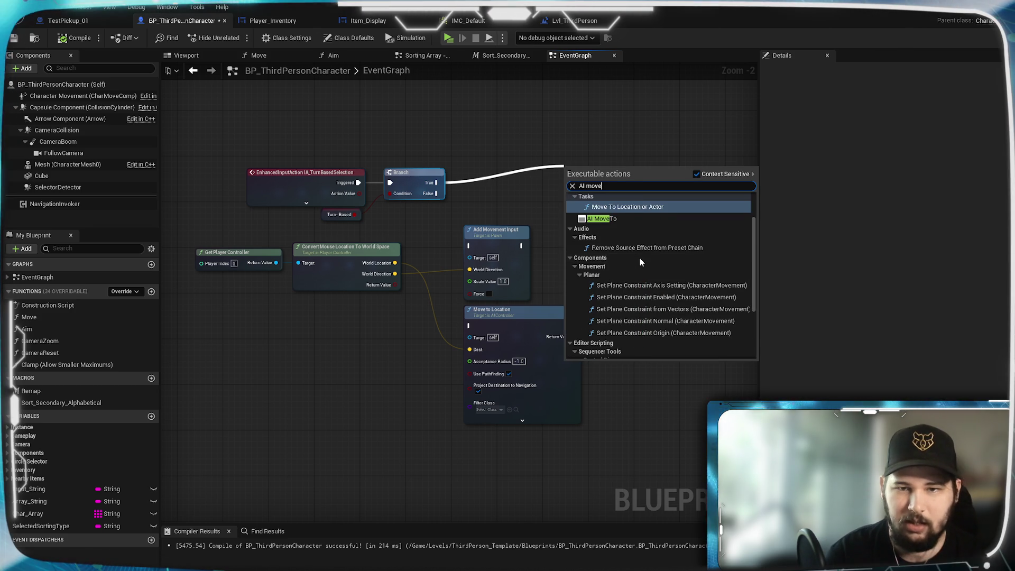
left_click(607, 219)
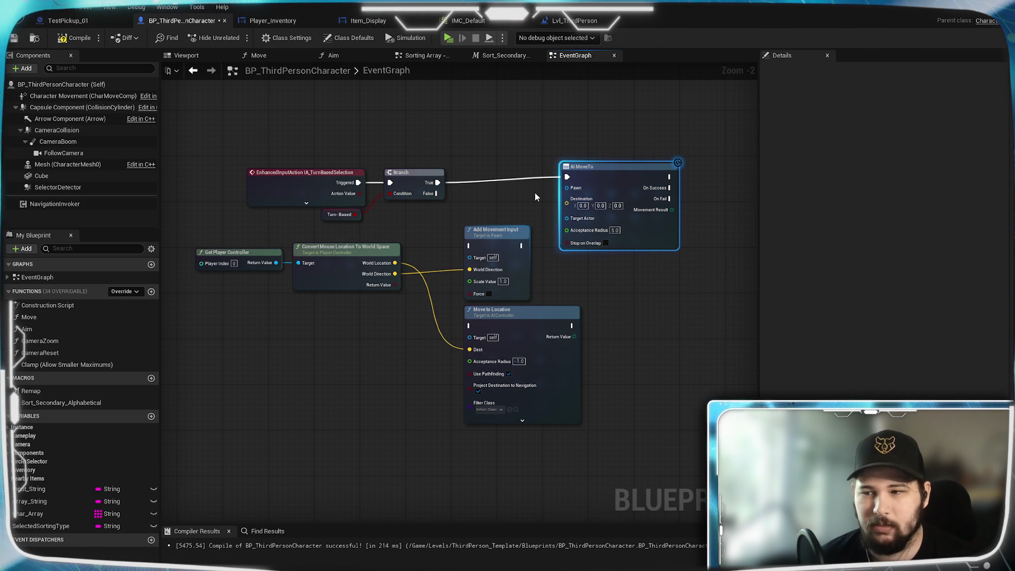
left_click_drag(588, 165, 617, 164)
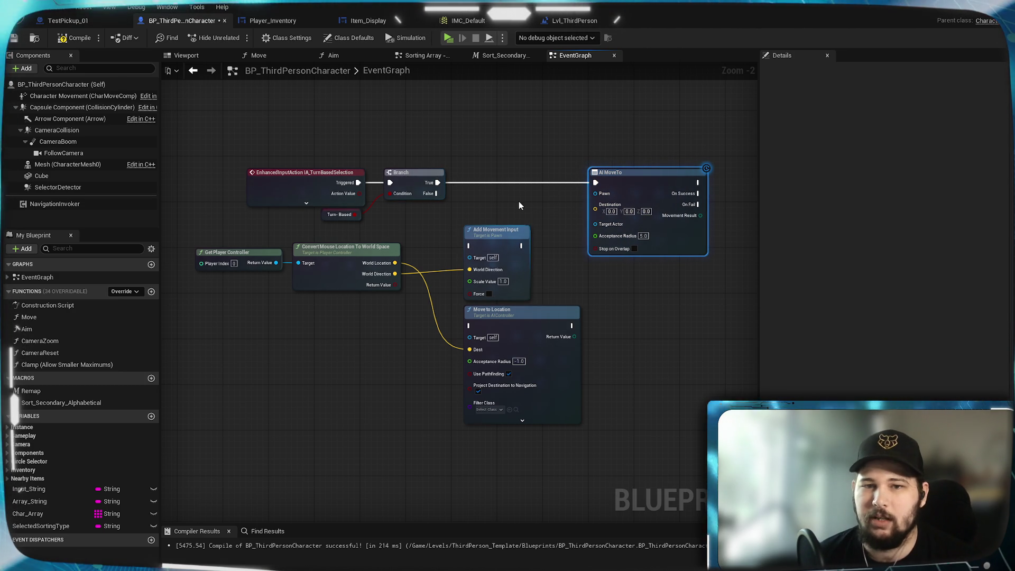
- Wire Convert Mouse Location To World Space's World Location into AI MoveTo's Destination
scroll(527, 202, "up", 2)
left_click_drag(583, 180, 335, 229)
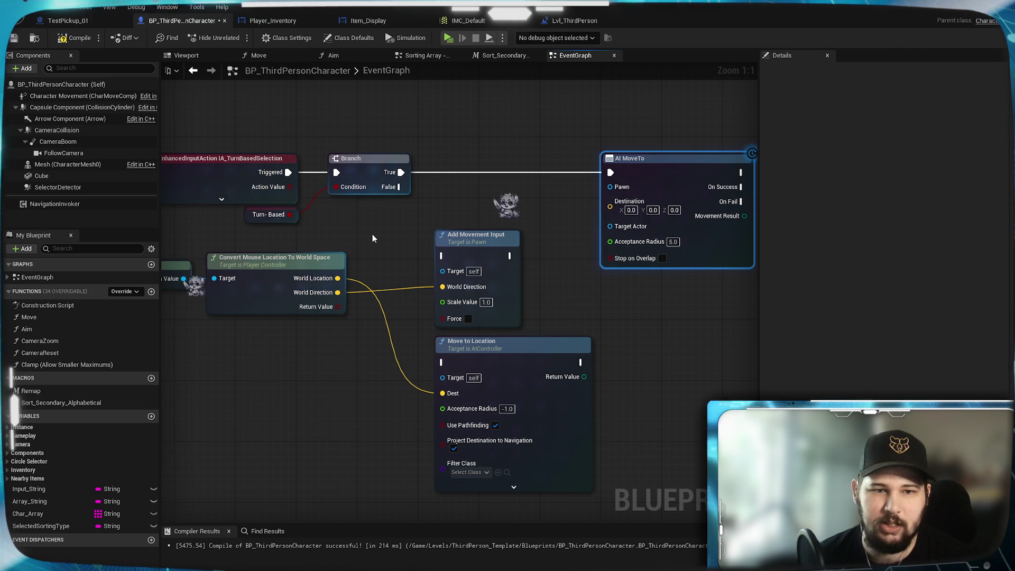
left_click_drag(338, 280, 610, 201)
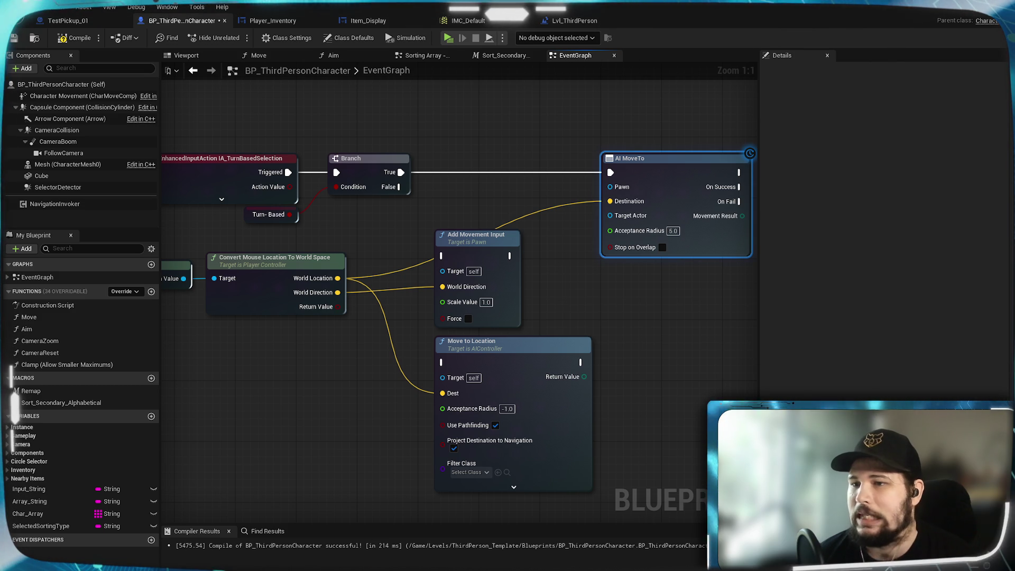
- Rearrange the graph, nudging Get Player Controller and Convert Mouse Location right beside AI MoveTo
mouse_move(346, 370)
left_mouse_down()
mouse_move(360, 396)
mouse_move(583, 395)
mouse_move(368, 403)
left_mouse_up()
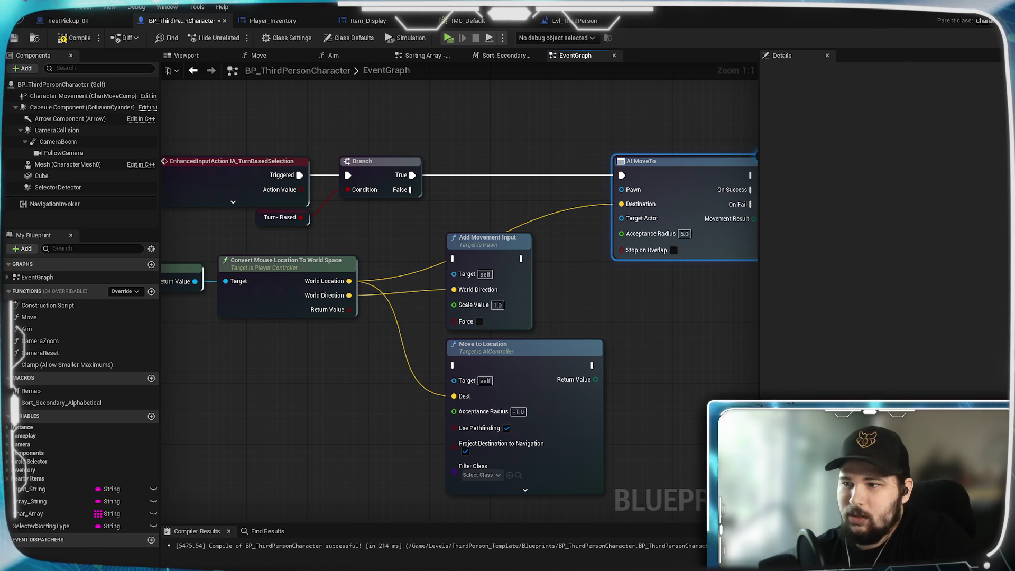
mouse_move(503, 249)
left_mouse_down()
mouse_move(670, 257)
mouse_move(613, 164)
left_mouse_up()
mouse_move(729, 265)
left_mouse_down()
mouse_move(619, 191)
mouse_move(422, 335)
mouse_move(343, 326)
mouse_move(299, 344)
left_mouse_up()
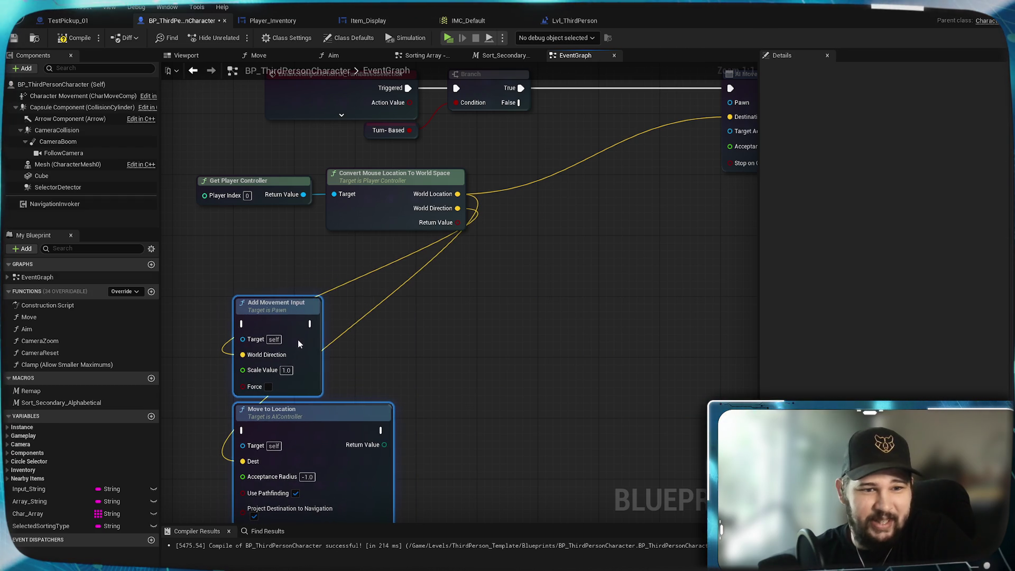
left_click(415, 319)
mouse_move(469, 262)
left_mouse_down()
mouse_move(404, 373)
mouse_move(521, 285)
left_mouse_up()
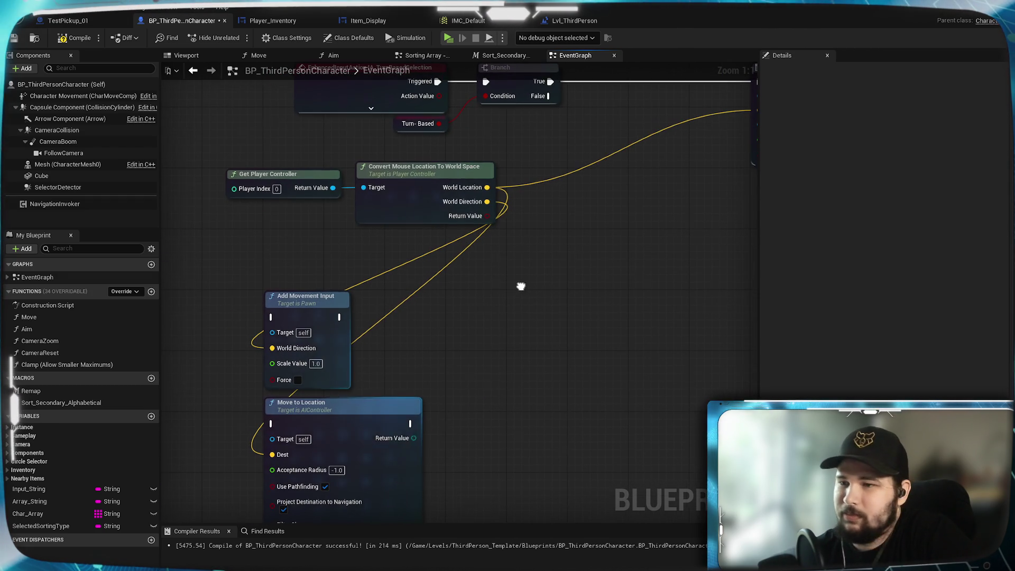
mouse_move(614, 193)
left_mouse_down()
mouse_move(553, 263)
mouse_move(539, 248)
mouse_move(680, 244)
left_mouse_up()
mouse_move(378, 277)
left_mouse_down()
mouse_move(433, 217)
mouse_move(347, 227)
mouse_move(386, 228)
left_mouse_up()
left_click(708, 326)
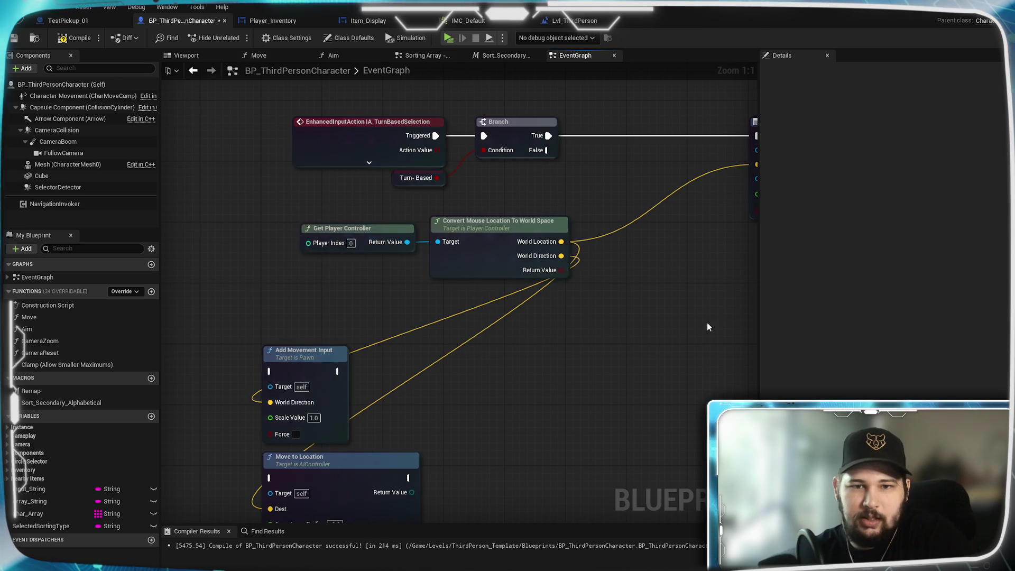
left_click_drag(708, 326, 527, 340)
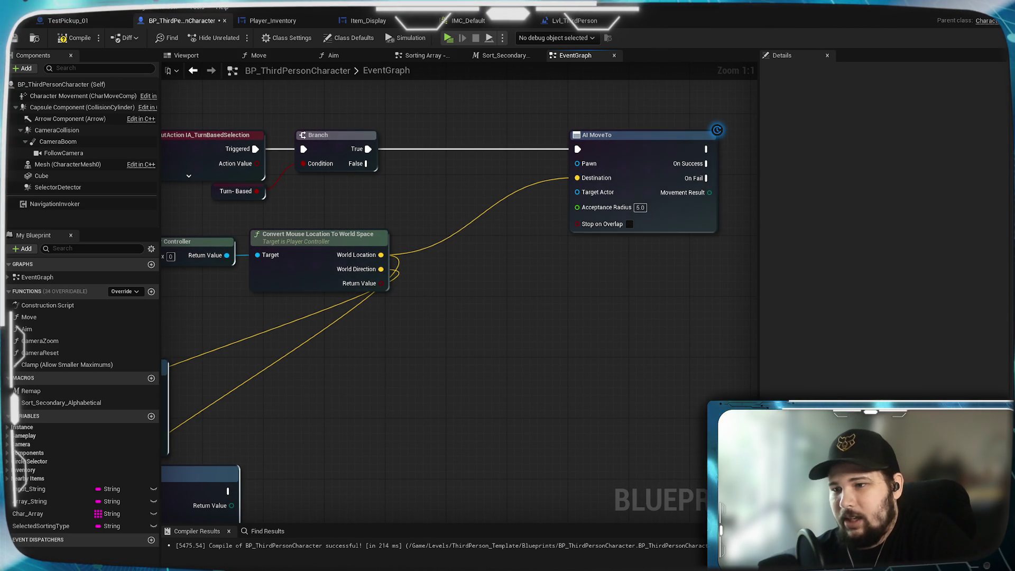